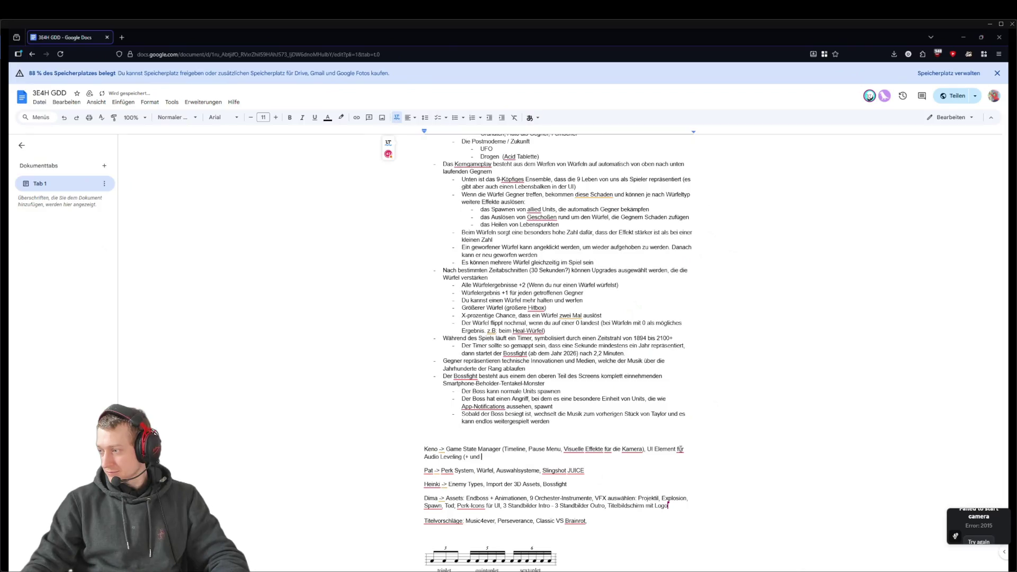
# - Complete the note as 'Audio Leveling (+ und - Knöpfe)' and switch to VS Code
pyautogui.write('- ')
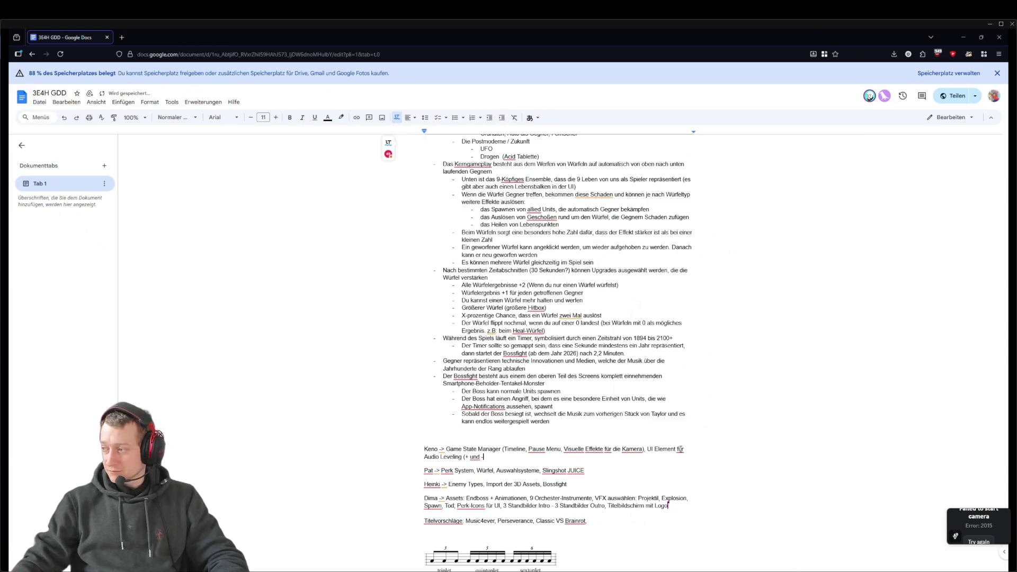
pyautogui.write('Knöp')
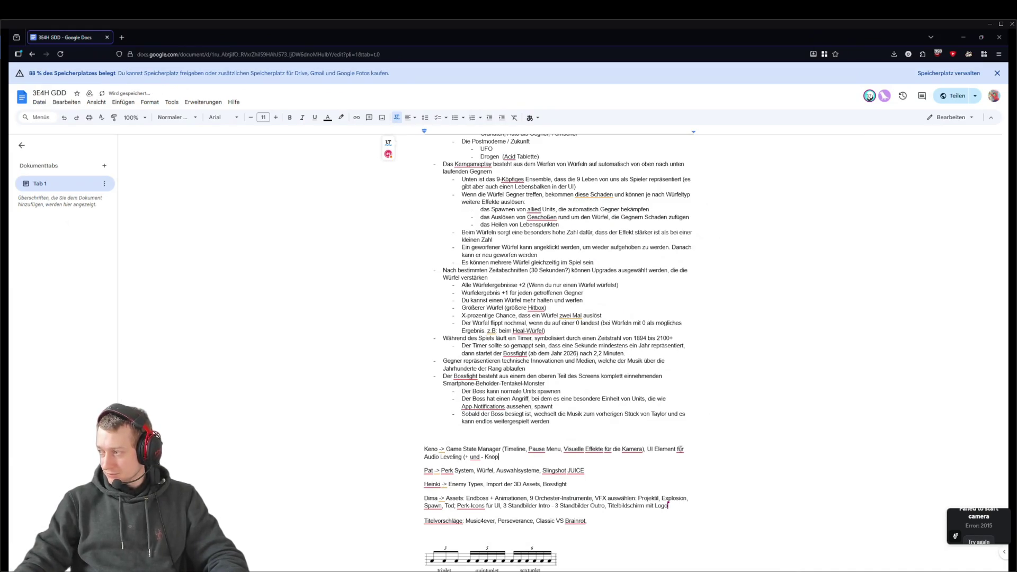
pyautogui.write('fe)')
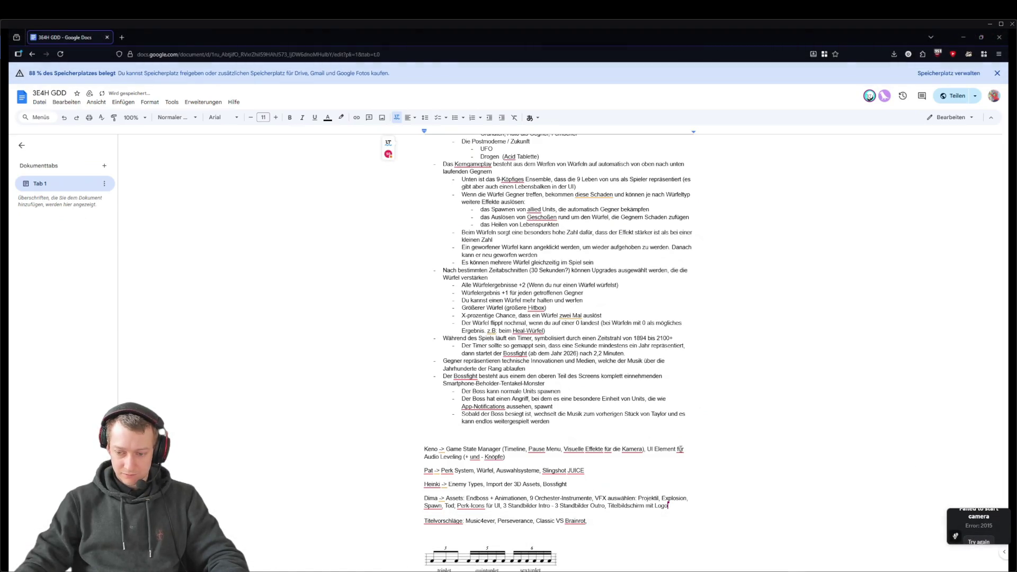
pyautogui.hotkey('alt', 'Tab')
pyautogui.rightClick(58, 402)
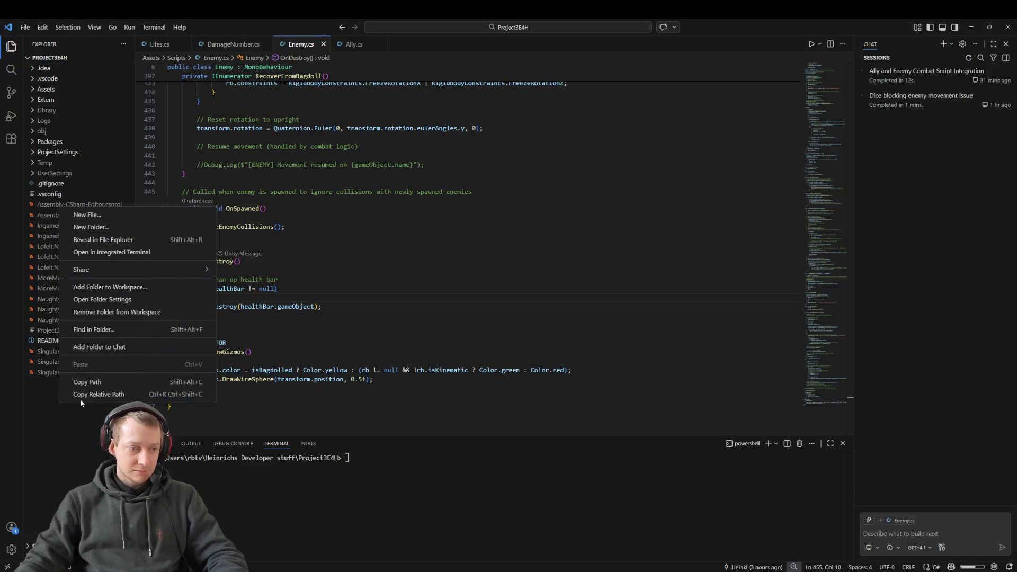
# - Create a new .github folder in the project root
pyautogui.click(122, 228)
pyautogui.write('.github')
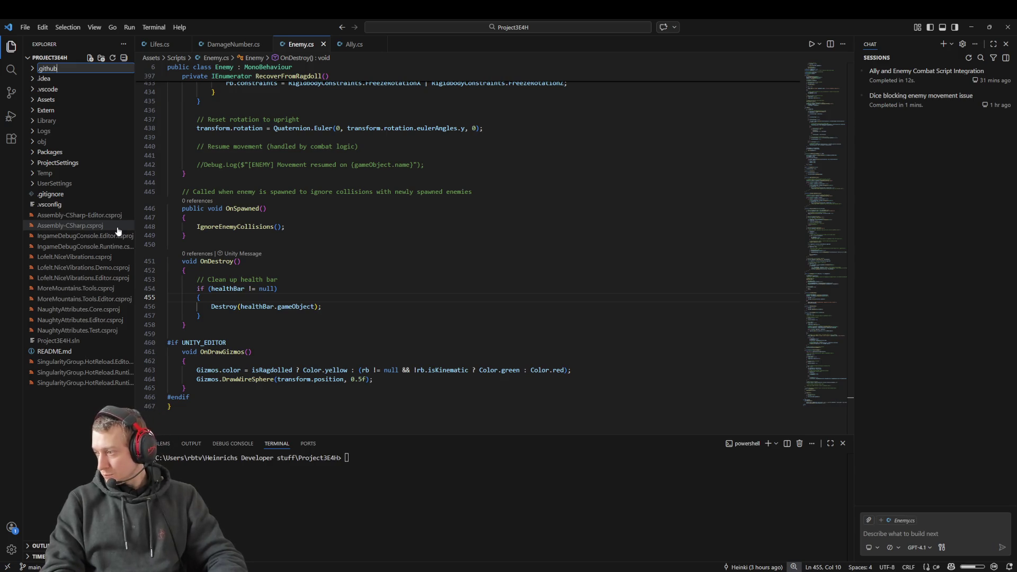
pyautogui.press('Return')
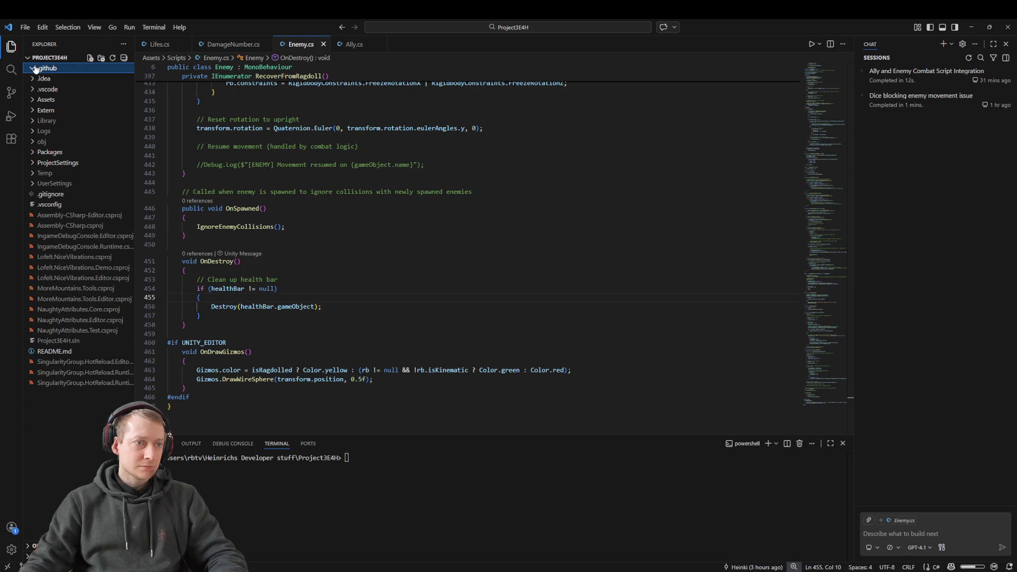
# - Copy copilot-instructions.md from Downloads into .github, then view Fork's local changes
pyautogui.hotkey('shift', 'alt', 'r')
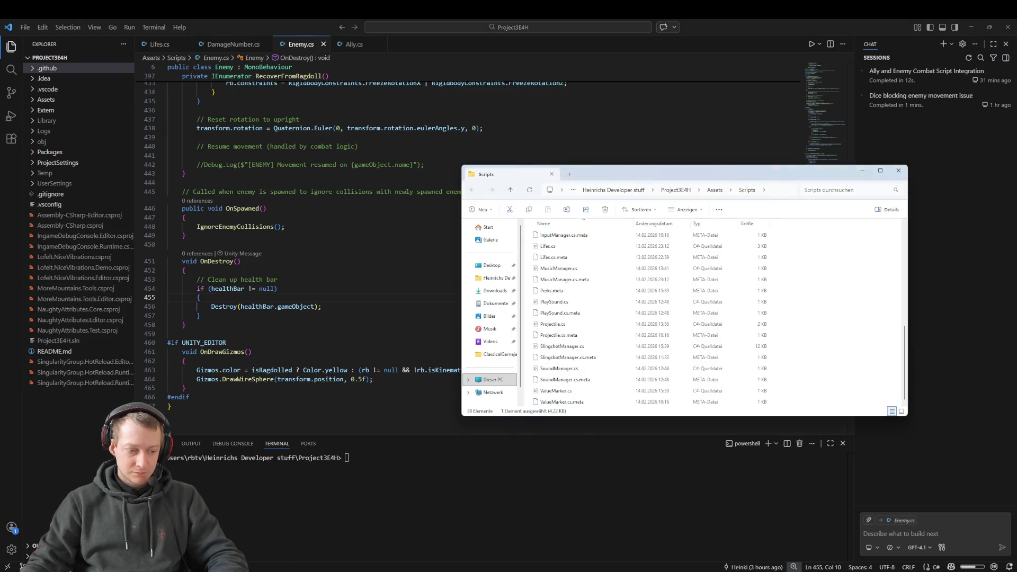
pyautogui.moveTo(647, 263)
pyautogui.mouseDown()
pyautogui.moveTo(2, 141)
pyautogui.moveTo(62, 69)
pyautogui.mouseUp()
pyautogui.click(32, 70)
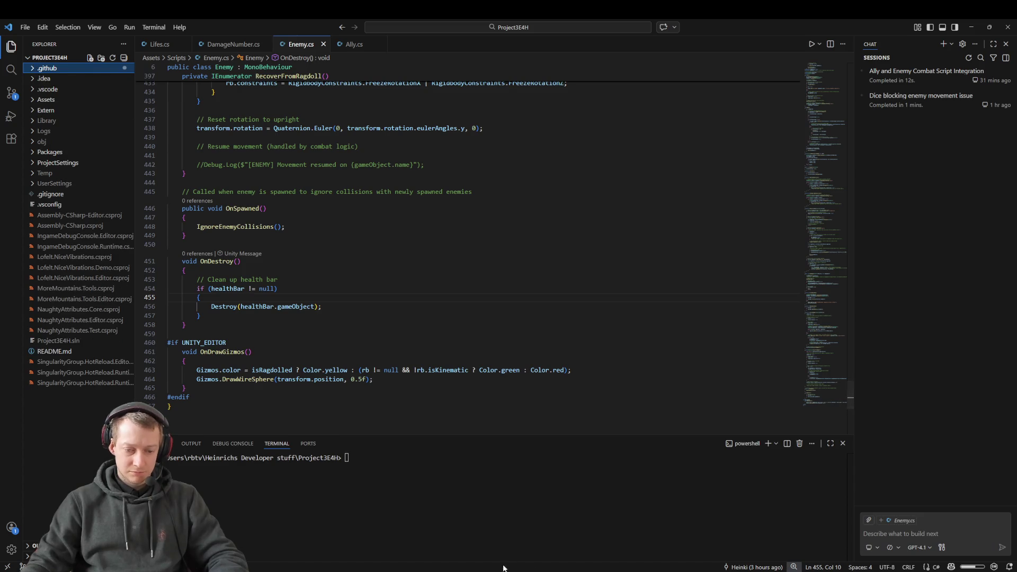
pyautogui.hotkey('alt', 'Tab')
pyautogui.click(188, 148)
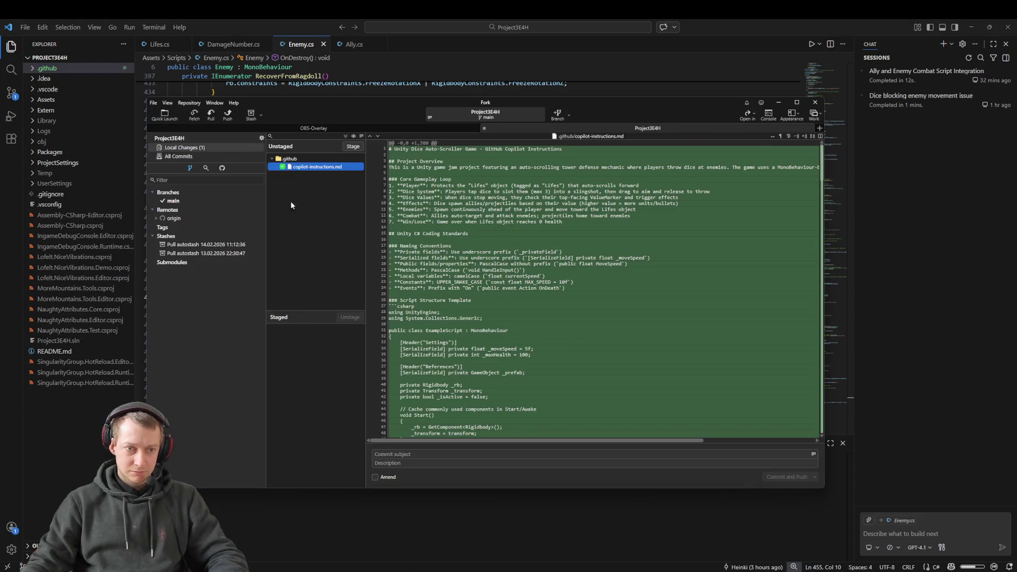
# - Stage copilot-instructions.md, commit it as 'chore: add copilot instruction', and push to origin
pyautogui.doubleClick(316, 167)
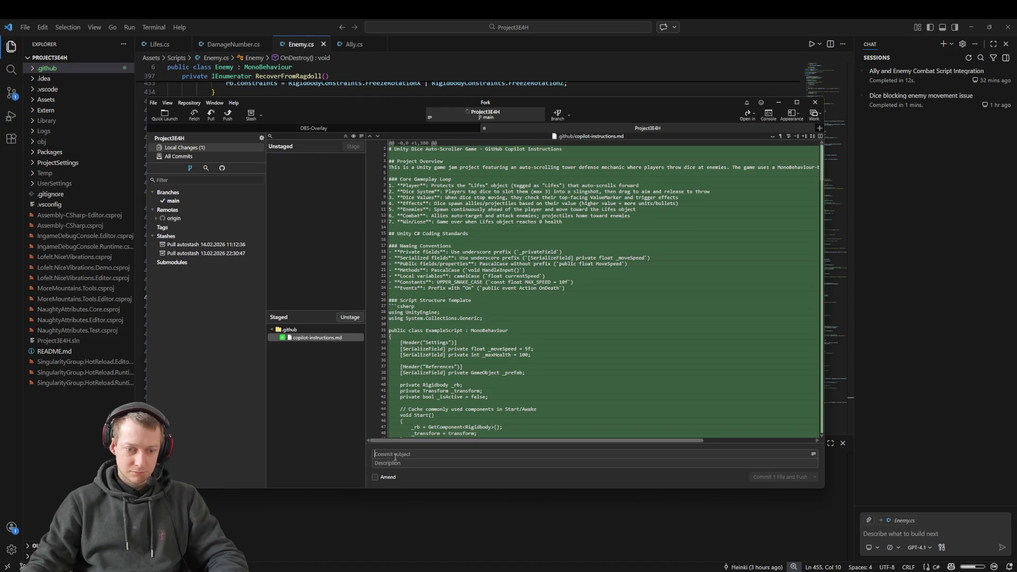
pyautogui.click(381, 454)
pyautogui.write('chore: add')
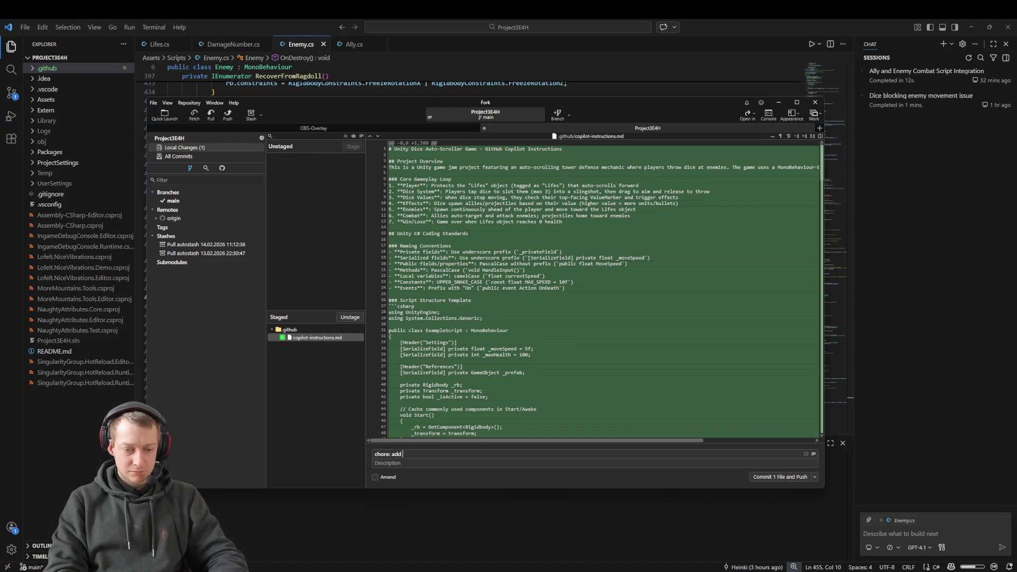
pyautogui.write(' copilot')
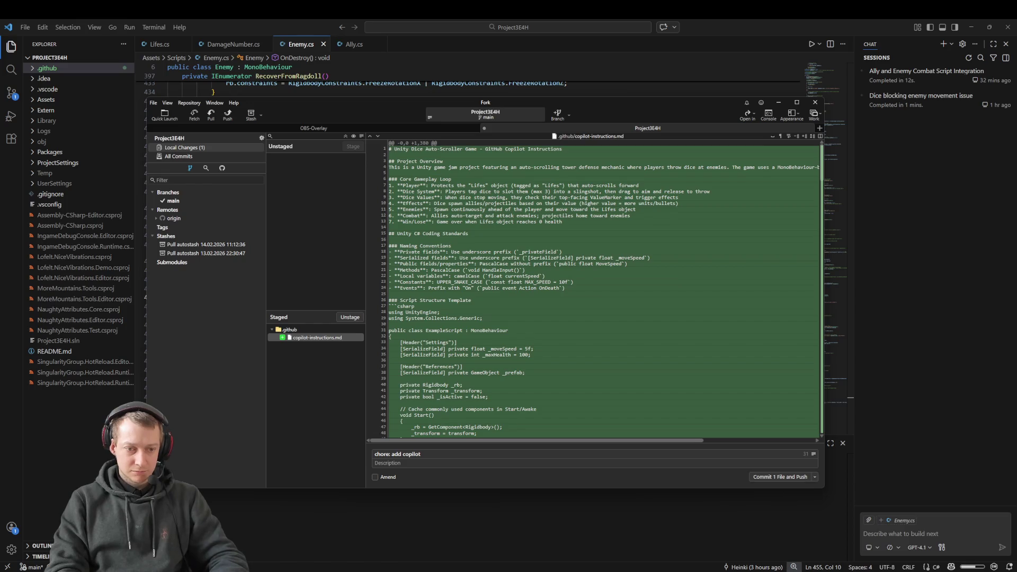
pyautogui.write(' instruction')
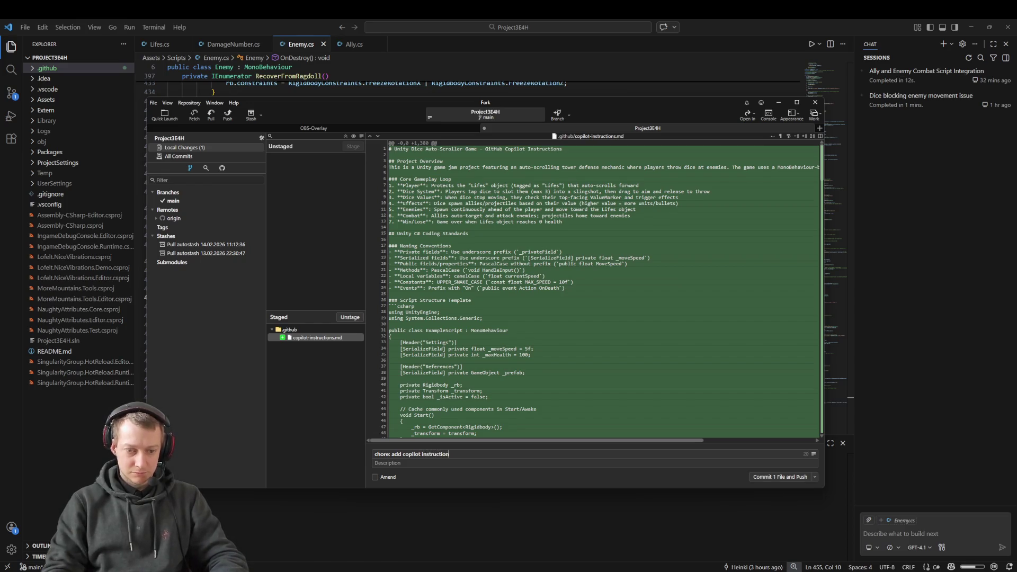
pyautogui.write('s')
pyautogui.click(780, 476)
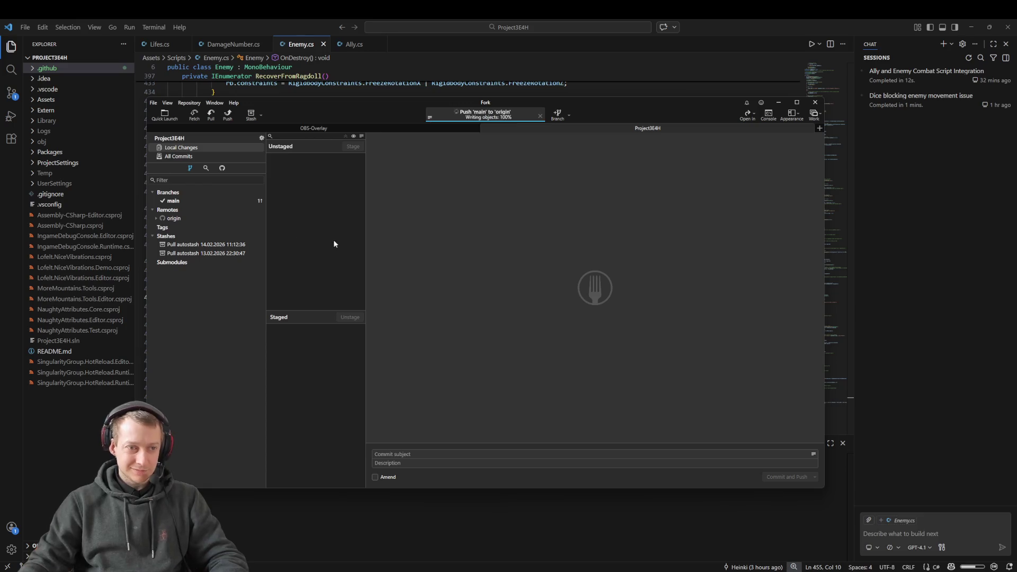
pyautogui.click(304, 24)
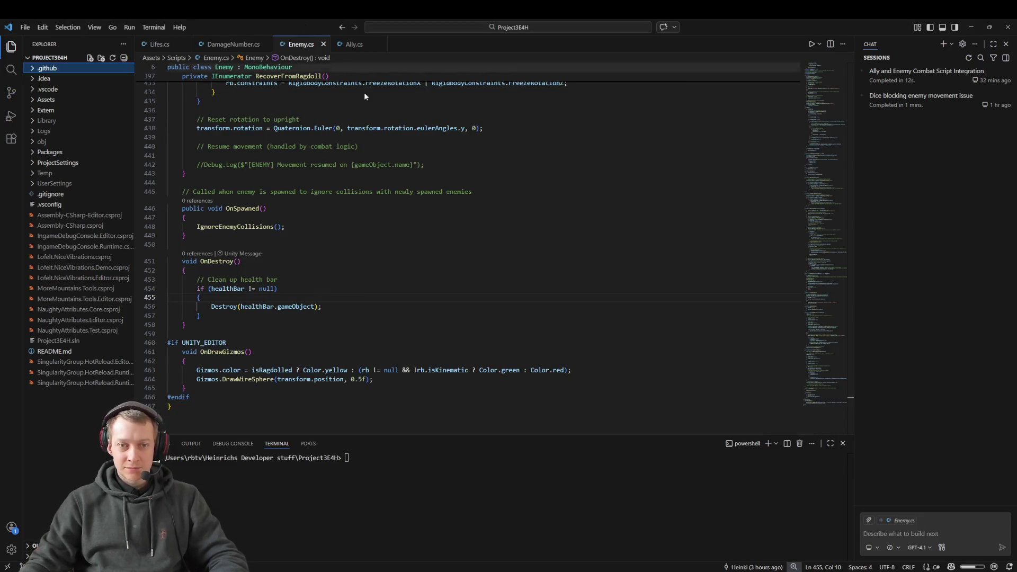
# - Review the code, selecting the .github folder and placing the caret on line 450
pyautogui.click(487, 235)
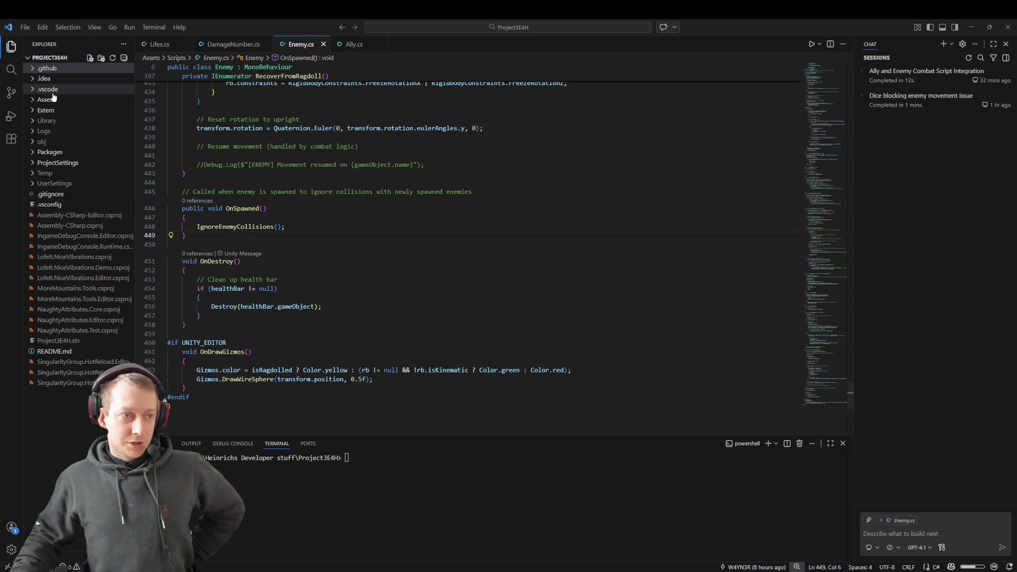
pyautogui.click(32, 71)
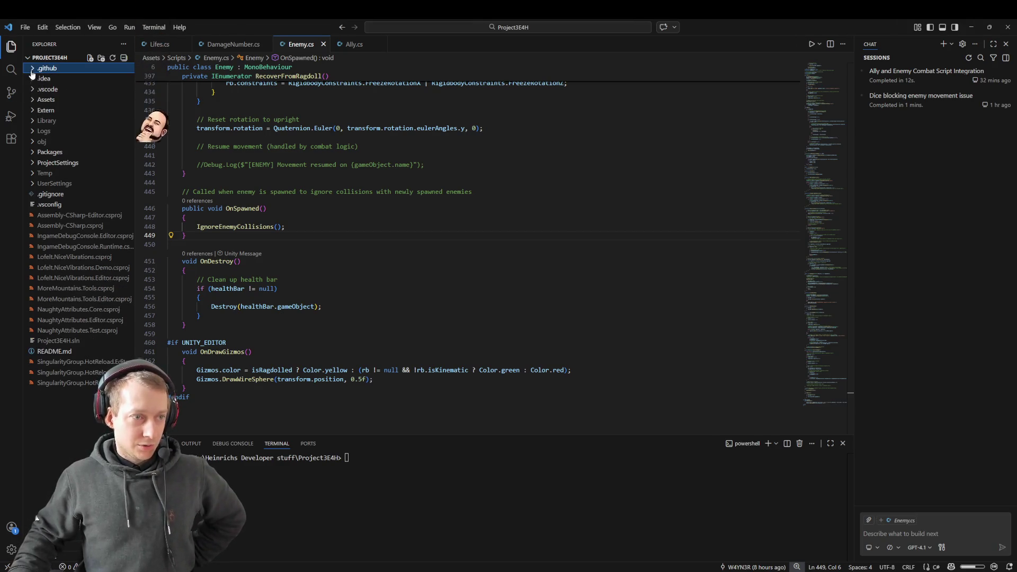
pyautogui.click(453, 245)
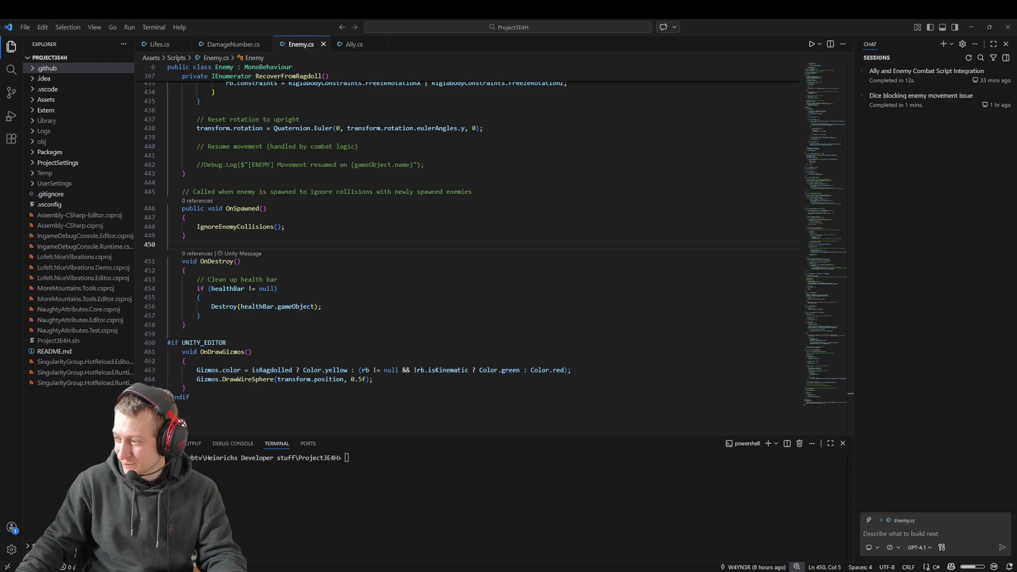
# - Clear the terminal, close its panel, and switch to Unity
pyautogui.click(356, 490)
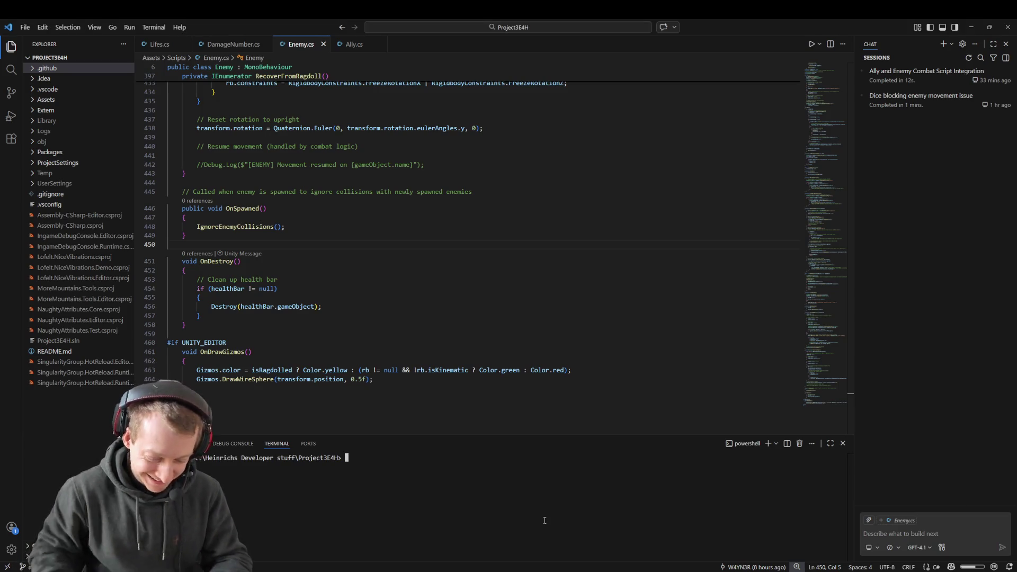
pyautogui.click(515, 458)
pyautogui.write('clear')
pyautogui.press('Return')
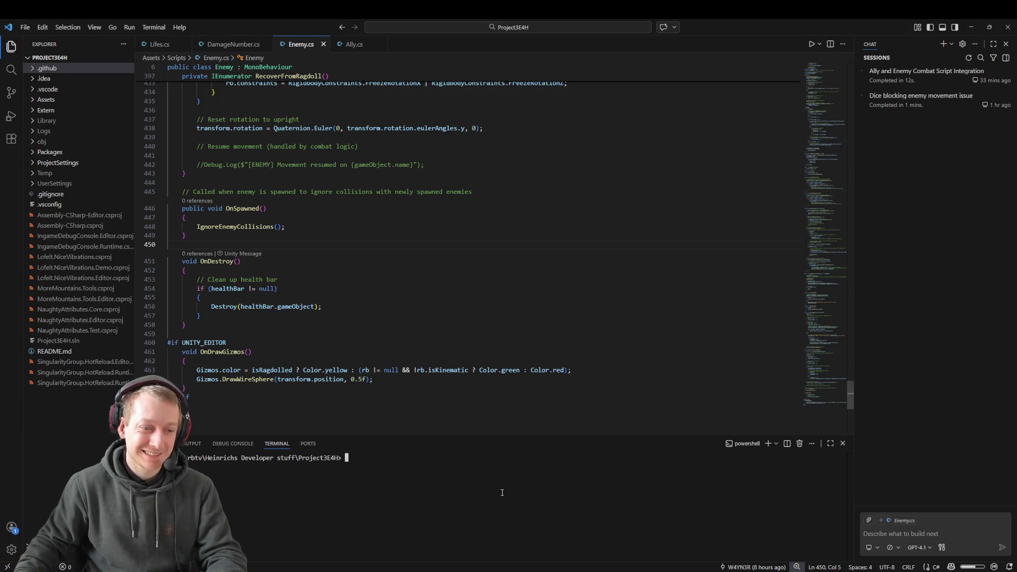
pyautogui.click(842, 443)
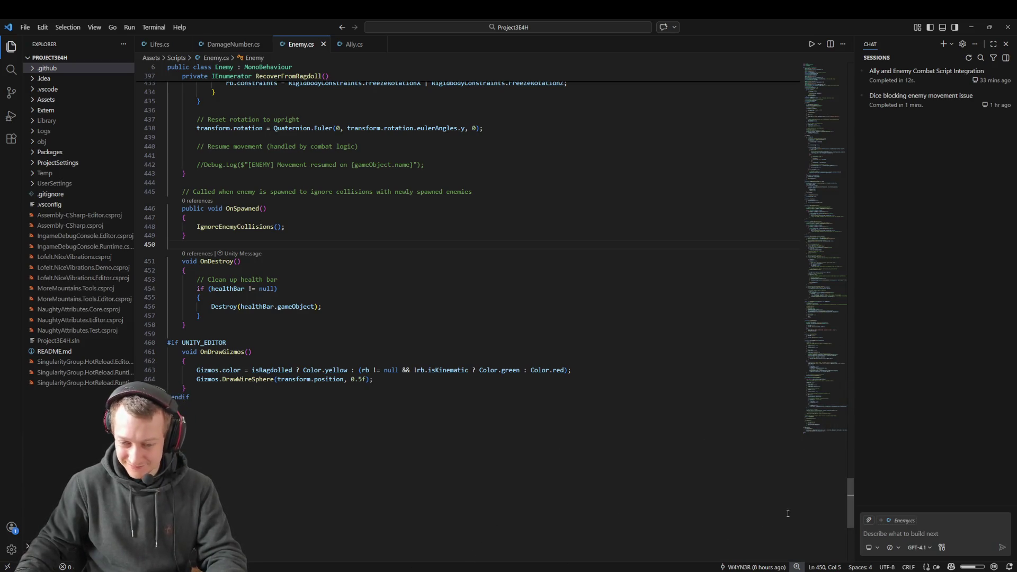
pyautogui.hotkey('alt', 'Tab')
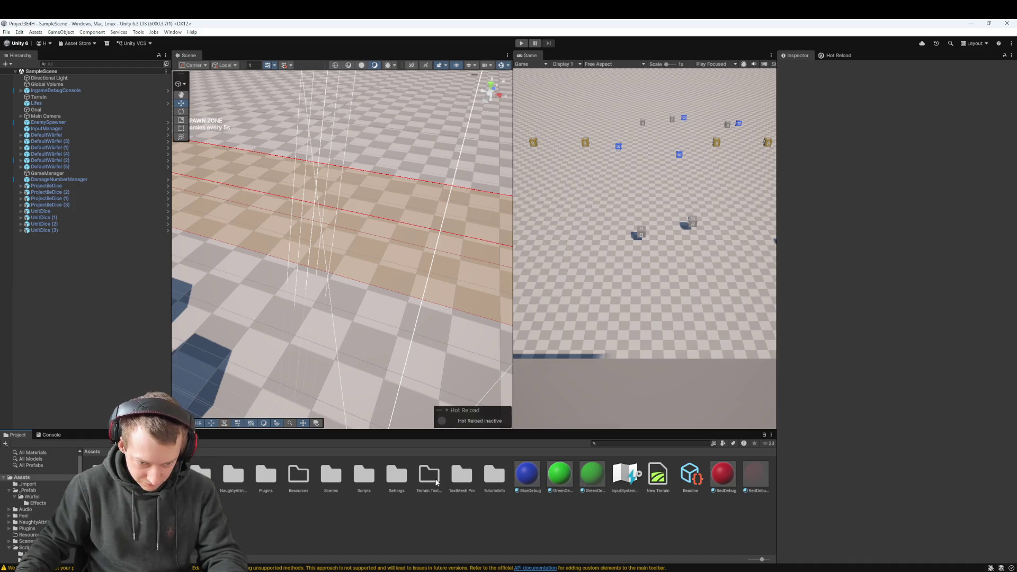
pyautogui.doubleClick(455, 476)
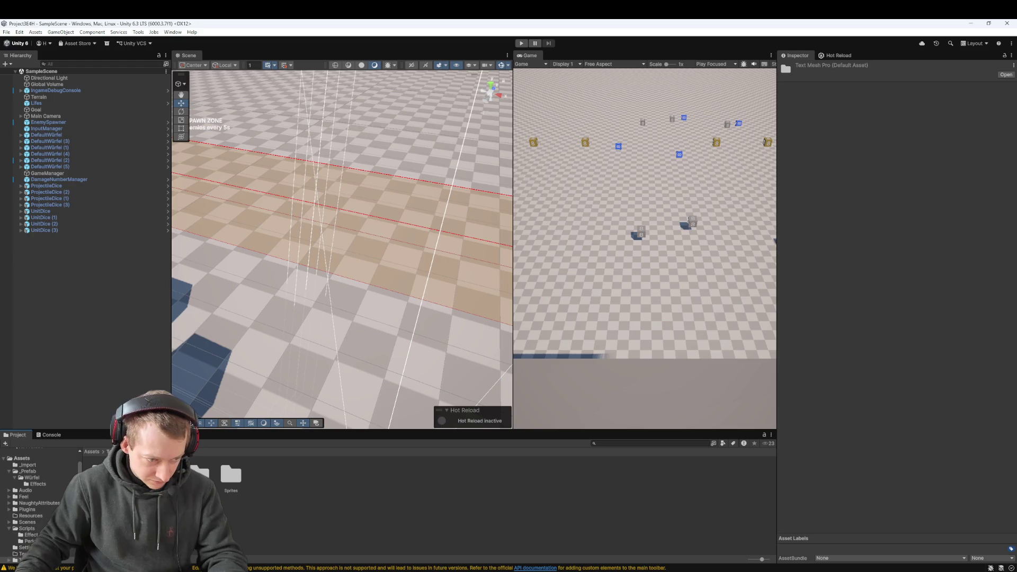
pyautogui.click(93, 451)
pyautogui.click(318, 525)
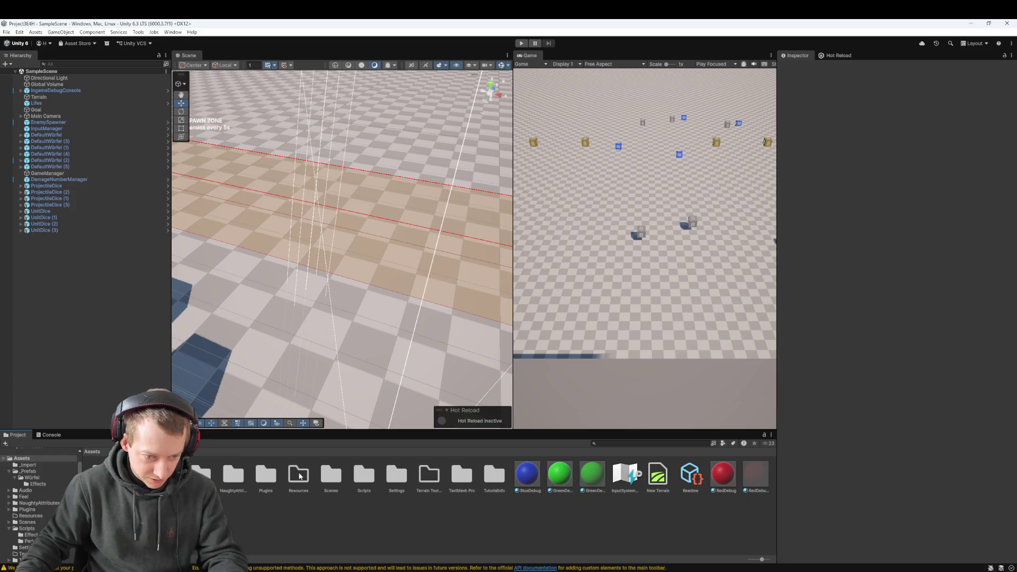
pyautogui.click(298, 475)
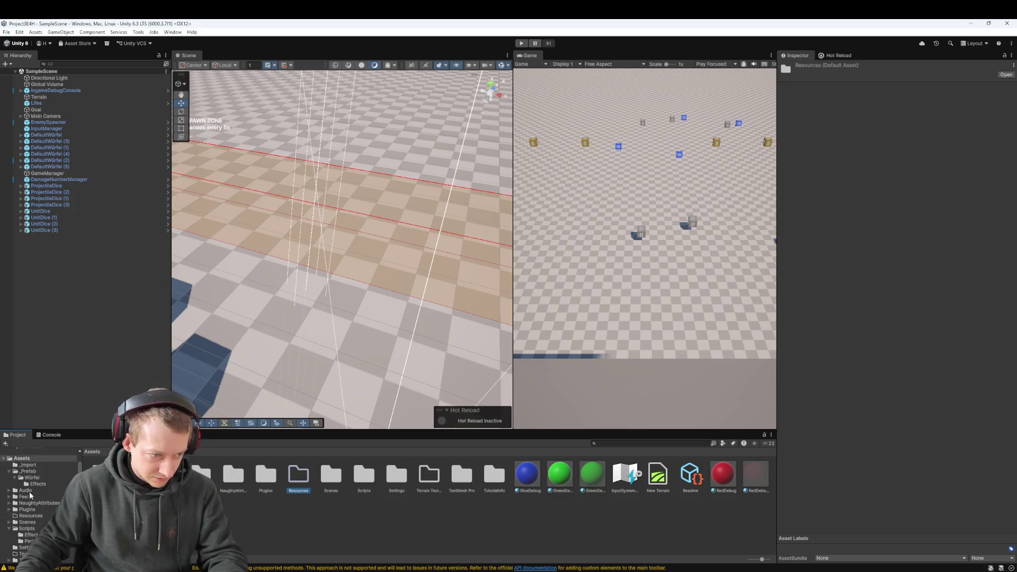
pyautogui.scroll(2, 37, 495)
pyautogui.click(27, 482)
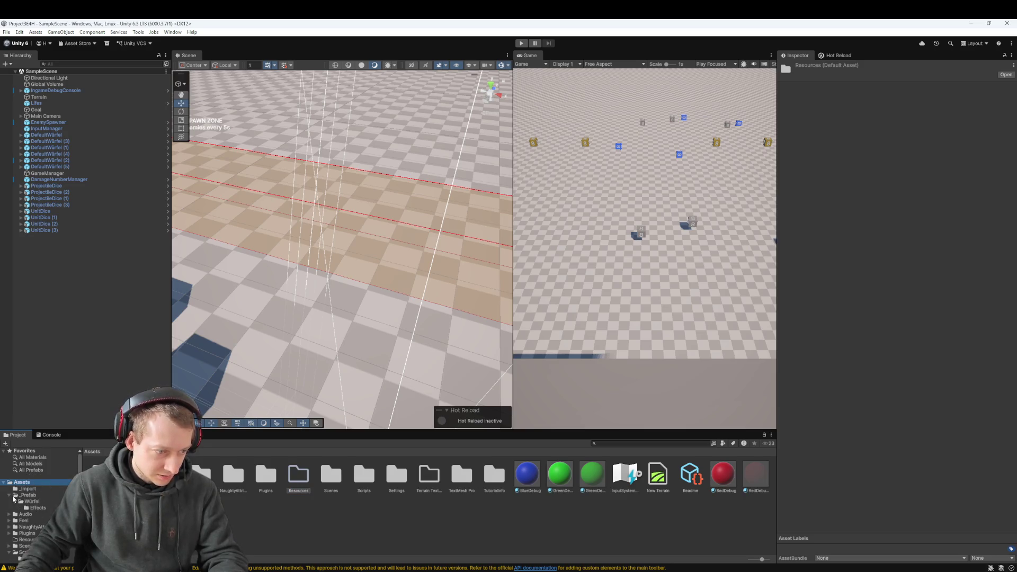
pyautogui.click(27, 495)
pyautogui.click(23, 483)
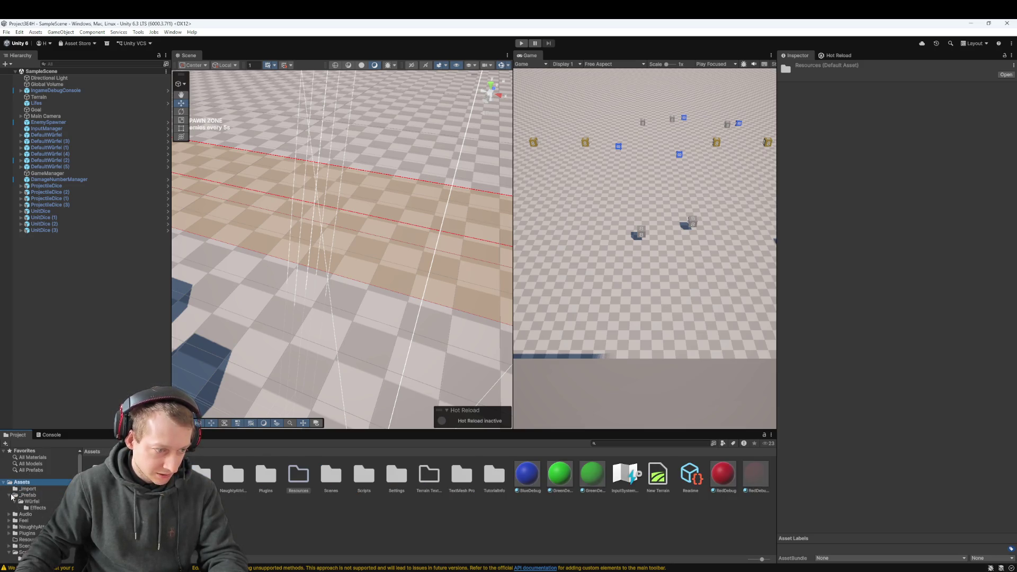
pyautogui.click(10, 495)
pyautogui.click(10, 539)
pyautogui.scroll(-10, 28, 531)
pyautogui.scroll(3, 28, 531)
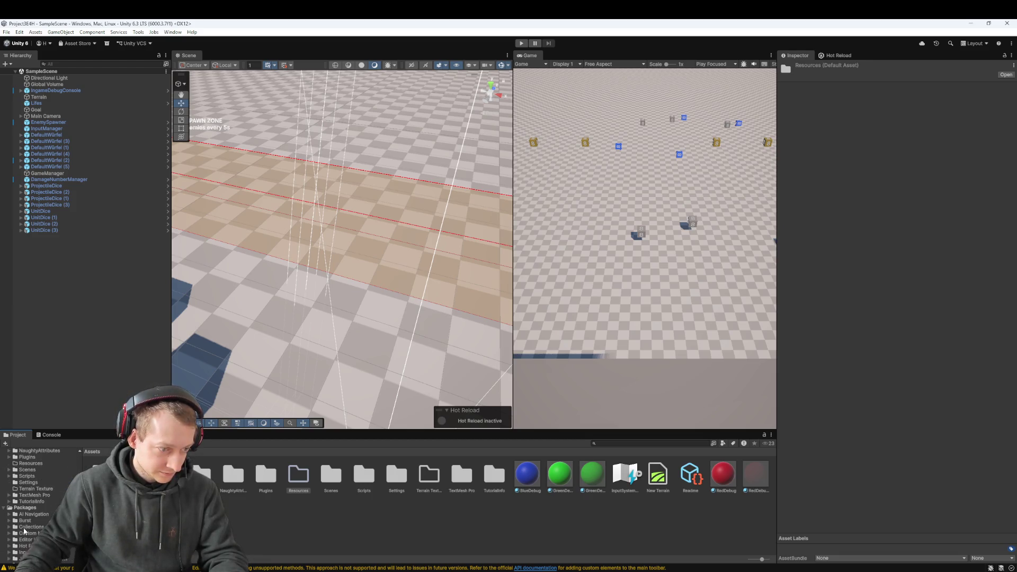
pyautogui.click(4, 510)
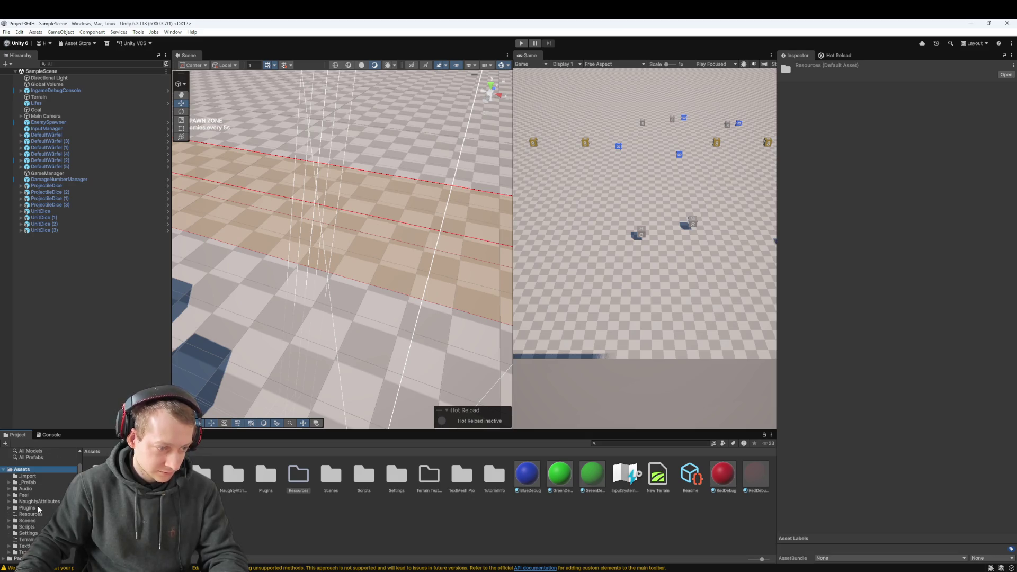
pyautogui.click(265, 516)
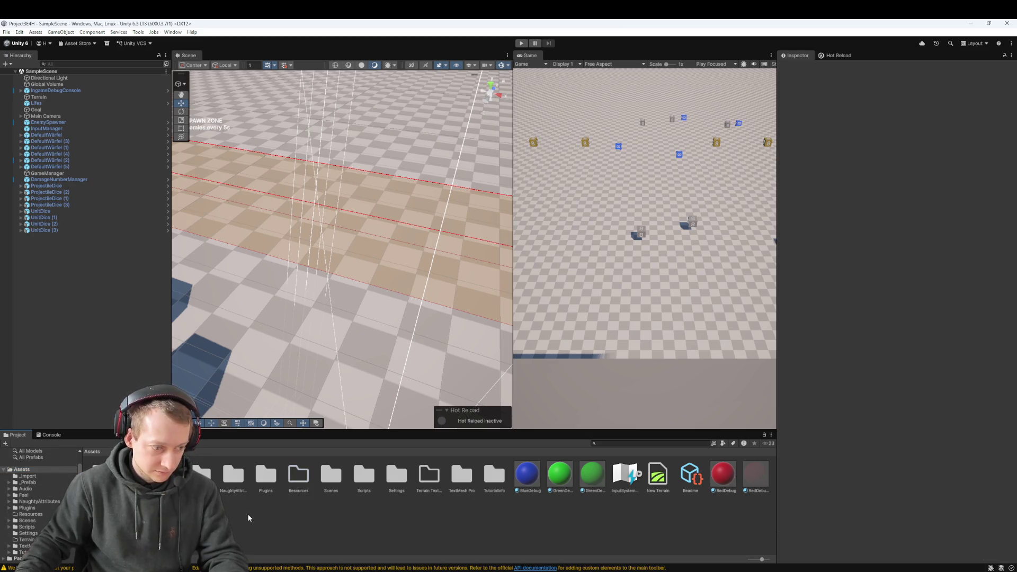
pyautogui.scroll(1, 25, 464)
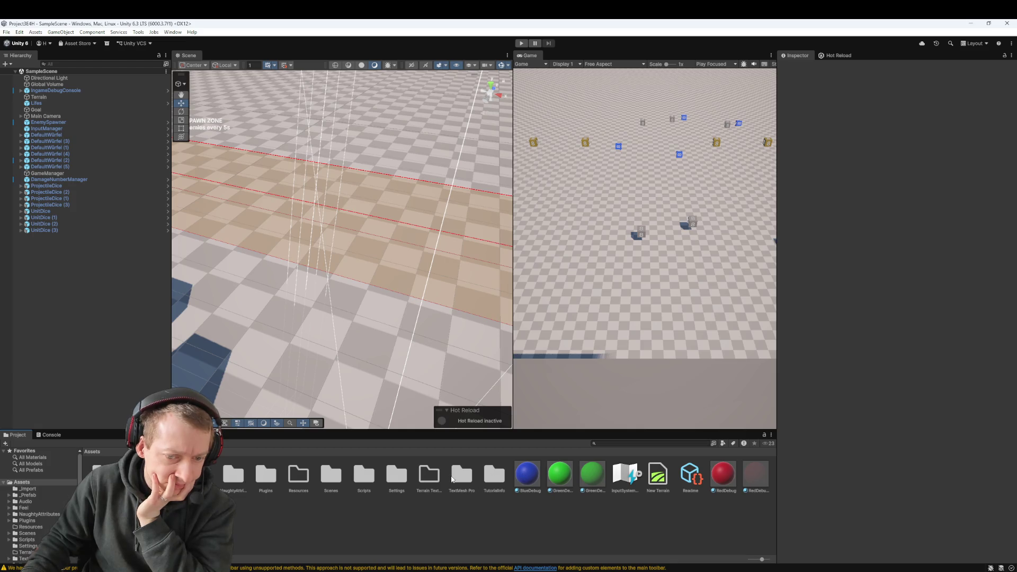
pyautogui.doubleClick(493, 475)
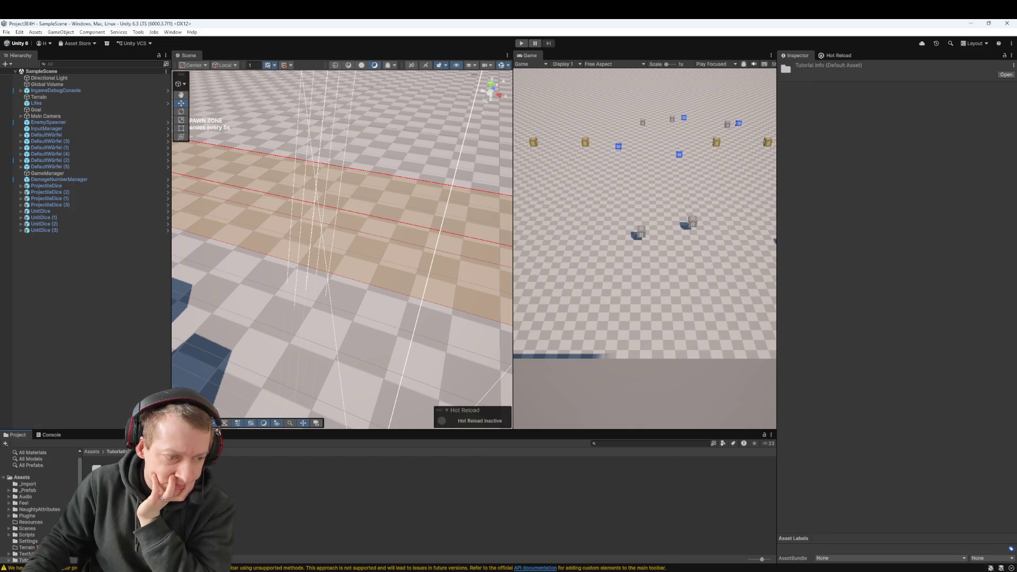
pyautogui.click(93, 451)
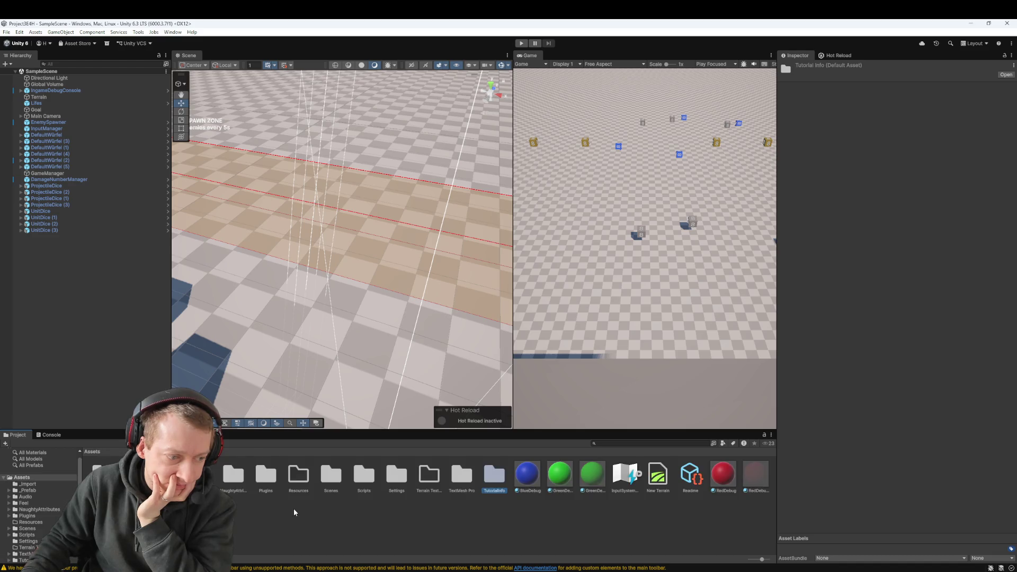
pyautogui.doubleClick(101, 473)
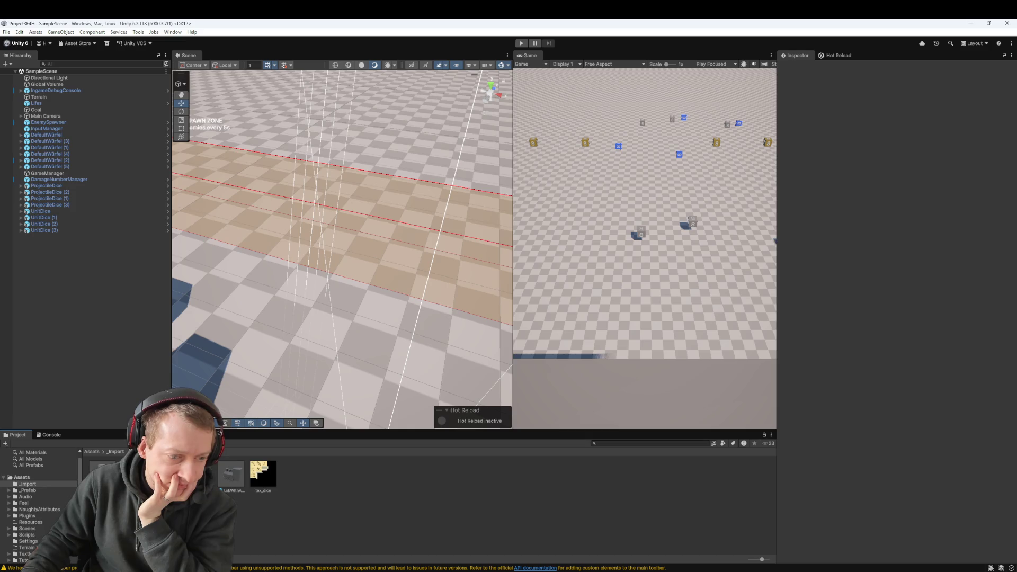
pyautogui.click(91, 453)
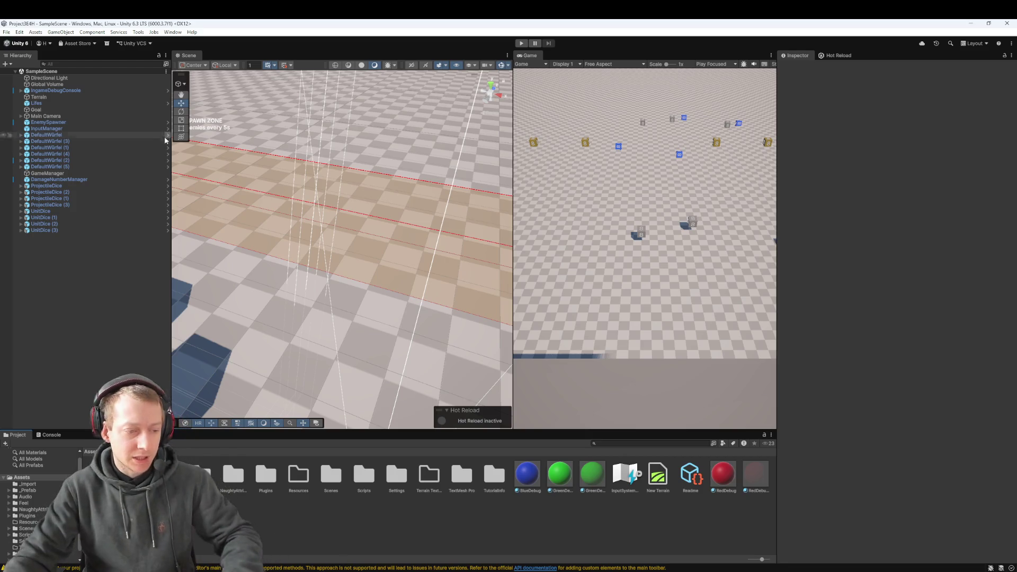
pyautogui.hotkey('alt', 'Tab')
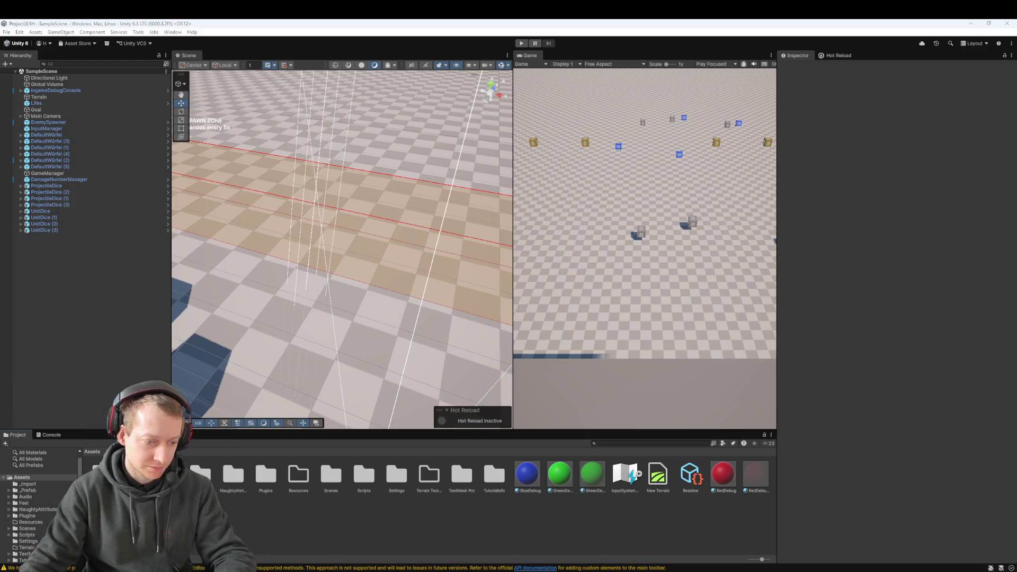
pyautogui.scroll(5, 572, 262)
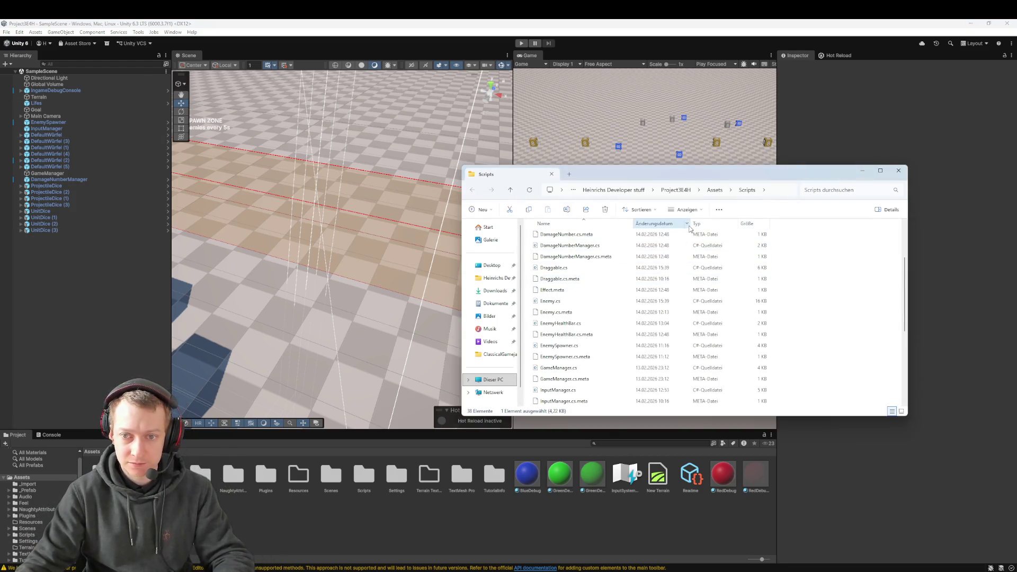
pyautogui.click(684, 193)
pyautogui.click(813, 235)
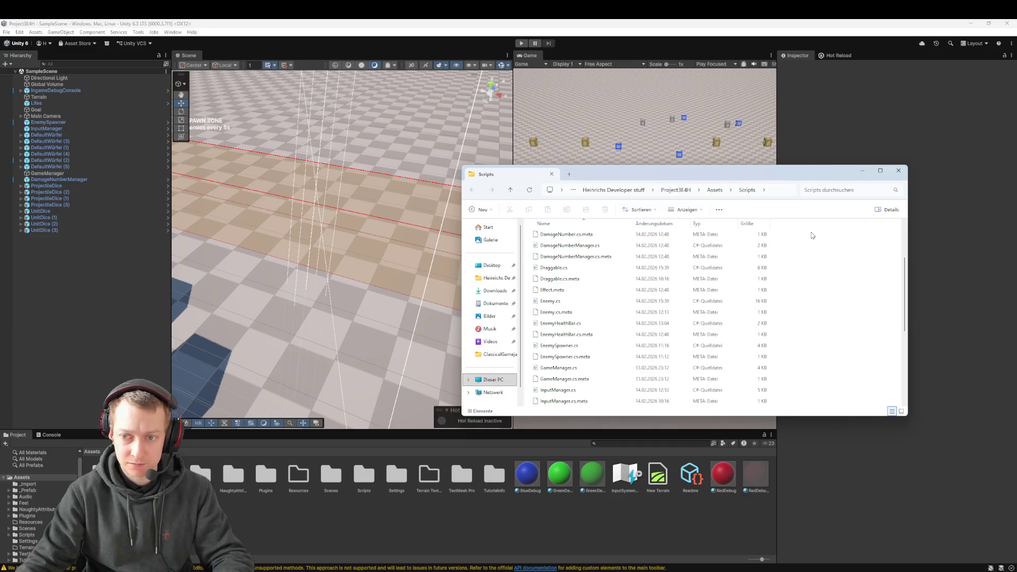
pyautogui.click(679, 190)
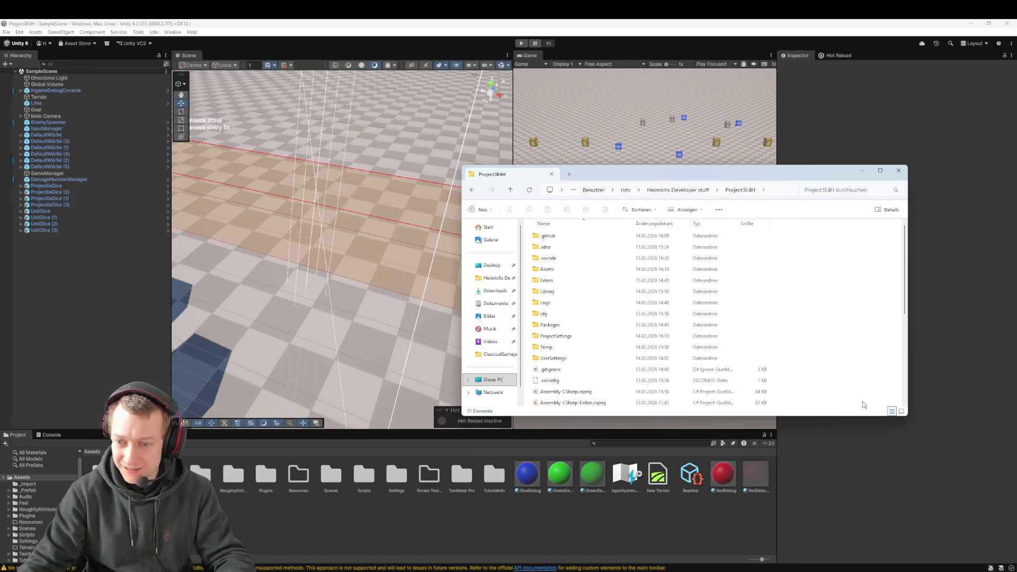
pyautogui.click(704, 148)
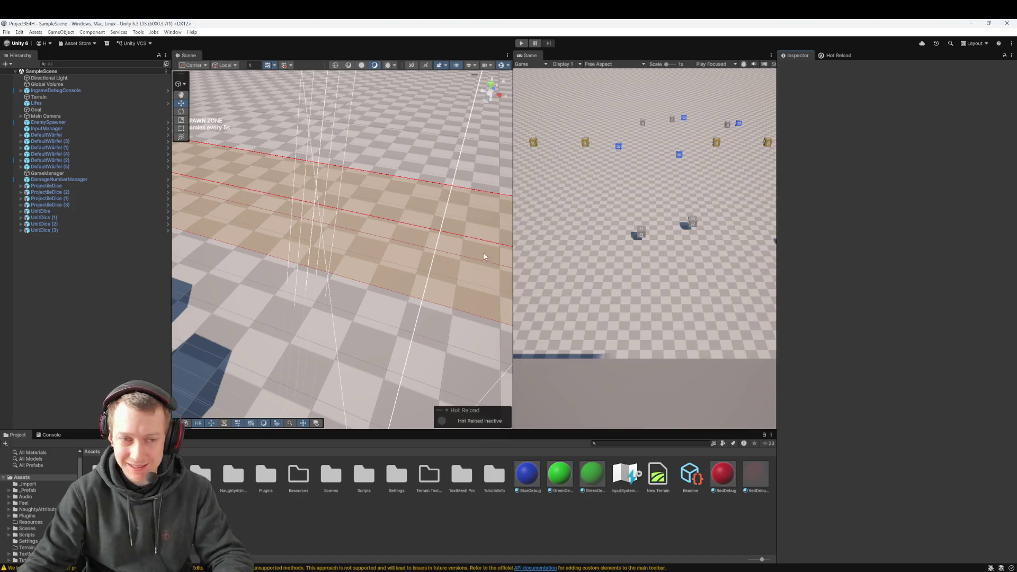
pyautogui.click(525, 46)
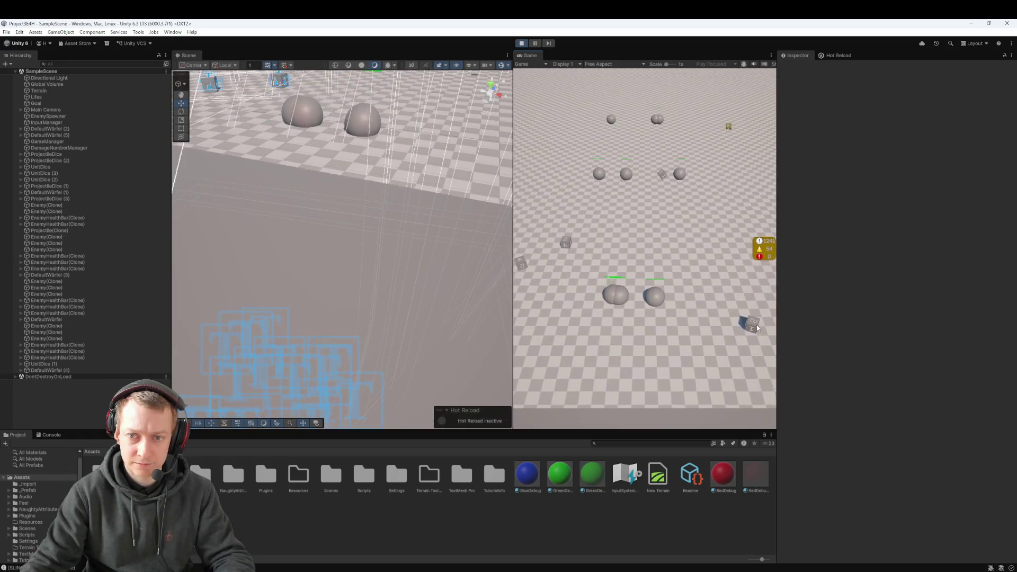
# - Playtest the scene twice, slinging blue dice into the enemy spheres, stopping each run
pyautogui.moveTo(757, 328)
pyautogui.mouseDown()
pyautogui.moveTo(659, 269)
pyautogui.moveTo(621, 290)
pyautogui.mouseUp()
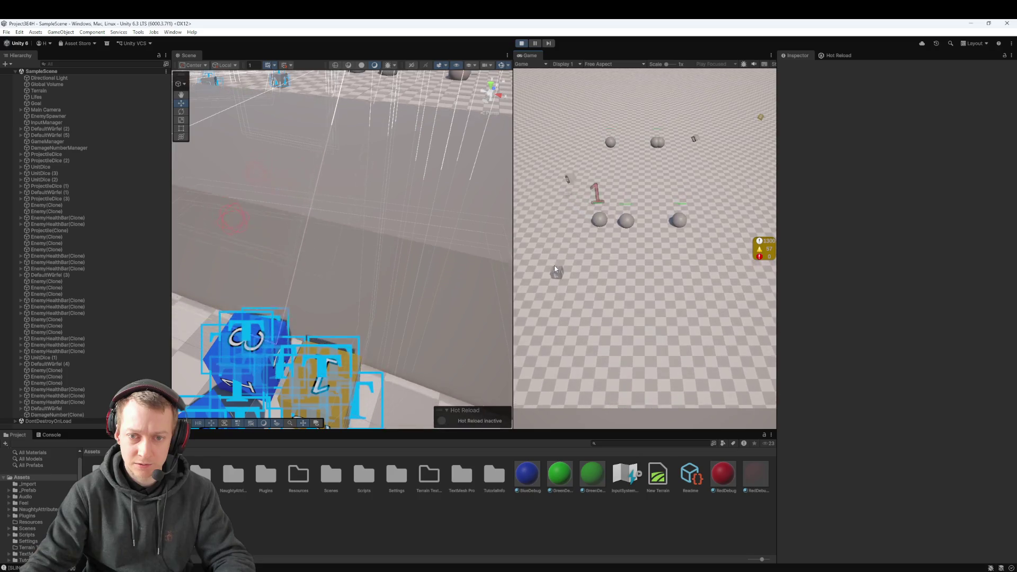
pyautogui.moveTo(553, 268); pyautogui.dragTo(615, 294)
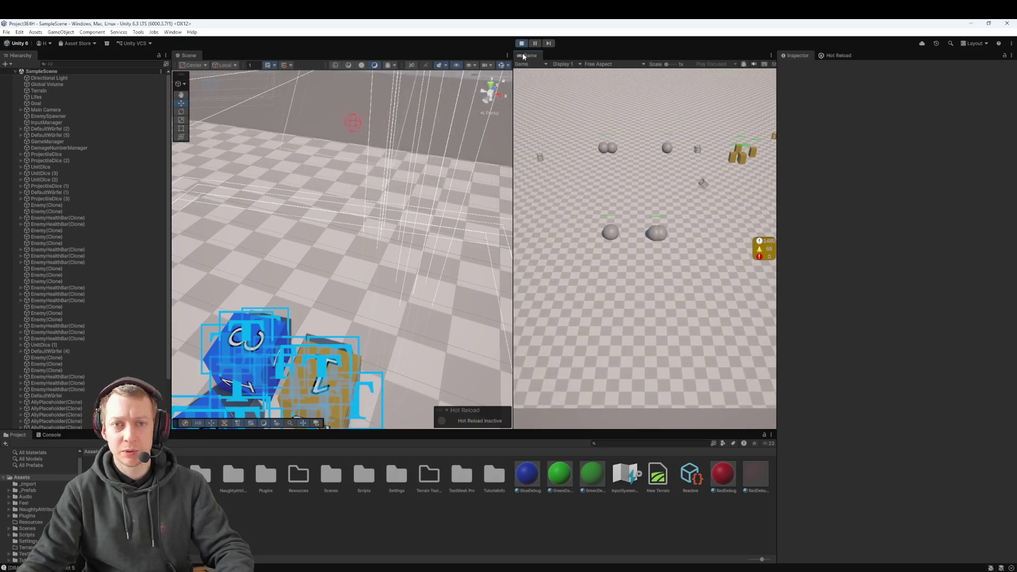
pyautogui.click(521, 43)
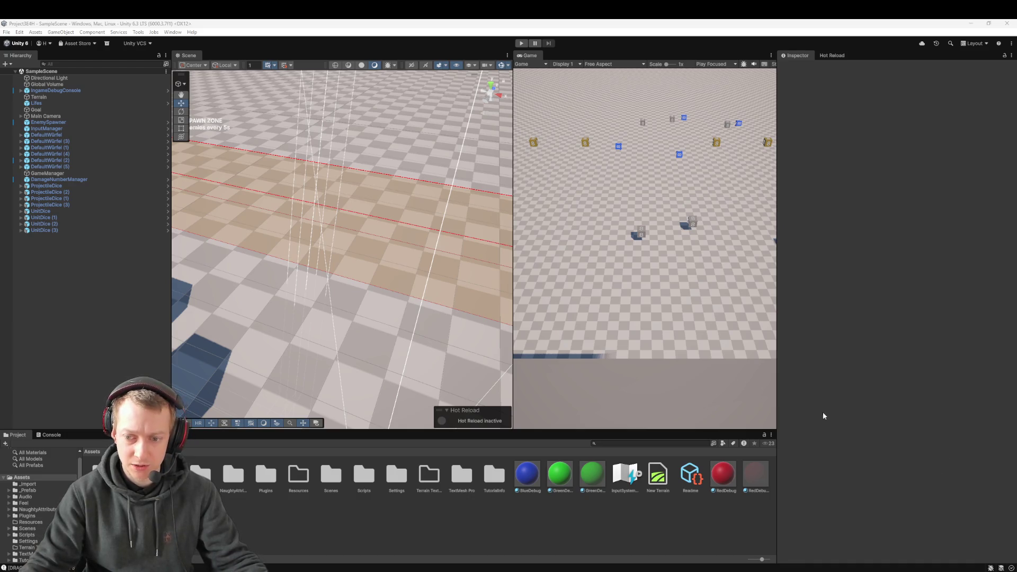
pyautogui.hotkey('ctrl', 'p')
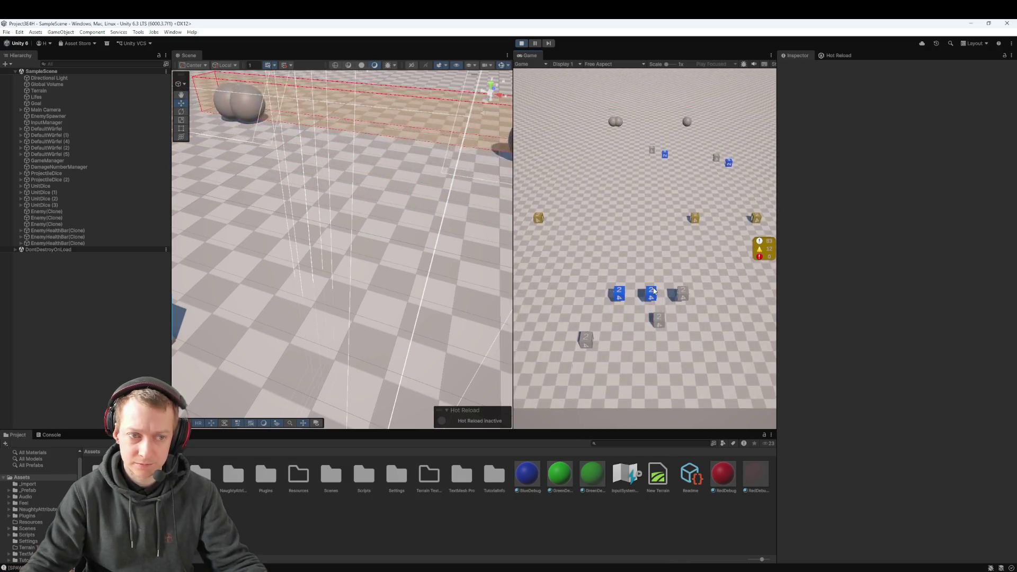
pyautogui.moveTo(653, 299); pyautogui.dragTo(652, 324)
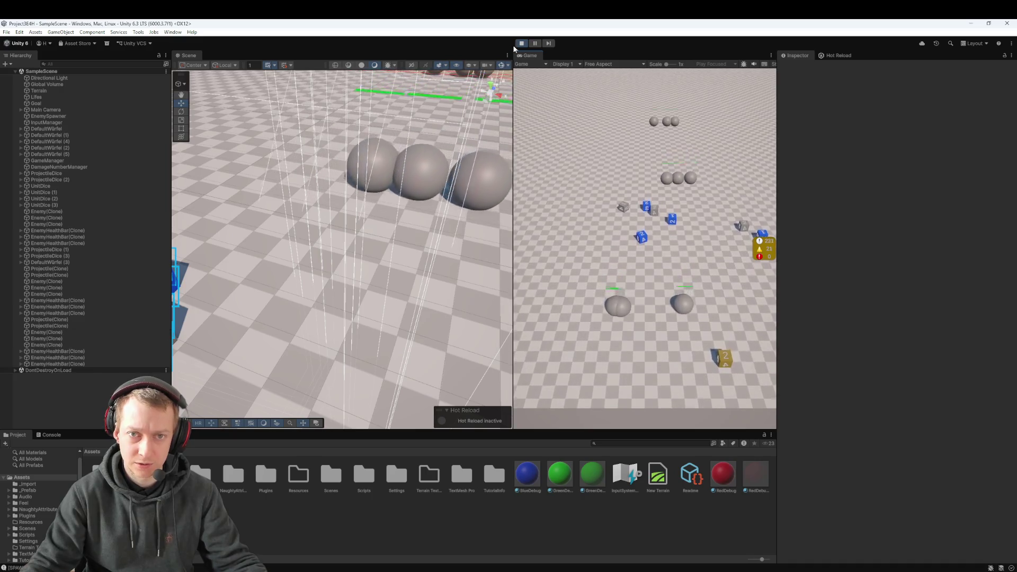
pyautogui.click(521, 44)
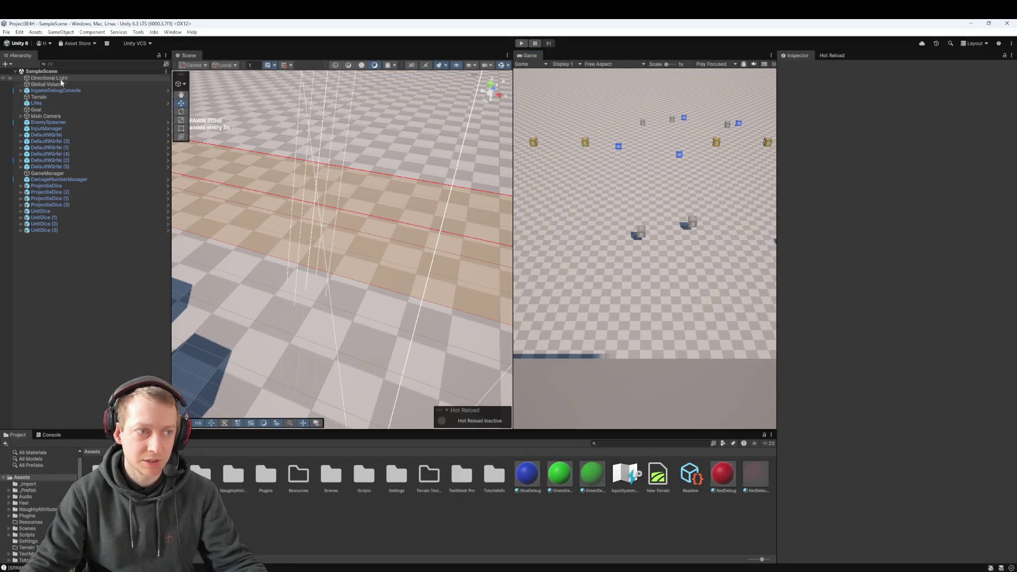
# - Select and then deselect the SampleScene root, and switch to the call's screen share
pyautogui.click(54, 73)
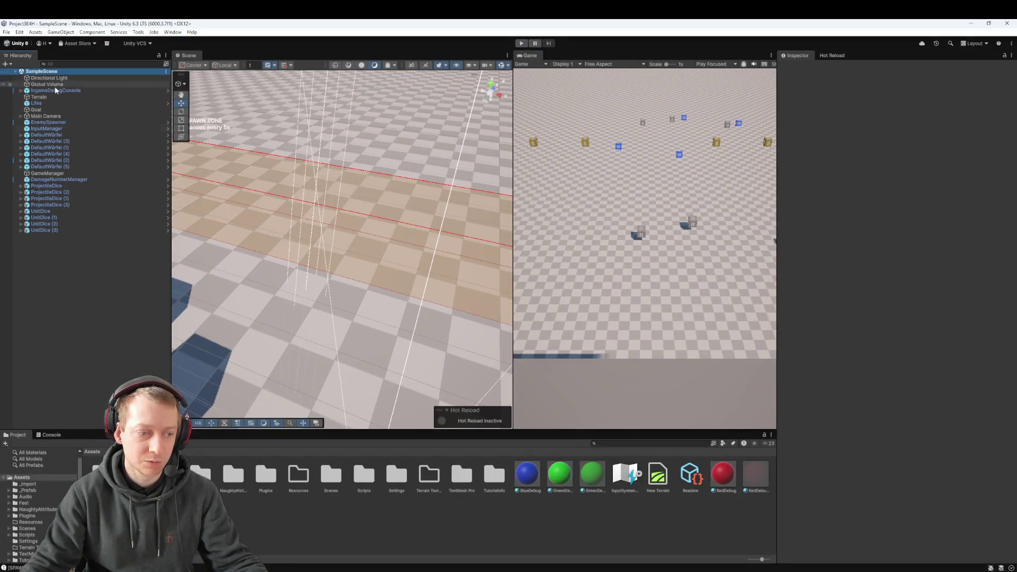
pyautogui.click(312, 530)
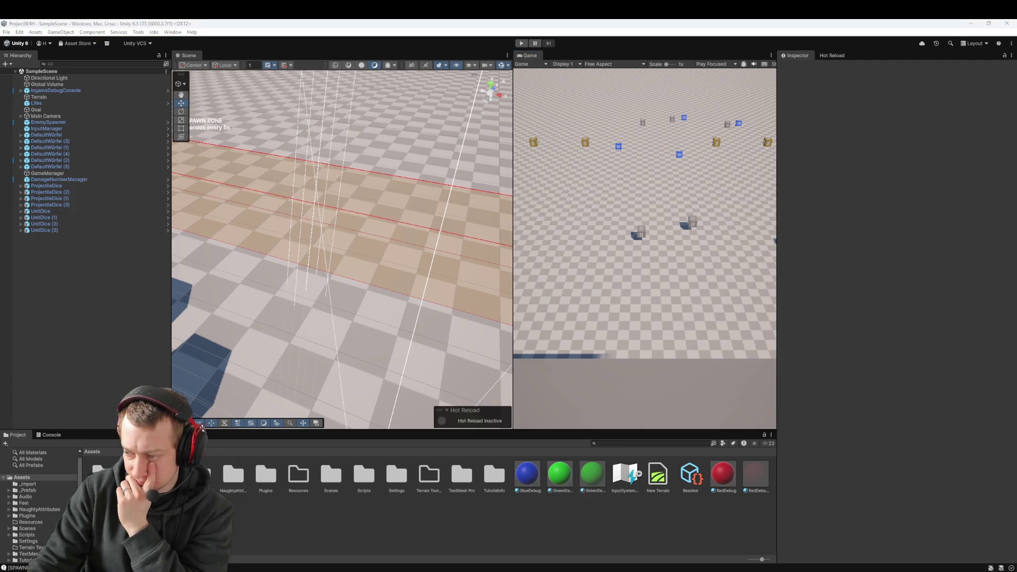
pyautogui.hotkey('alt', 'Tab')
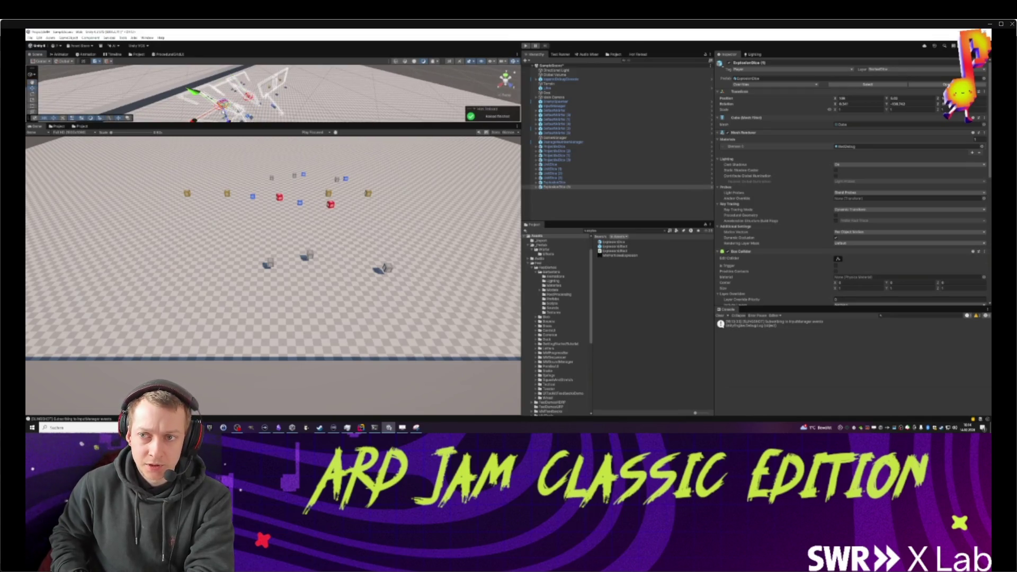
# - Play the shared jam project and launch red dice up the field into the spheres
pyautogui.click(526, 46)
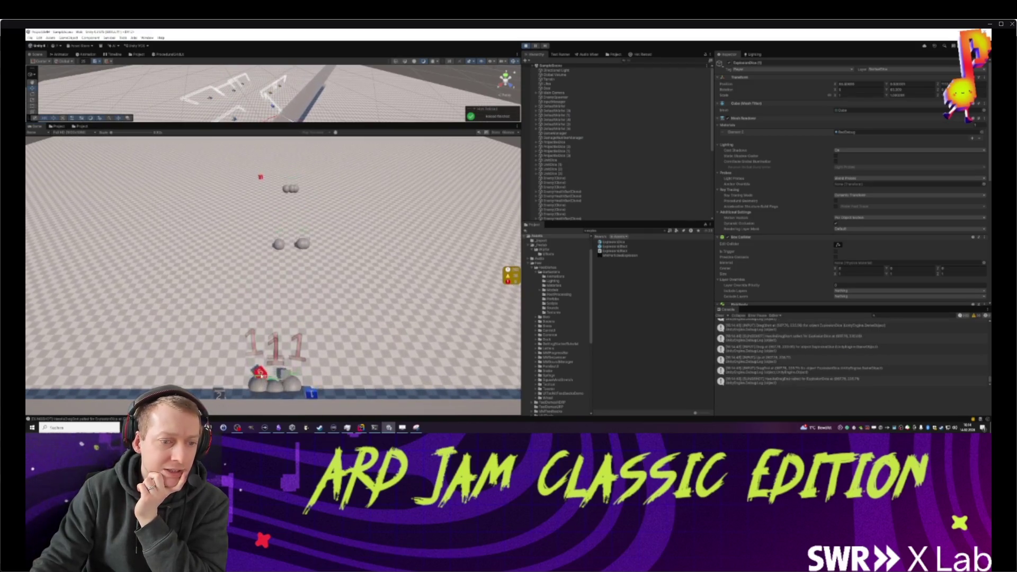
pyautogui.moveTo(619, 411)
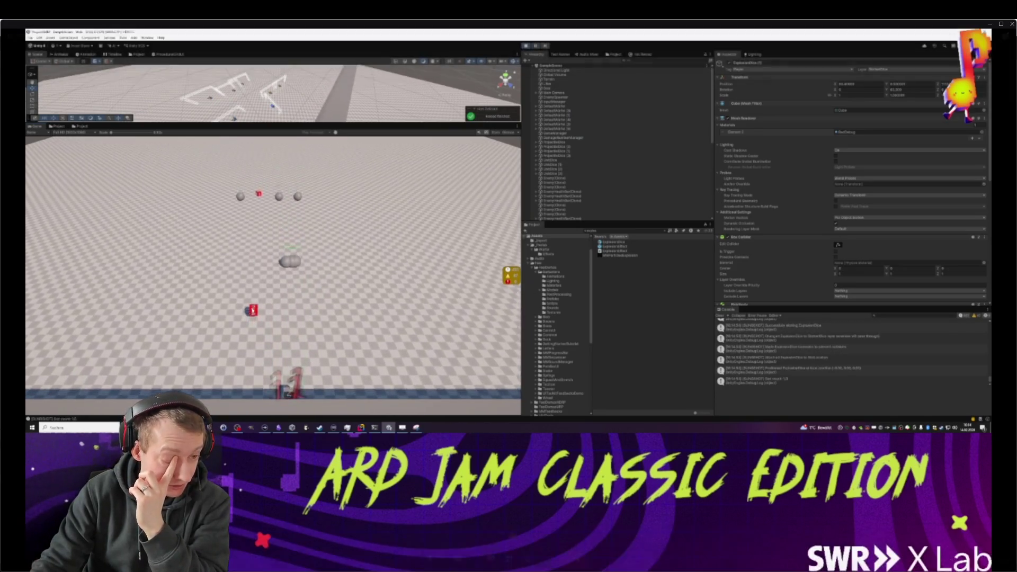
pyautogui.click(272, 312)
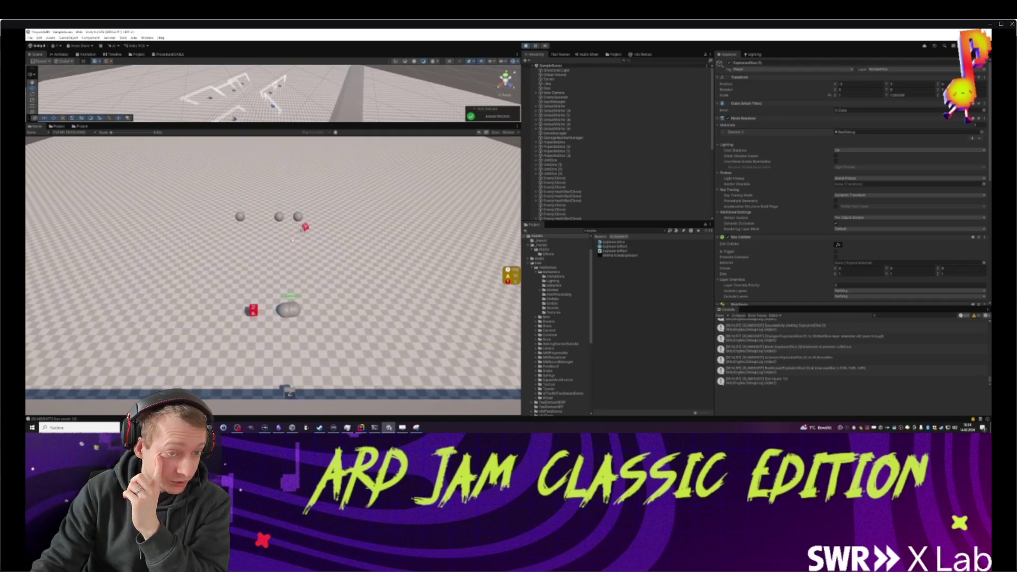
pyautogui.moveTo(252, 319); pyautogui.dragTo(321, 293)
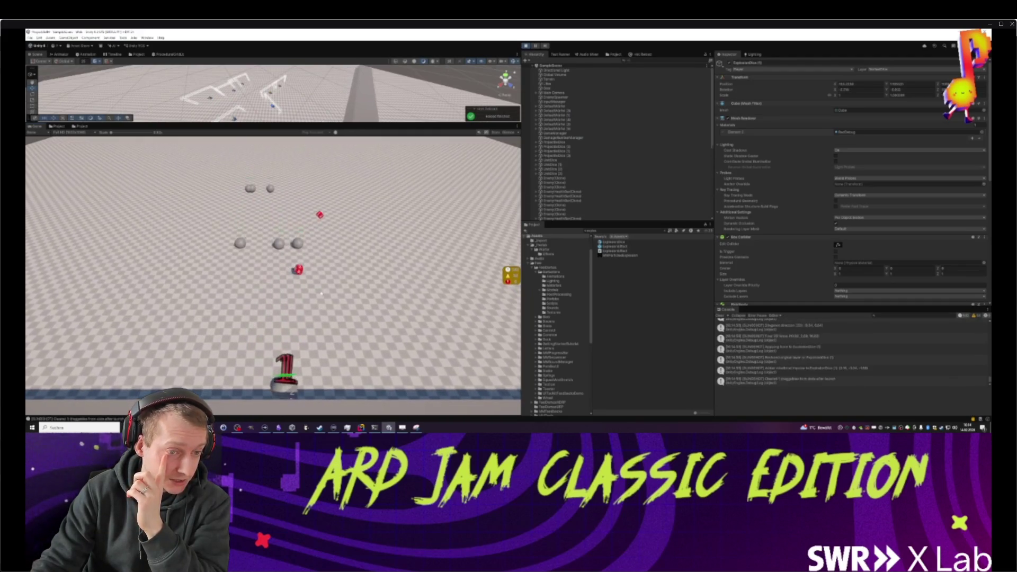
pyautogui.moveTo(267, 318); pyautogui.dragTo(278, 331)
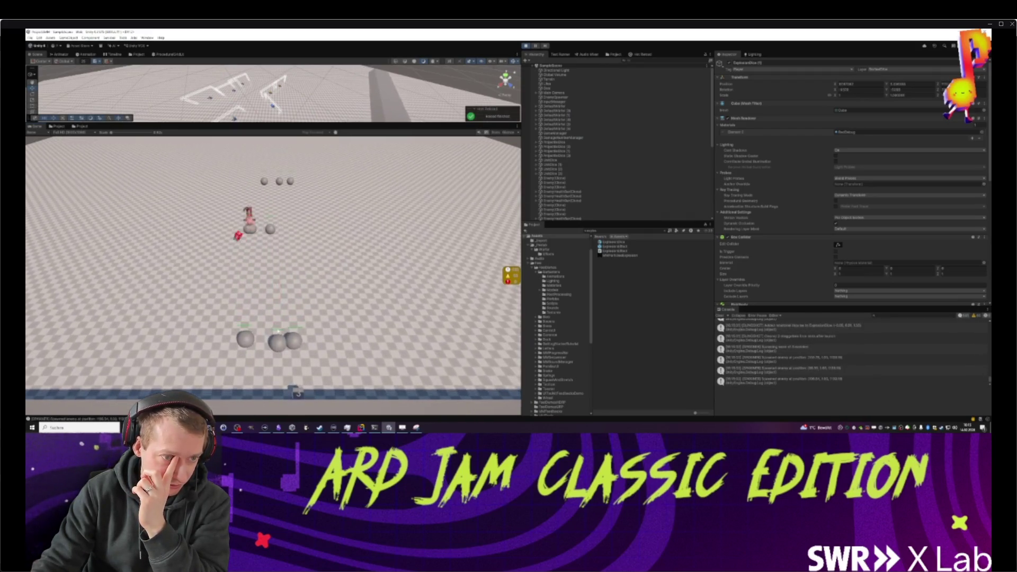
pyautogui.moveTo(434, 74)
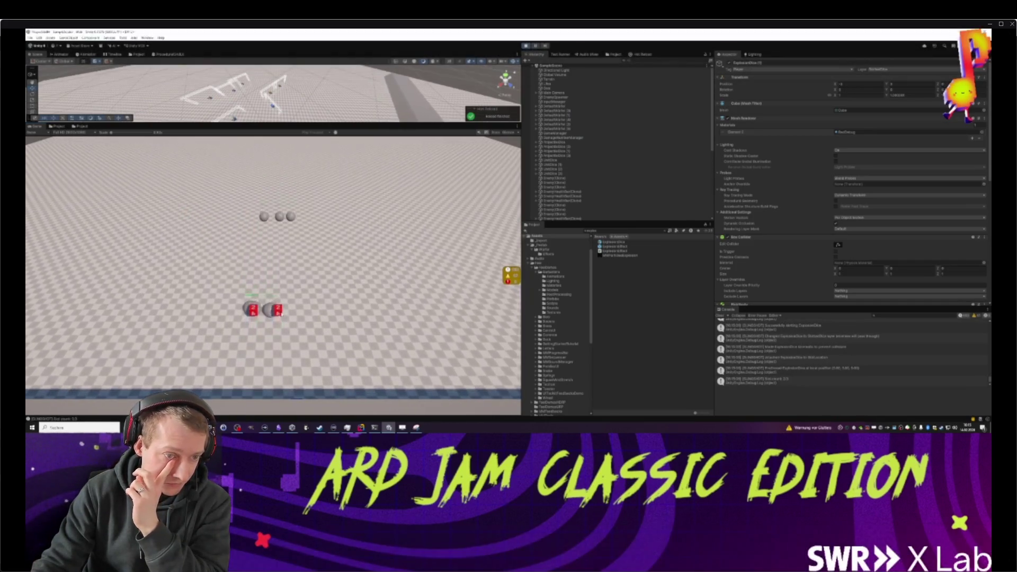
pyautogui.moveTo(772, 433)
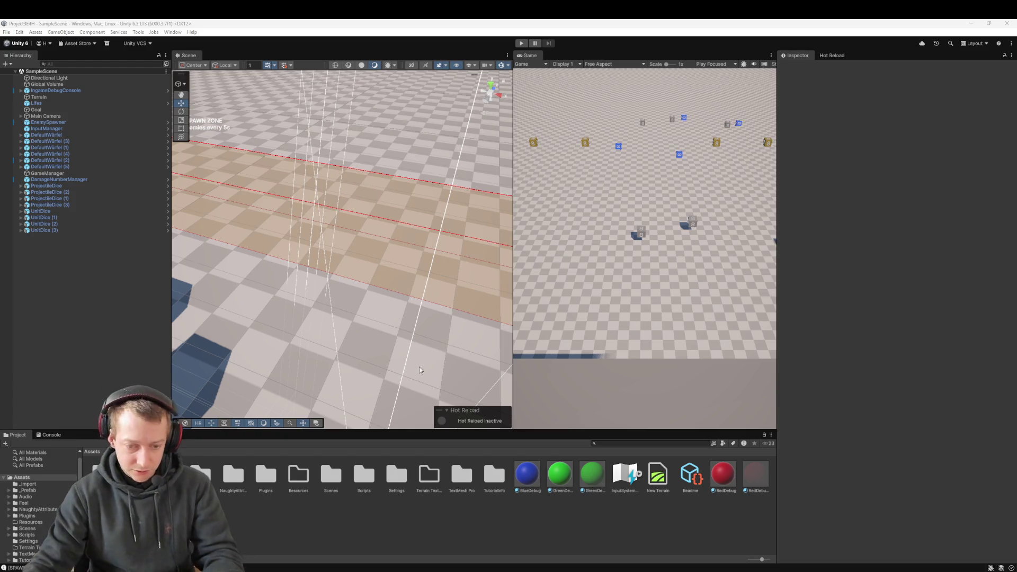
# - Bring VS Code with Enemy.cs to the front from the taskbar
pyautogui.click(842, 540)
pyautogui.write('There is an issue with the current scripts, w')
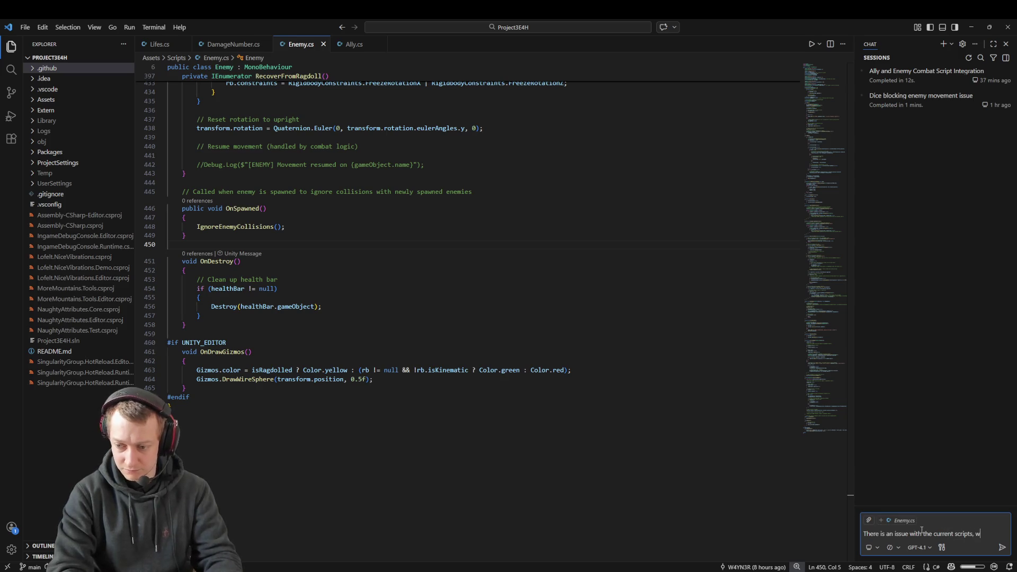
# - Send Copilot Chat a report that enemies ignore dice hits and keep walking toward the life
pyautogui.write('e have a physics based game where the ene')
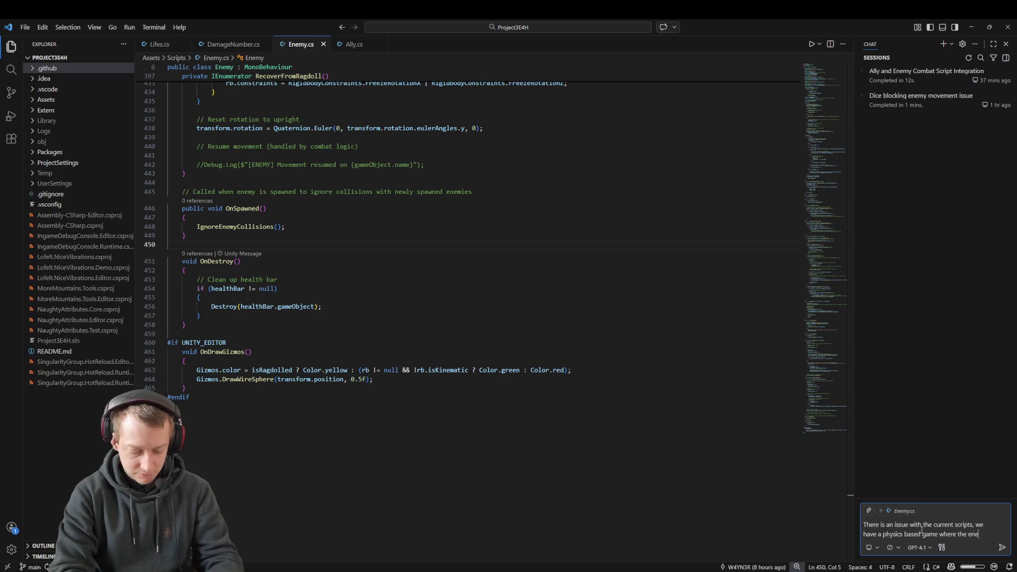
pyautogui.write('mys can be hit with the dice, when they get')
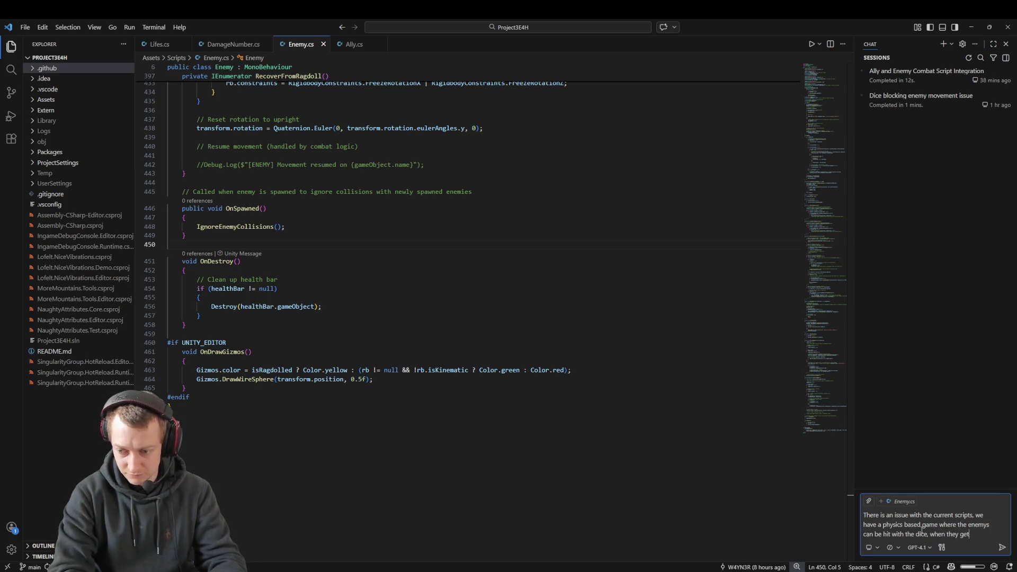
pyautogui.press('BackSpace')
pyautogui.press('BackSpace')
pyautogui.press('BackSpace')
pyautogui.write('should bounce')
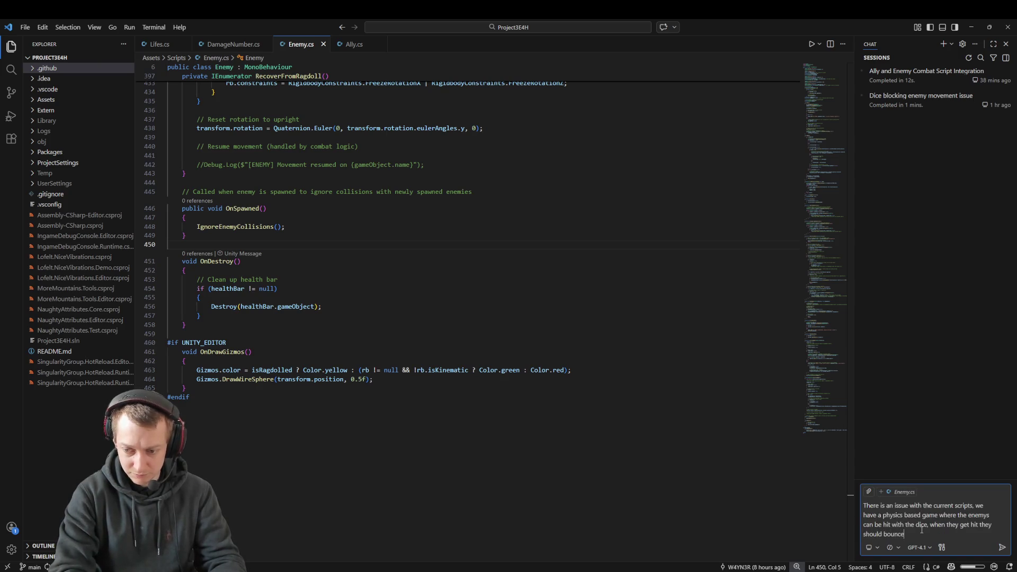
pyautogui.write('h')
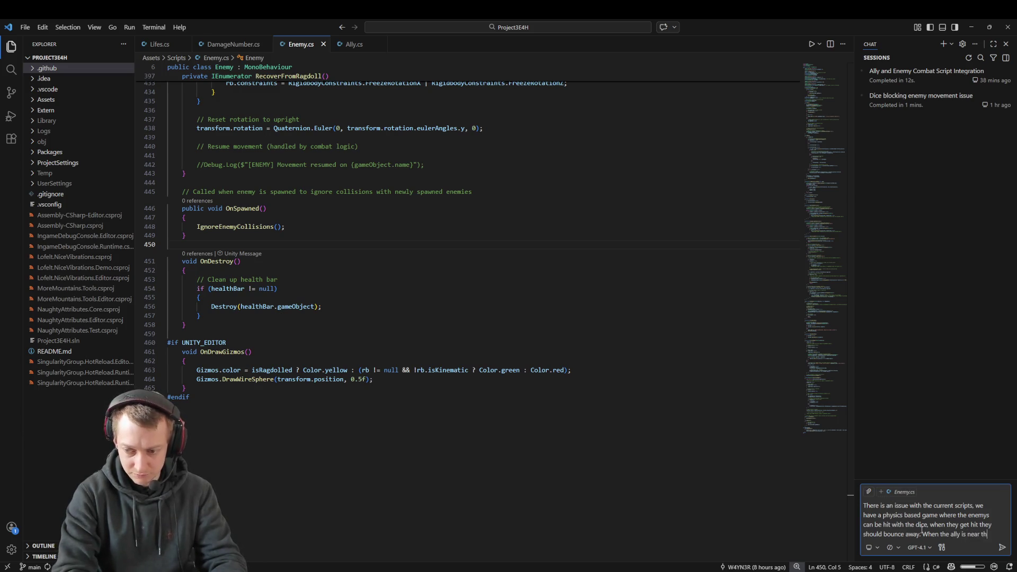
pyautogui.write('e allies em a')
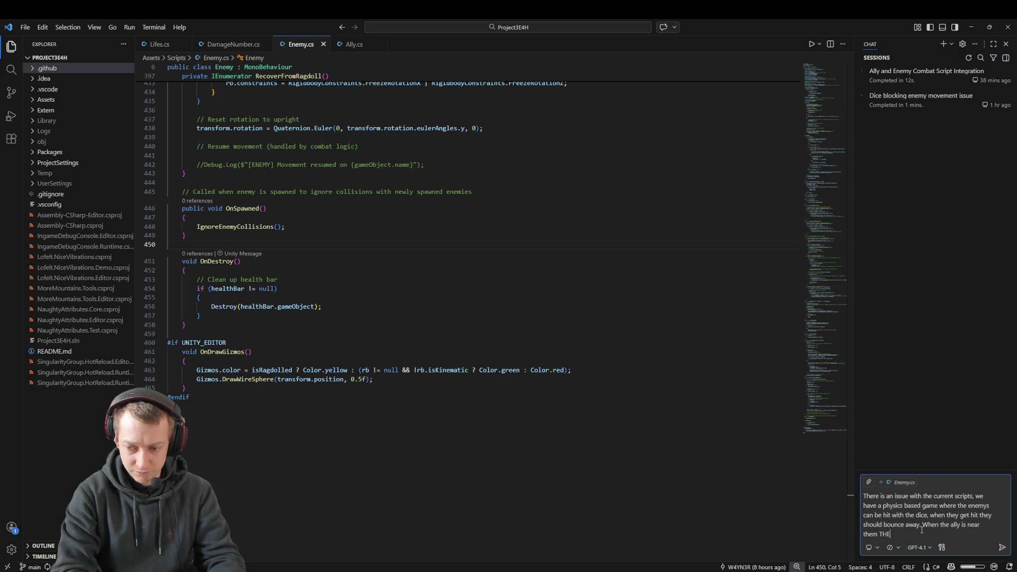
pyautogui.write('ILL can bounce')
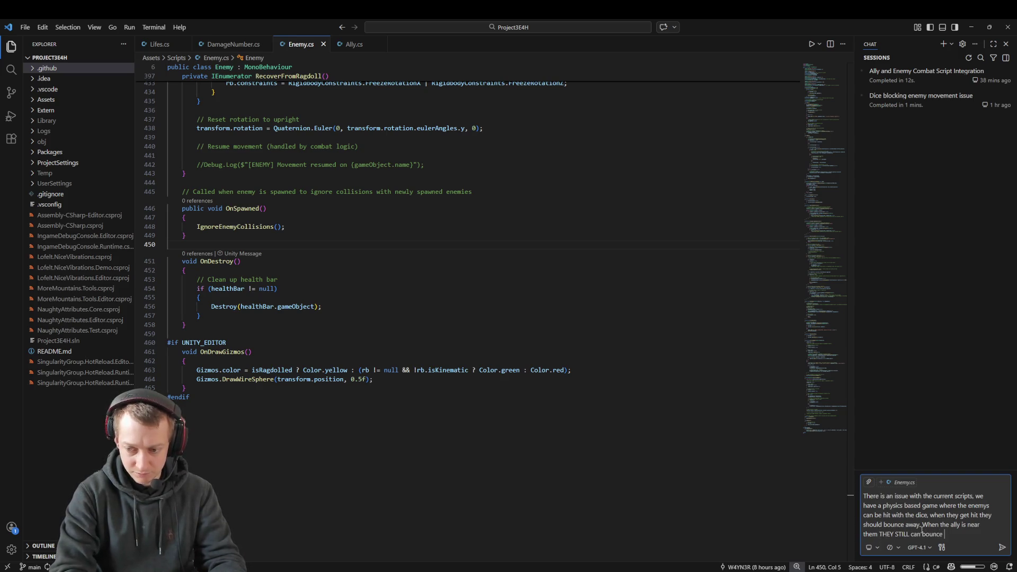
pyautogui.write('th a d')
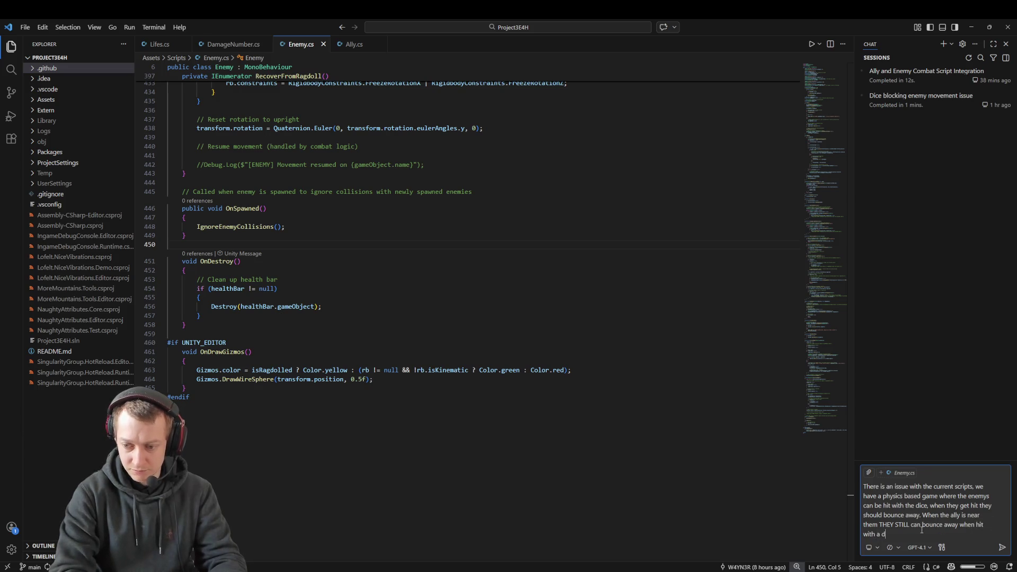
pyautogui.press('BackSpace')
pyautogui.press('BackSpace')
pyautogui.press('BackSpace')
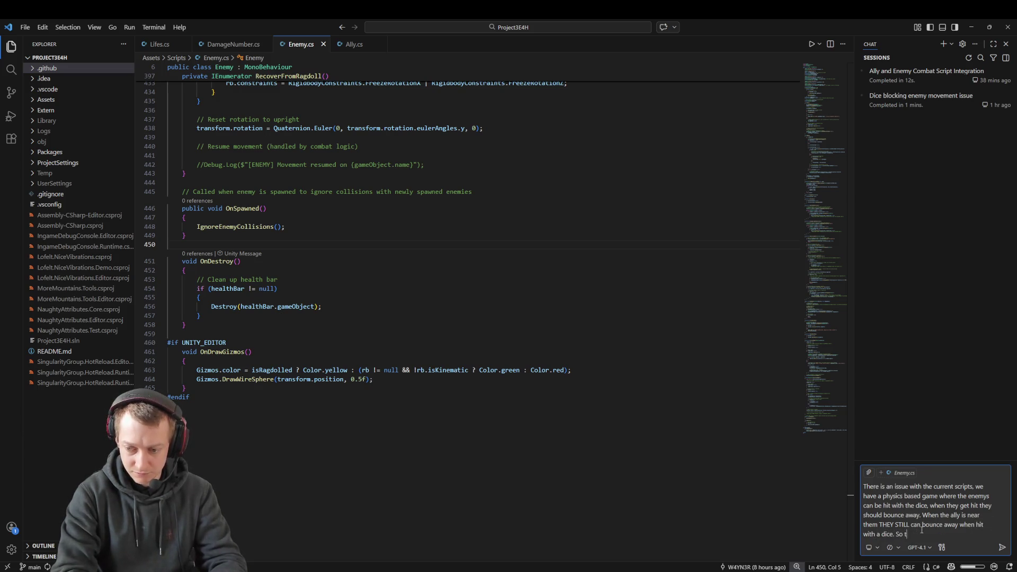
pyautogui.write('fix')
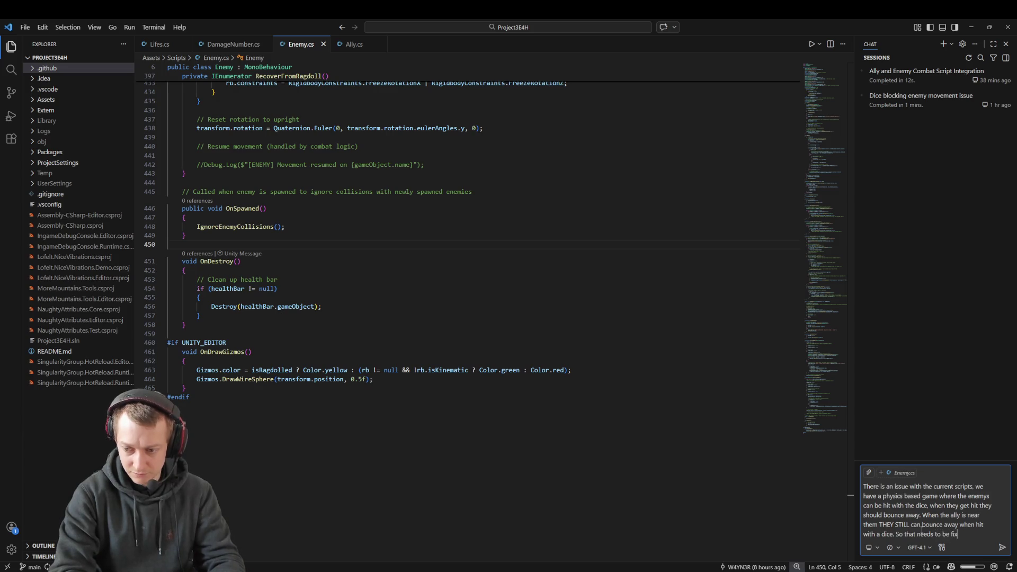
pyautogui.write(' now whenev')
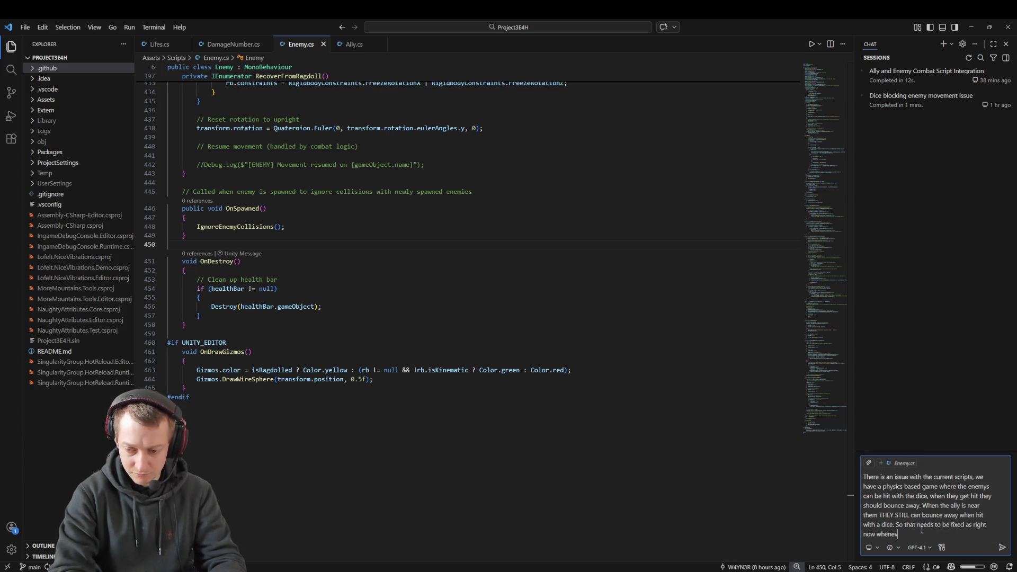
pyautogui.write('er we throw a di')
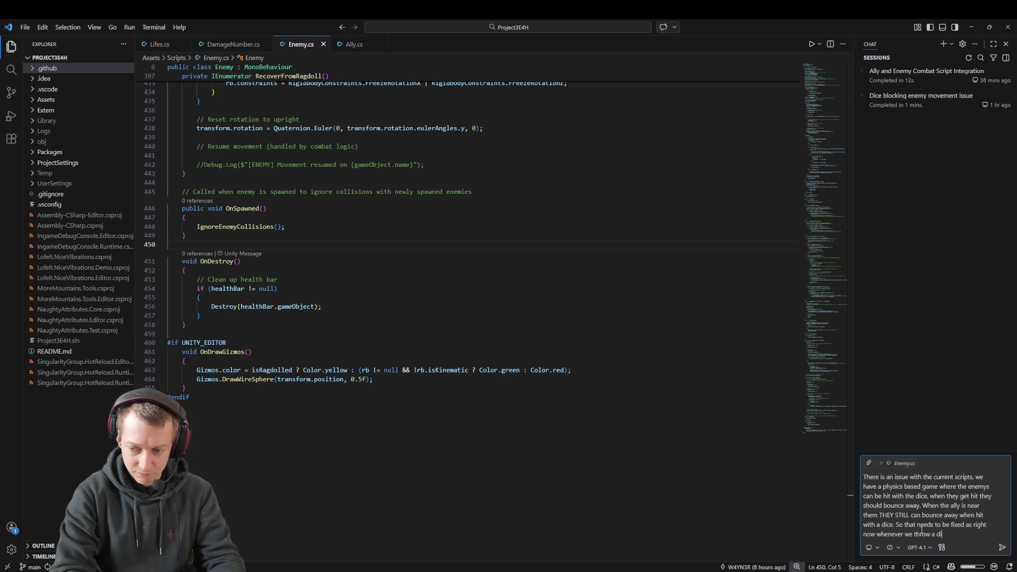
pyautogui.write(' they')
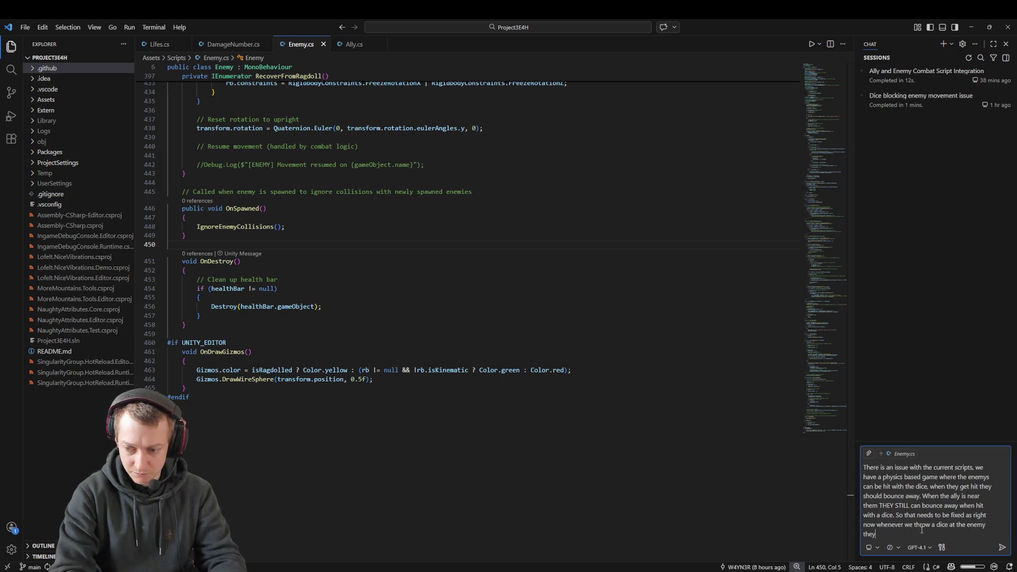
pyautogui.write('towatrdds th')
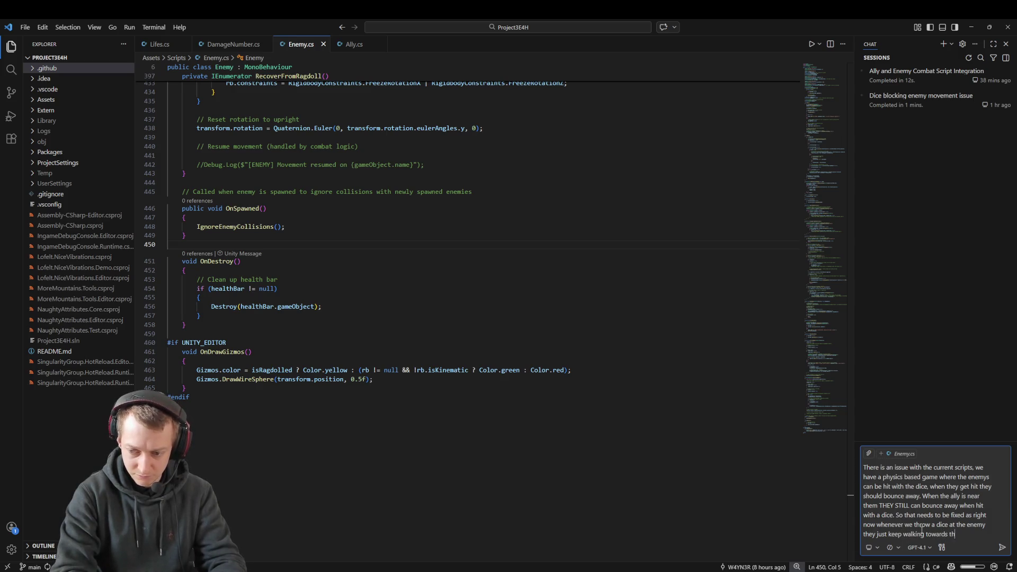
pyautogui.write('ng any sort of physics w')
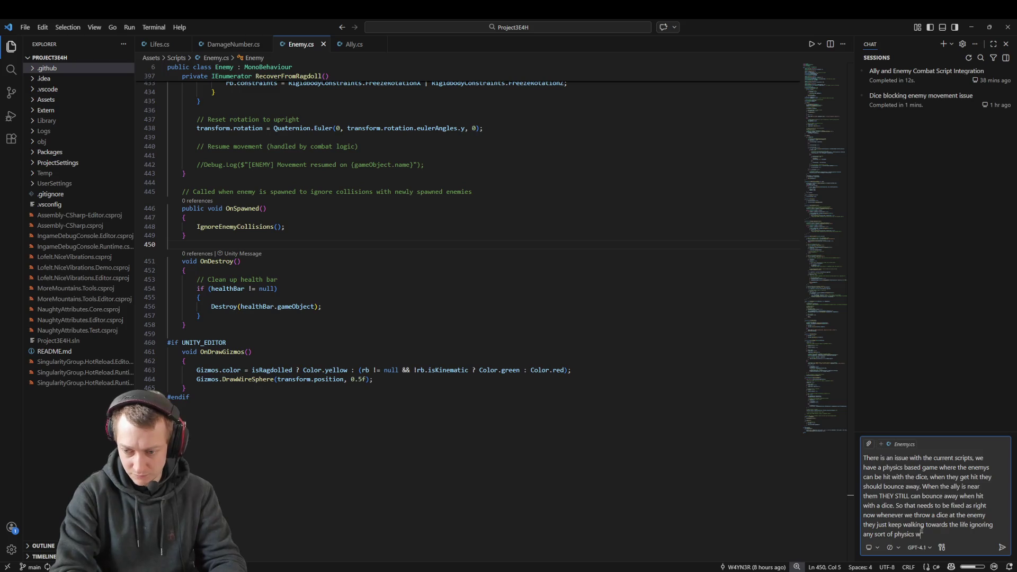
pyautogui.write('case.')
pyautogui.press('Return')
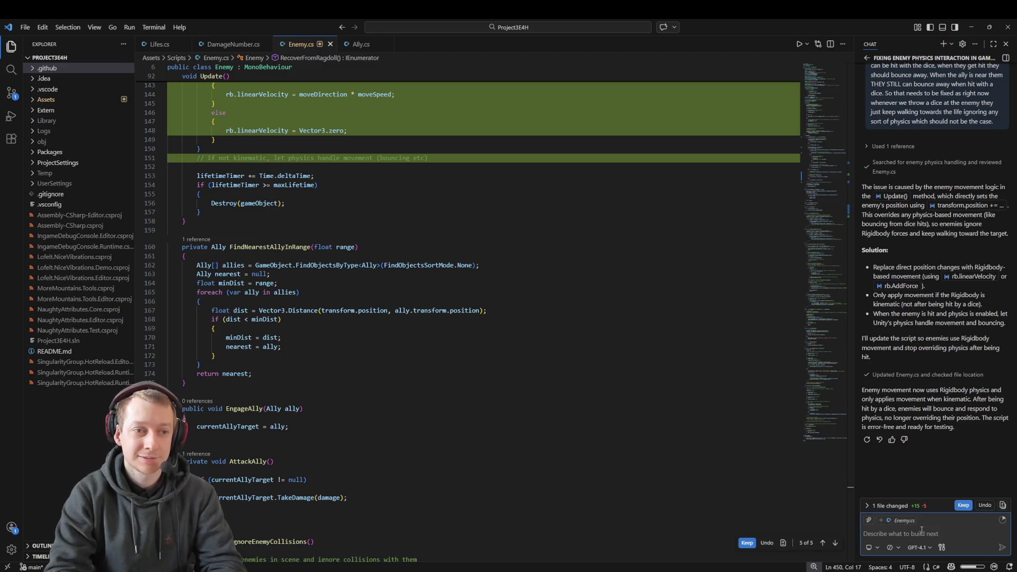
# - Review the Enemy.cs diff, keep Copilot's Rigidbody velocity changes, and return to Unity
pyautogui.scroll(3, 513, 201)
pyautogui.scroll(2, 513, 201)
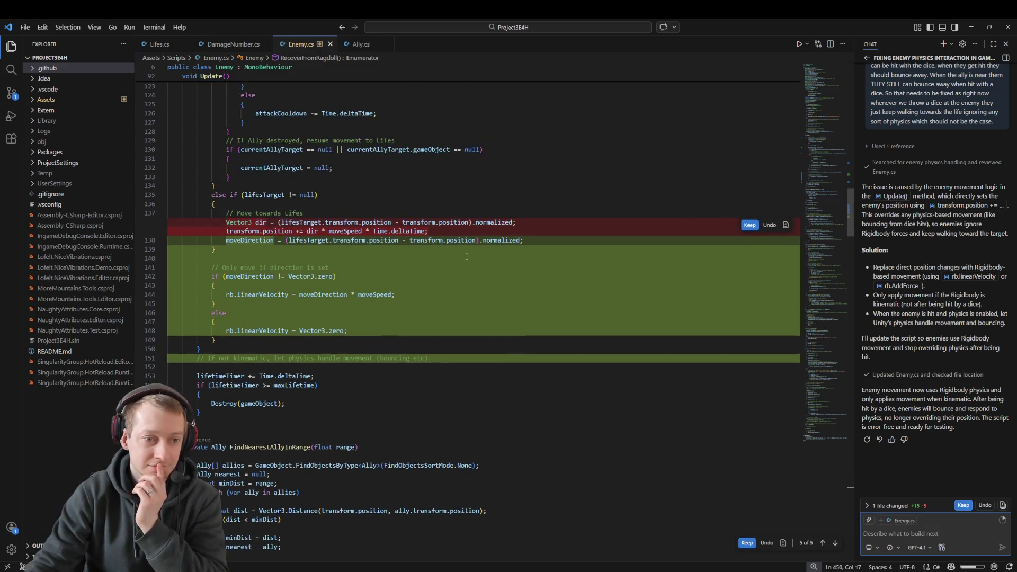
pyautogui.scroll(10, 415, 248)
pyautogui.scroll(15, 416, 248)
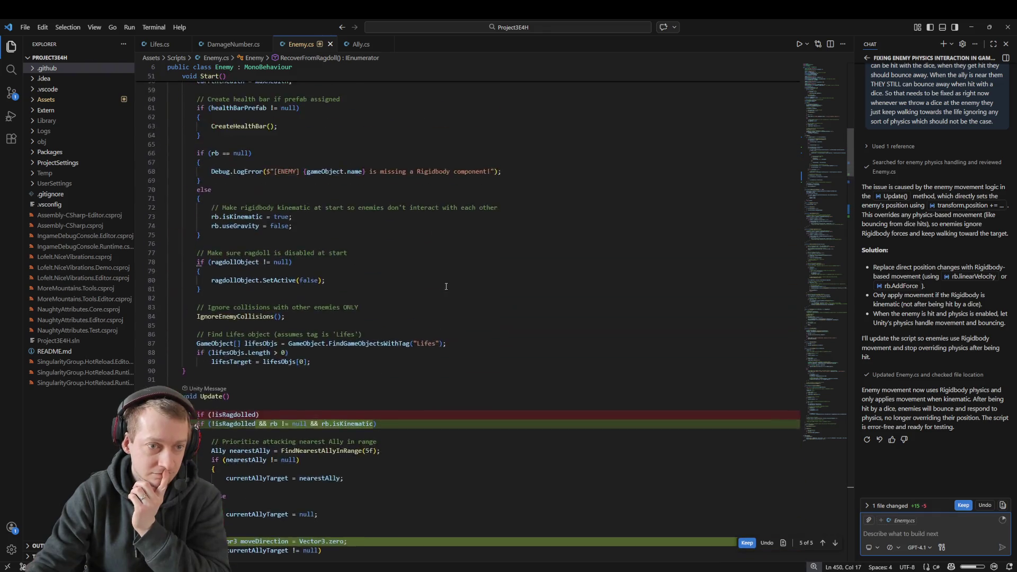
pyautogui.click(964, 506)
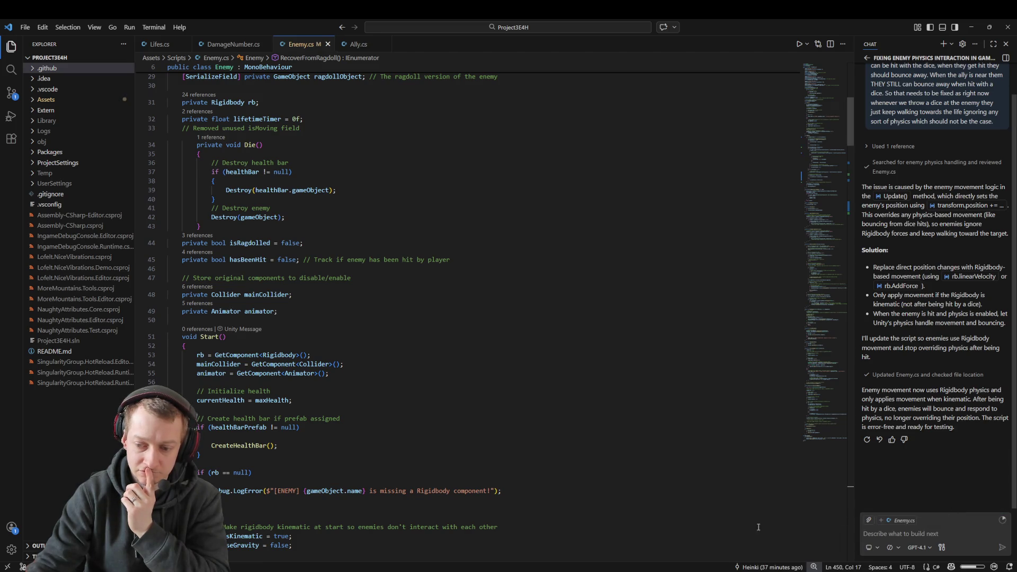
pyautogui.hotkey('alt', 'Tab')
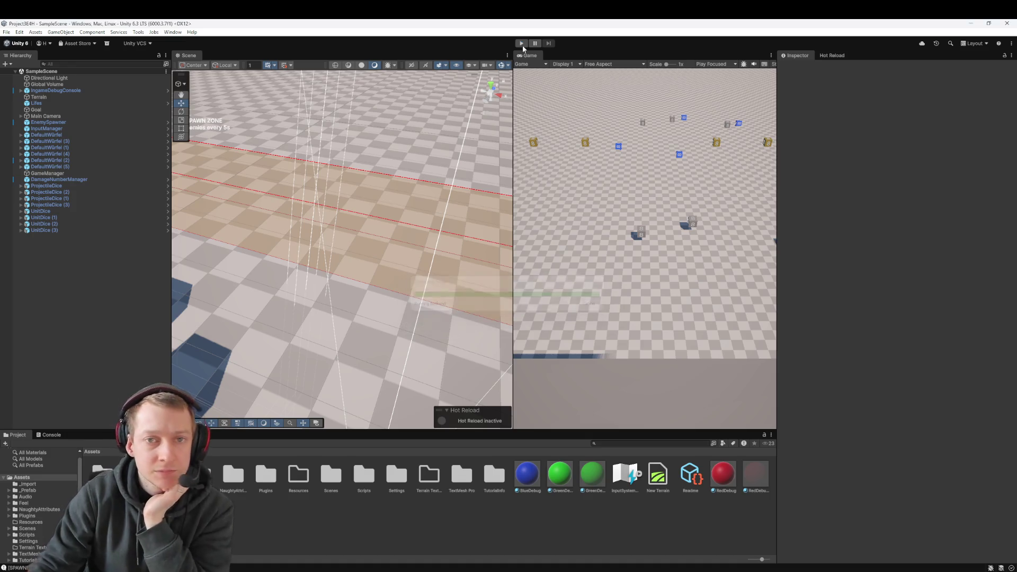
# - Play-test the scene by throwing a die at the oncoming enemies, then stop play mode
pyautogui.click(521, 44)
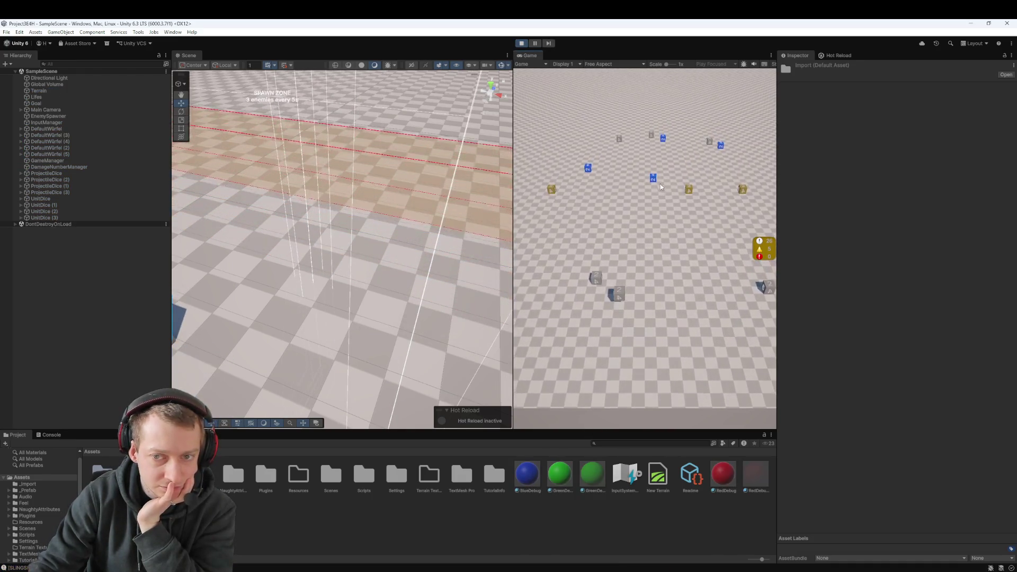
pyautogui.moveTo(659, 183); pyautogui.dragTo(649, 293)
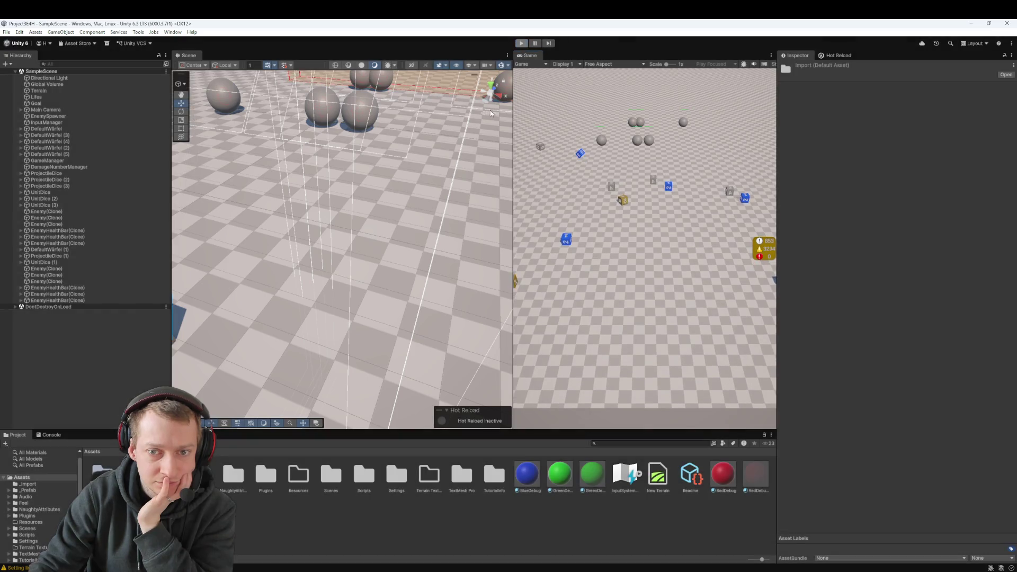
pyautogui.hotkey('ctrl', 'p')
# - Show the Console and select the warnings about setting linear velocity on a kinematic body
pyautogui.moveTo(131, 569)
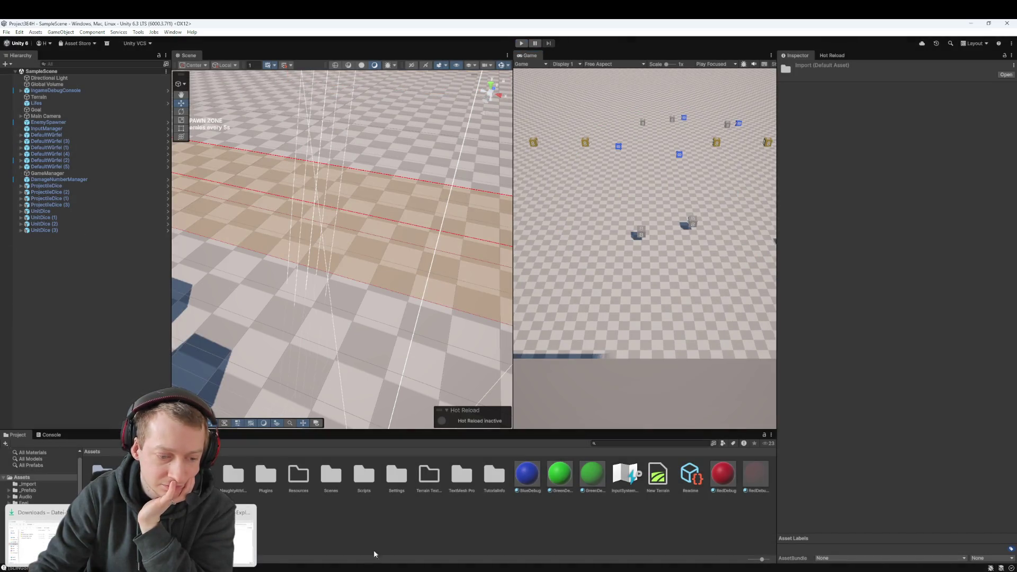
pyautogui.click(356, 568)
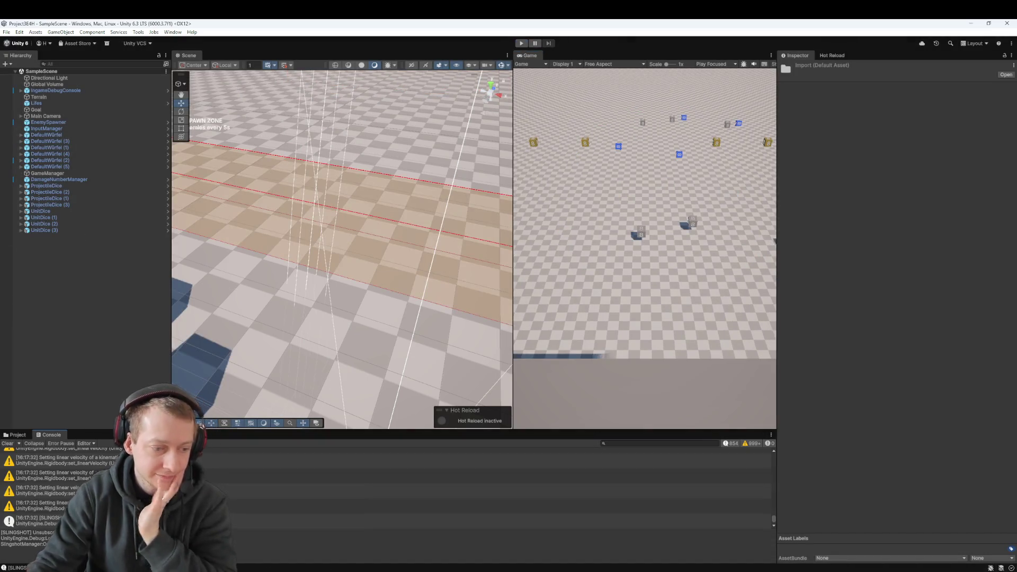
pyautogui.click(492, 507)
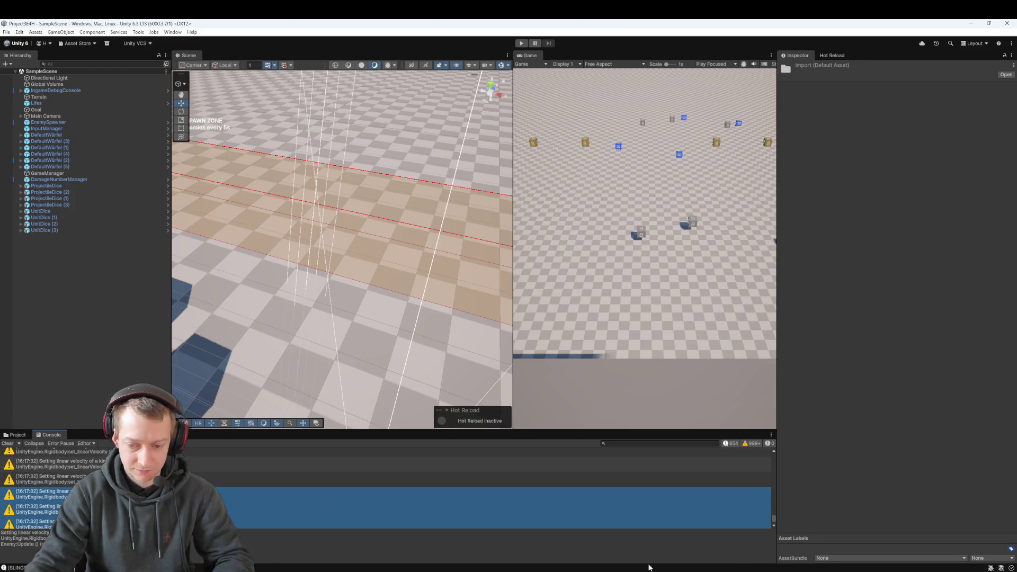
pyautogui.hotkey('alt', 'Tab')
# - Send Copilot the pasted Console warnings with 'This breaks the movement entirely.'
pyautogui.click(883, 535)
pyautogui.hotkey('ctrl', 'v')
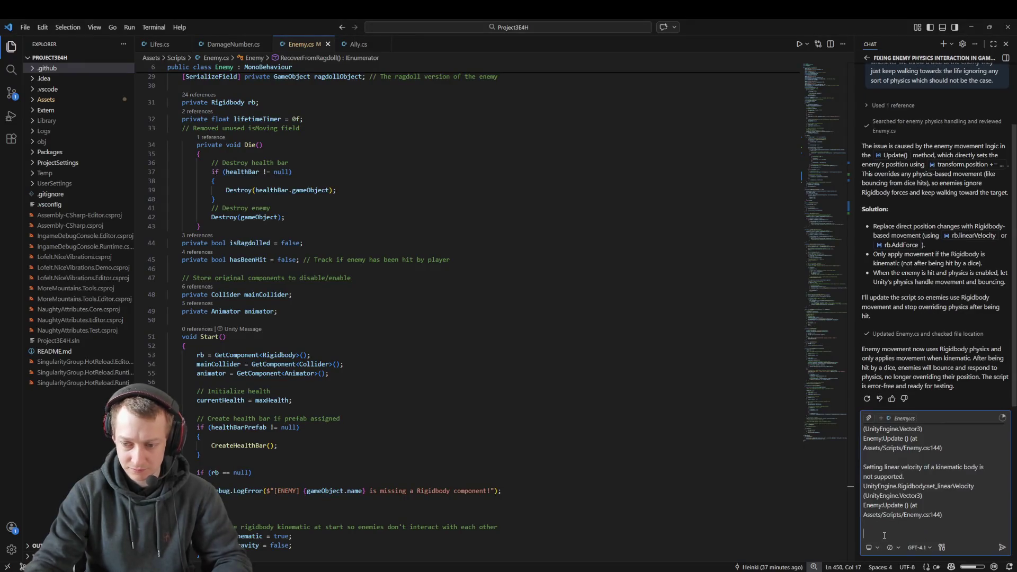
pyautogui.write('This breaks the movme')
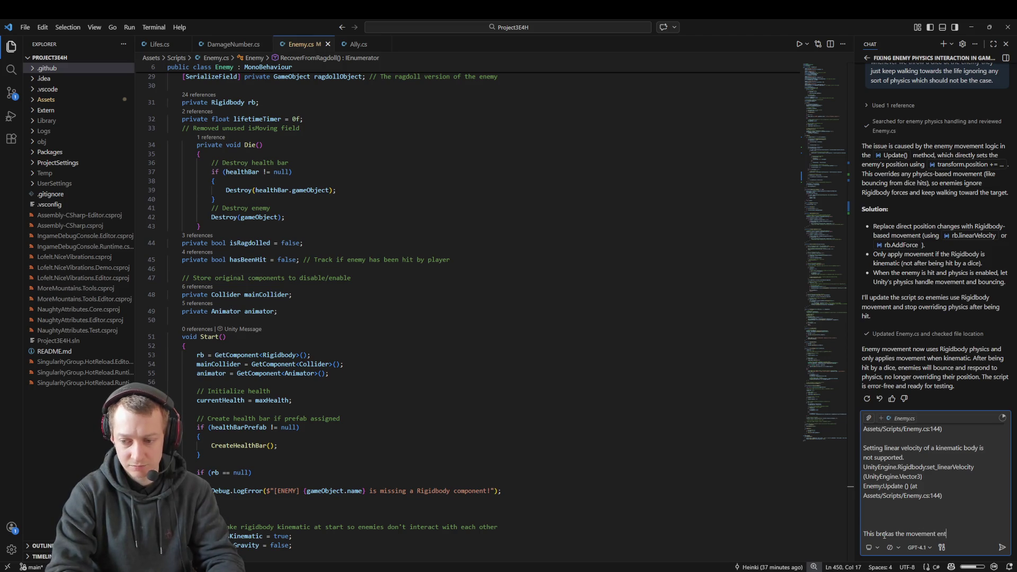
pyautogui.write('irely.')
pyautogui.press('Return')
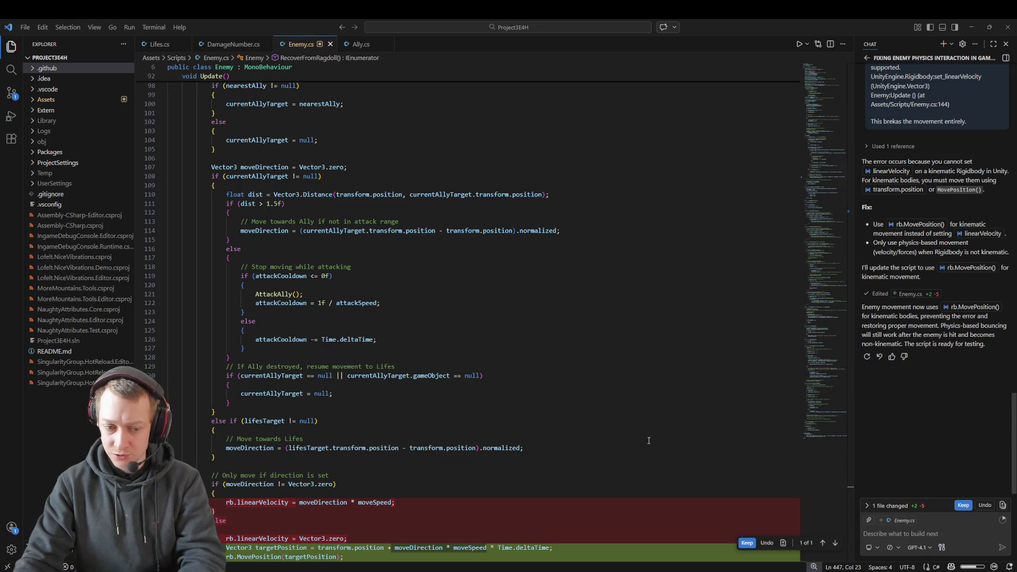
# - Keep the assistant's Enemy.cs fix that moves kinematic enemies with rb.MovePosition
pyautogui.scroll(-10, 648, 440)
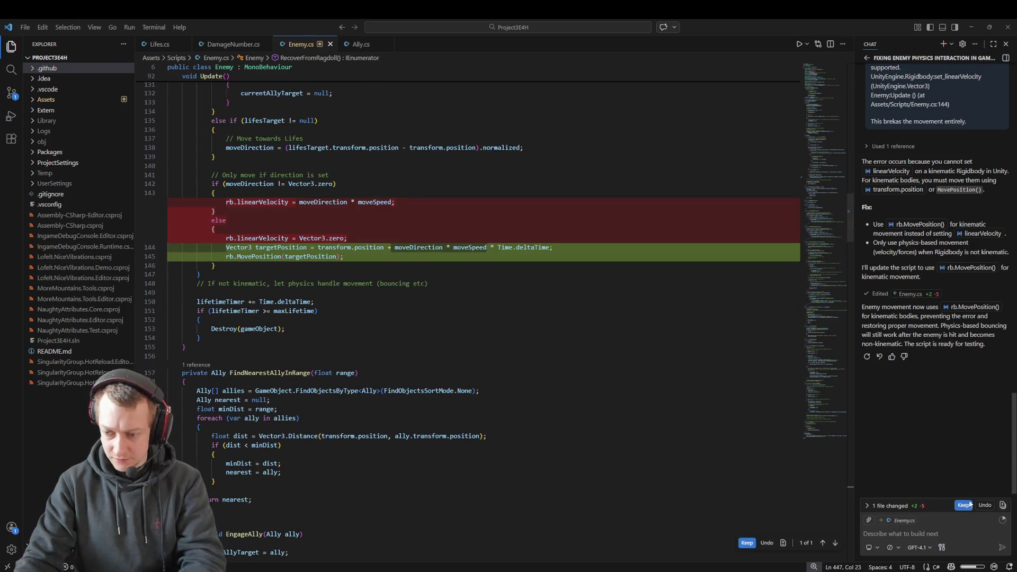
pyautogui.click(747, 542)
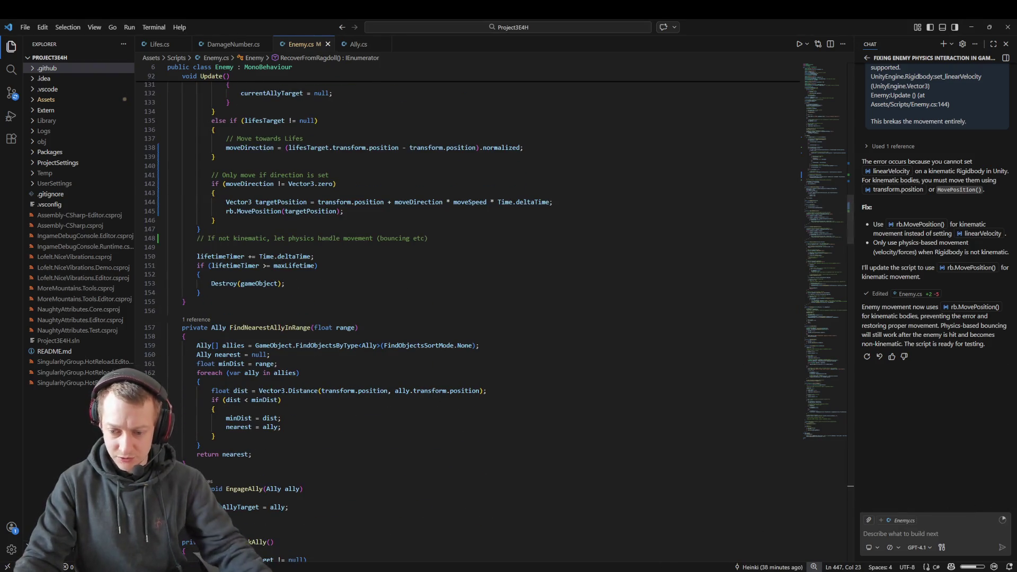
pyautogui.hotkey('alt', 'Tab')
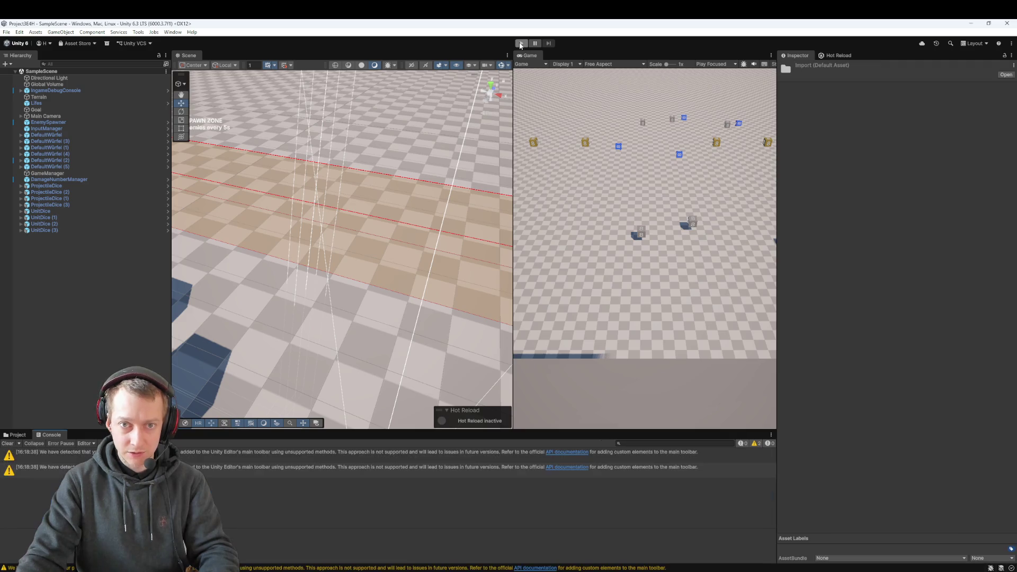
# - Test the MovePosition fix by slingshotting several dice into the enemy group, then exit Play mode
pyautogui.click(522, 45)
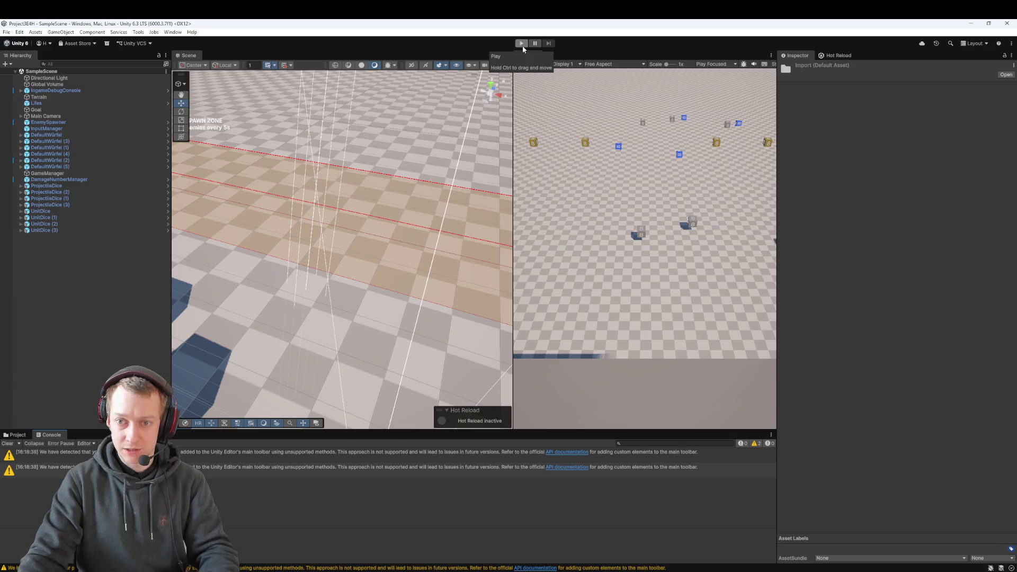
pyautogui.click(522, 44)
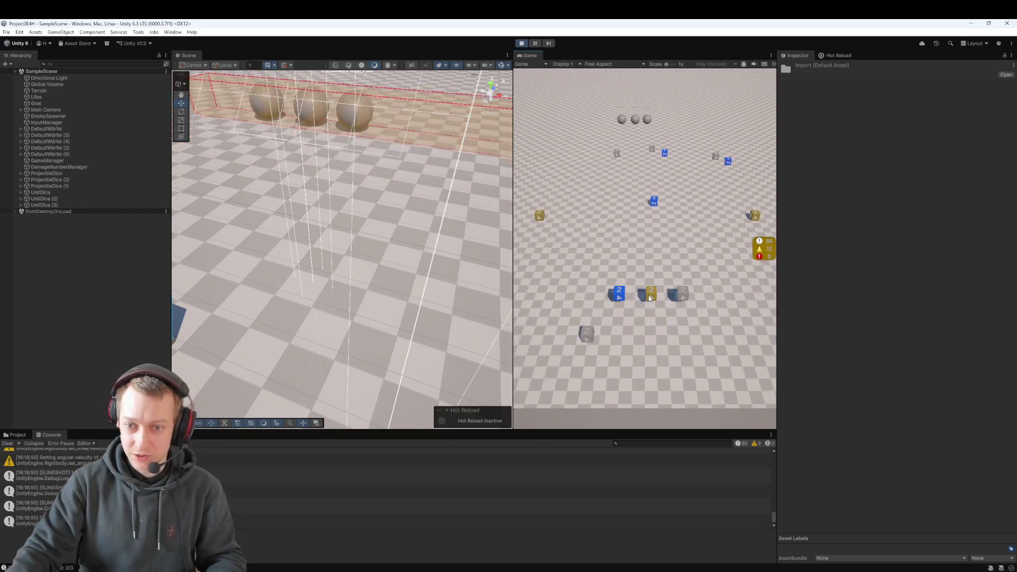
pyautogui.moveTo(650, 298)
pyautogui.mouseDown()
pyautogui.moveTo(668, 359)
pyautogui.moveTo(659, 364)
pyautogui.mouseUp()
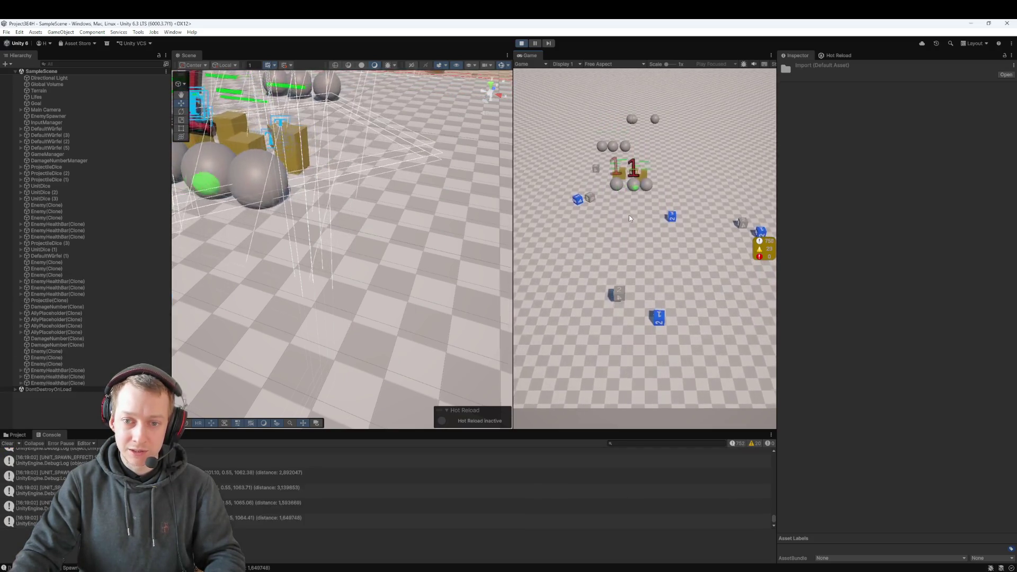
pyautogui.moveTo(670, 243); pyautogui.dragTo(658, 298)
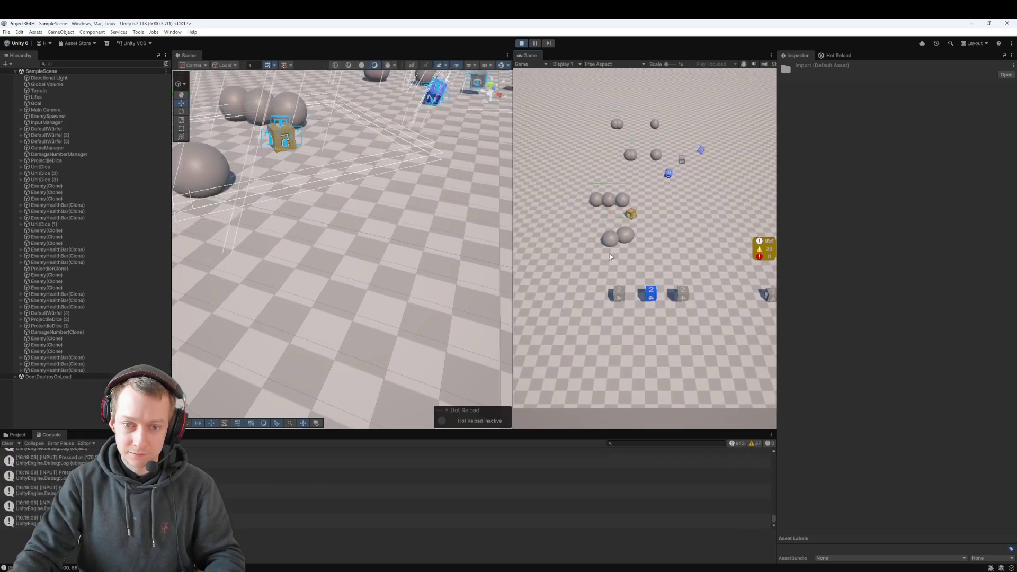
pyautogui.moveTo(616, 294); pyautogui.dragTo(625, 296)
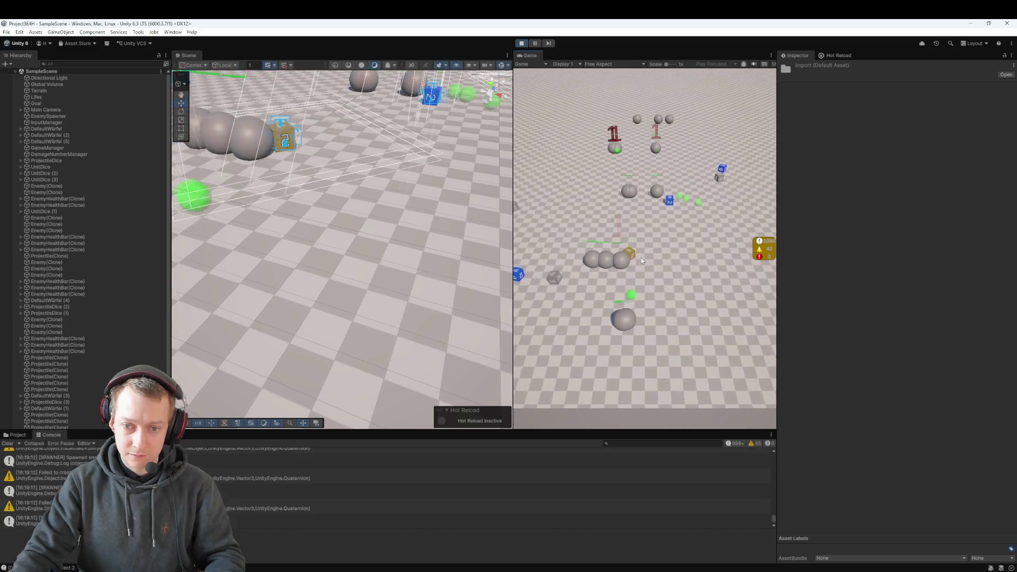
pyautogui.click(553, 302)
pyautogui.moveTo(552, 303); pyautogui.dragTo(648, 305)
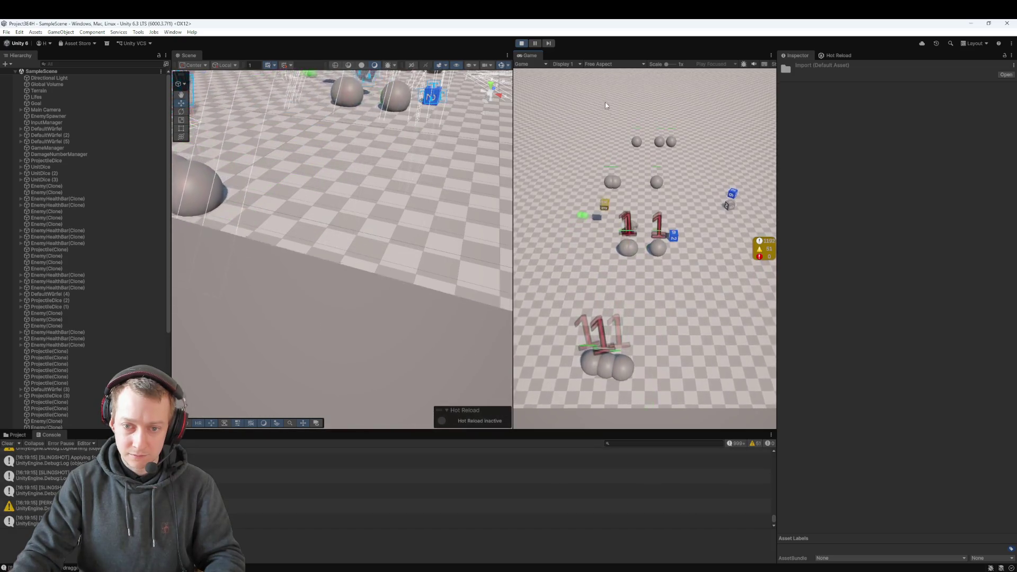
pyautogui.click(521, 43)
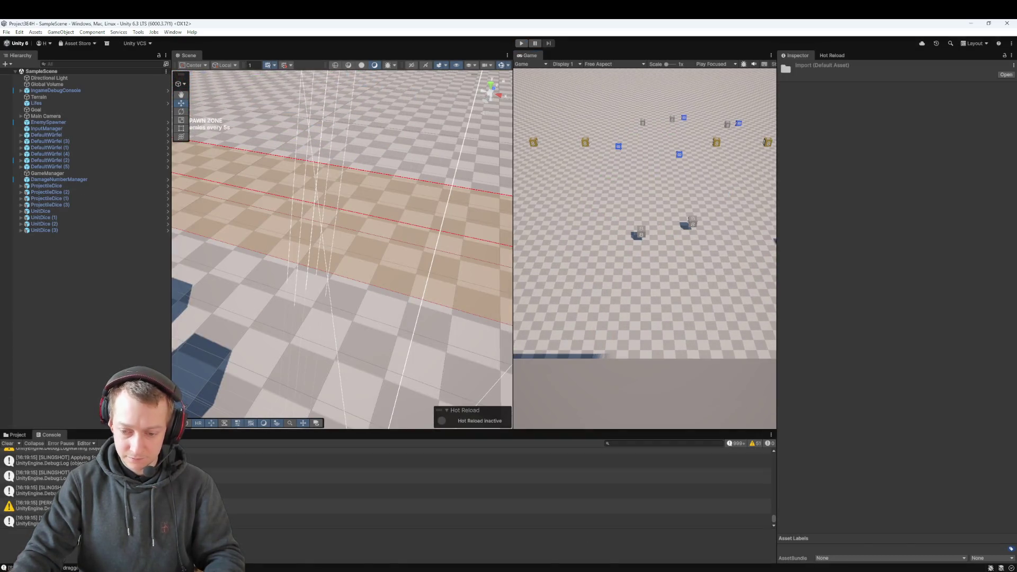
pyautogui.hotkey('alt', 'Tab')
# - Tell Copilot dice bounce off enemies; hit enemies need physics, then a cooldown before heading to the life
pyautogui.click(897, 537)
pyautogui.write('The enemy is now moving towards the life enemy again bu')
pyautogui.press('BackSpace')
pyautogui.press('BackSpace')
pyautogui.press('BackSpace')
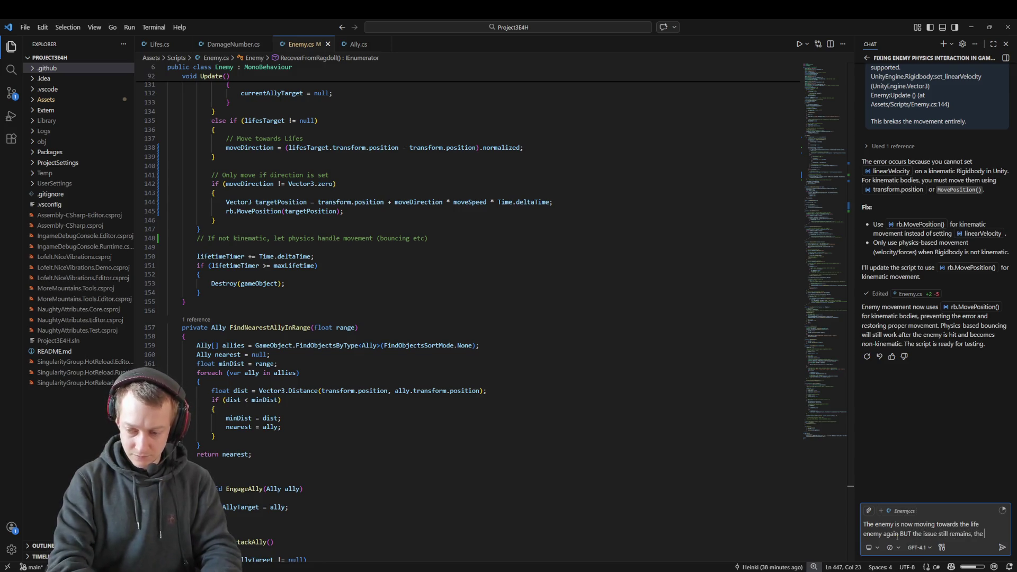
pyautogui.write('dice BOUNCE off the moment they')
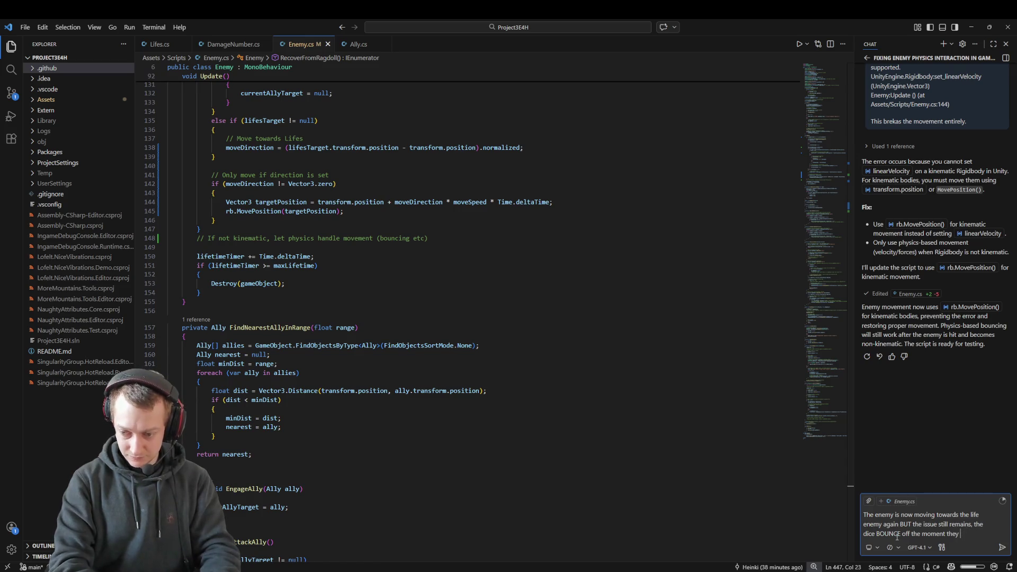
pyautogui.write('e enemy, that hsould not be the case in')
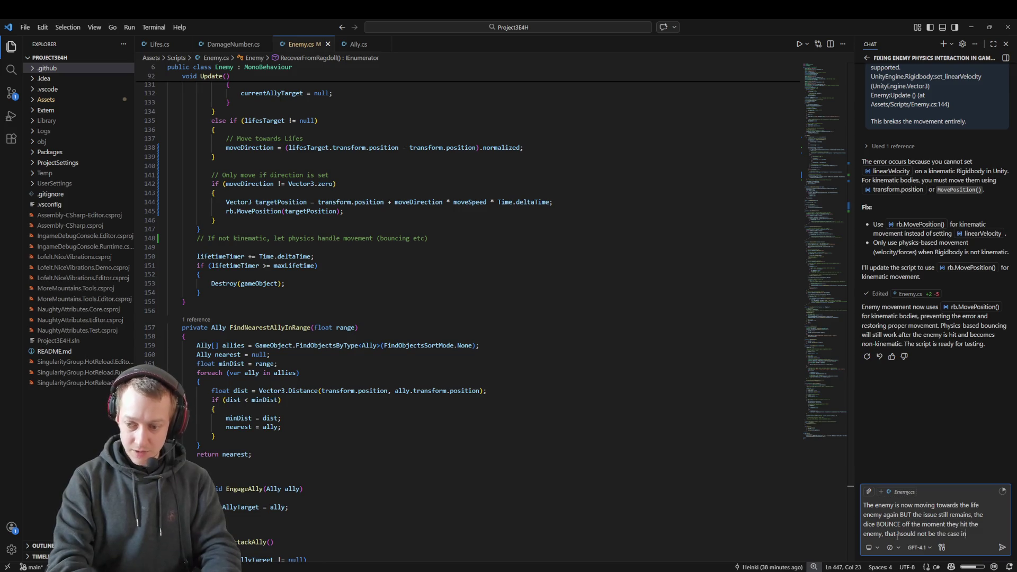
pyautogui.write(' the moment they get hit the should ha')
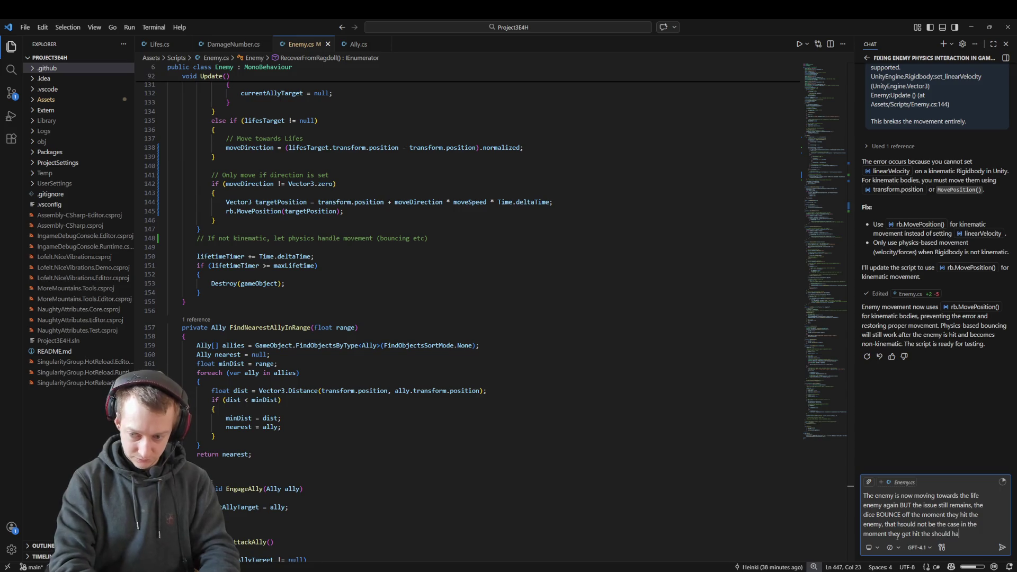
pyautogui.write('ve physics ap')
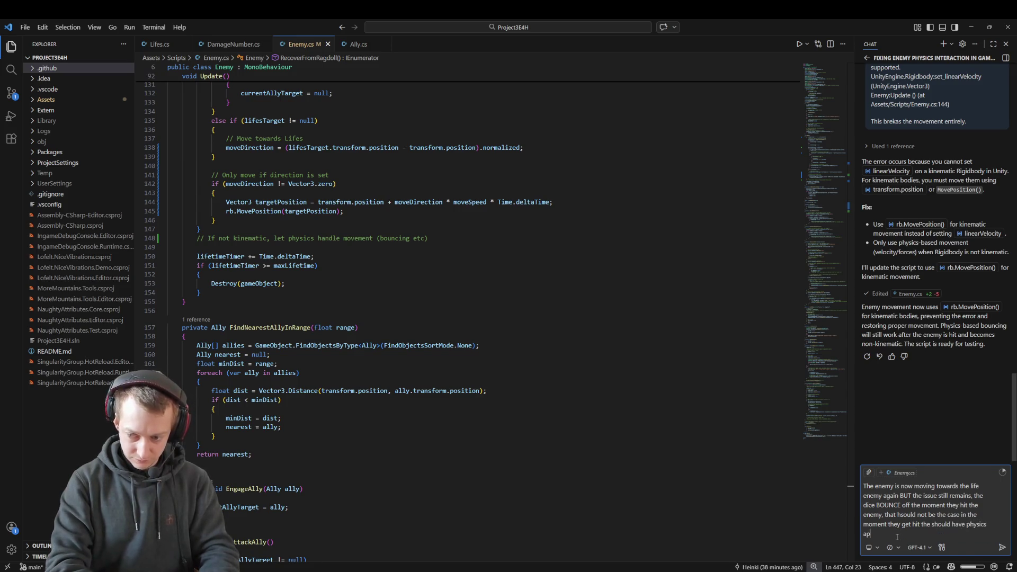
pyautogui.write('plied AND after a coo')
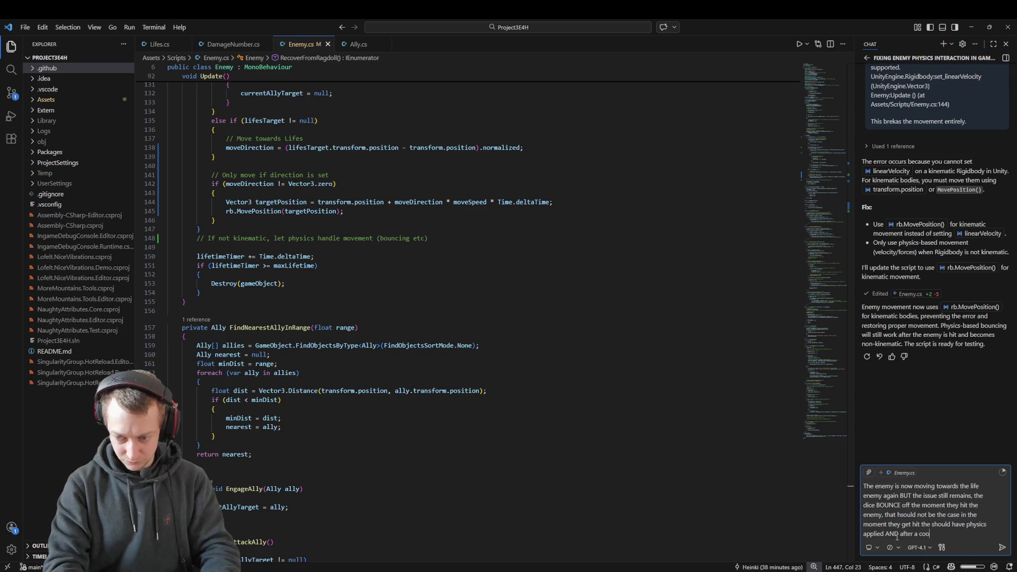
pyautogui.write('toward')
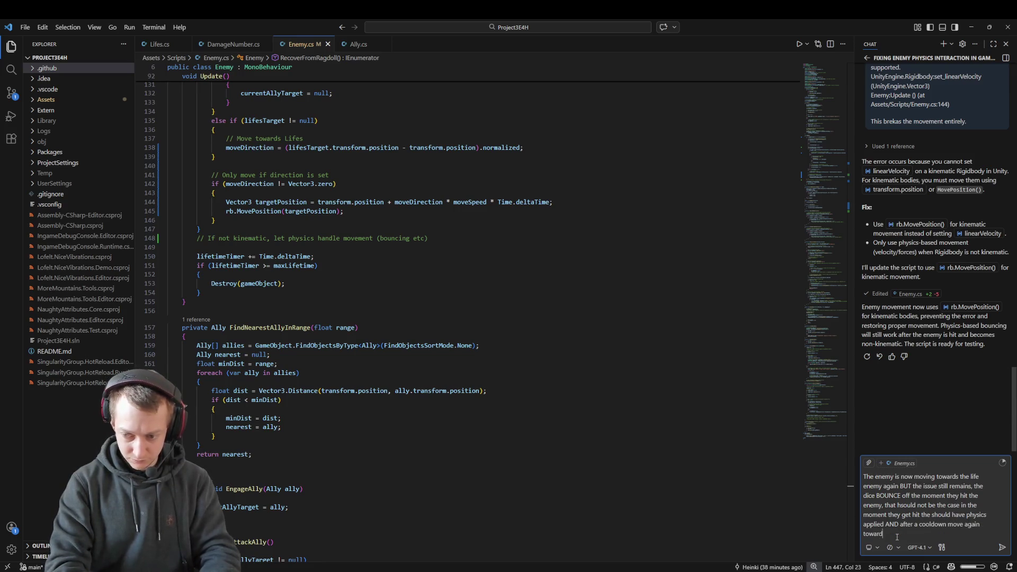
pyautogui.write('s the life, the same when t')
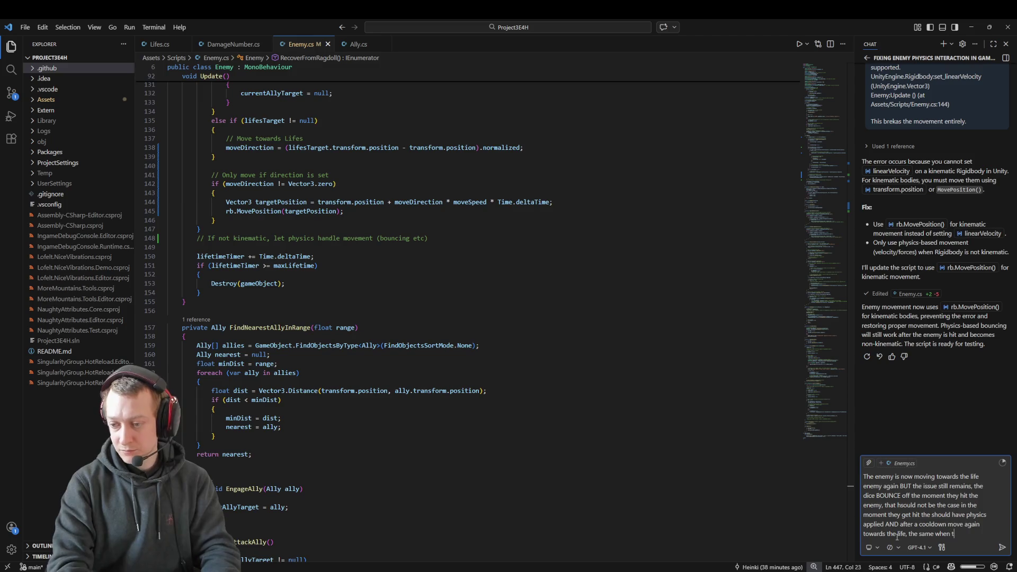
pyautogui.write('fight a')
pyautogui.write(' a')
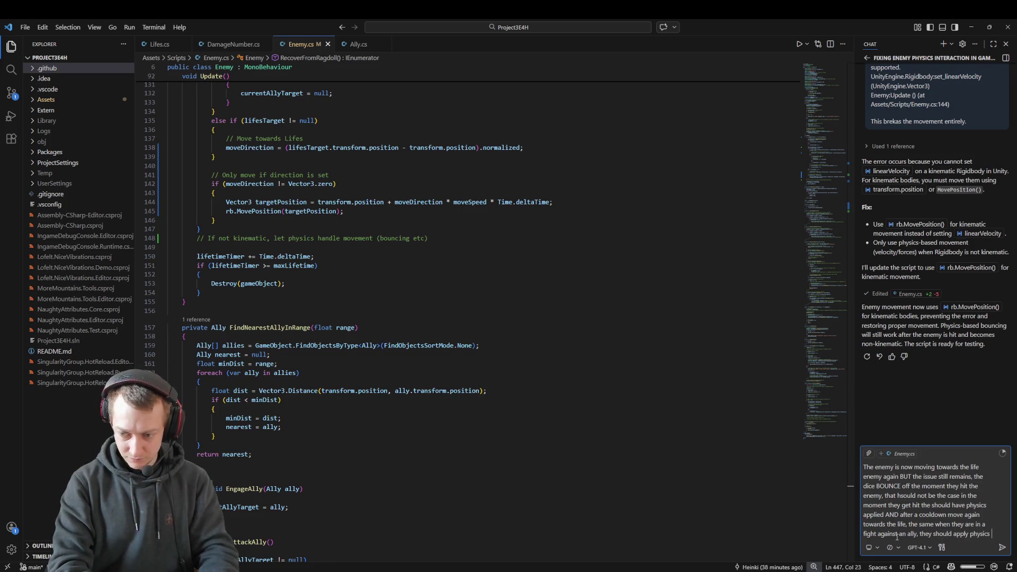
pyautogui.write('and then res')
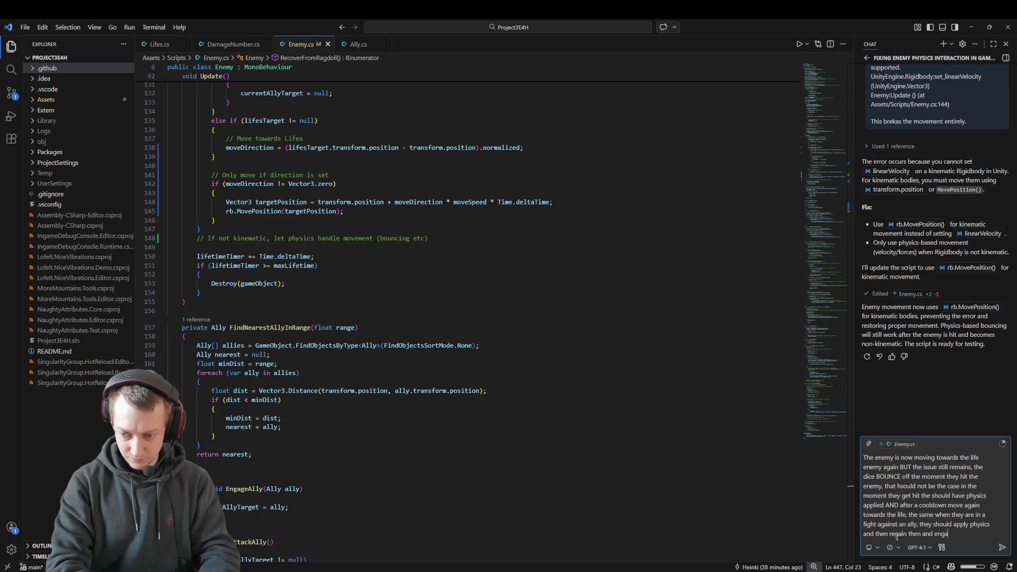
pyautogui.write('go to')
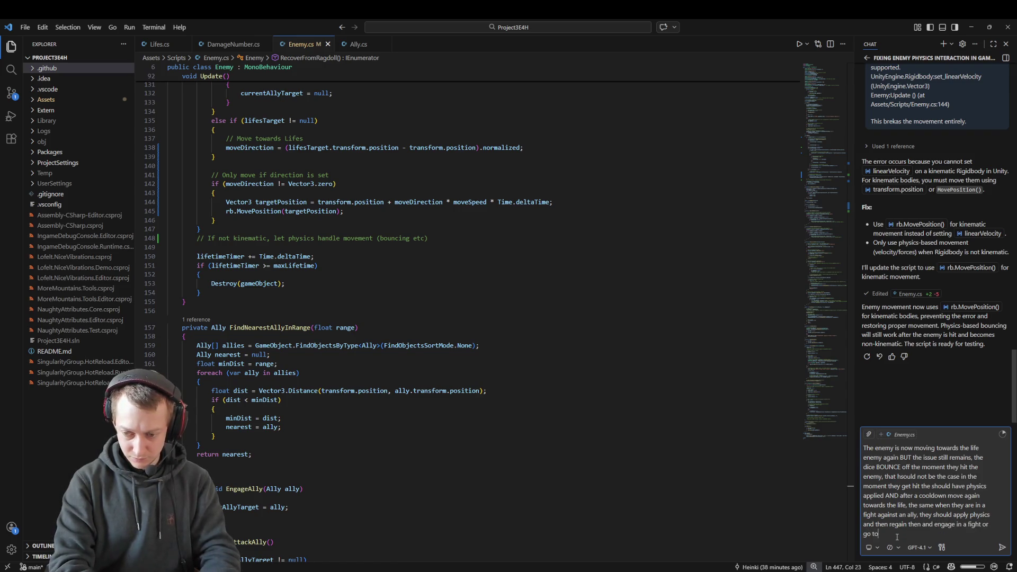
pyautogui.write('wards the life!')
pyautogui.press('Return')
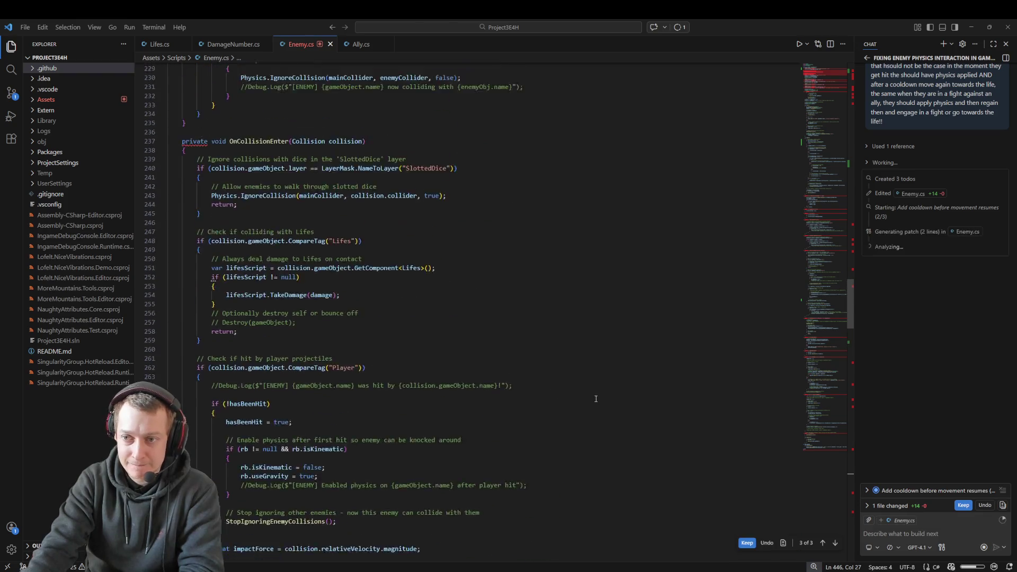
# - Review the Enemy.cs recovery-cooldown edits and keep them
pyautogui.click(815, 195)
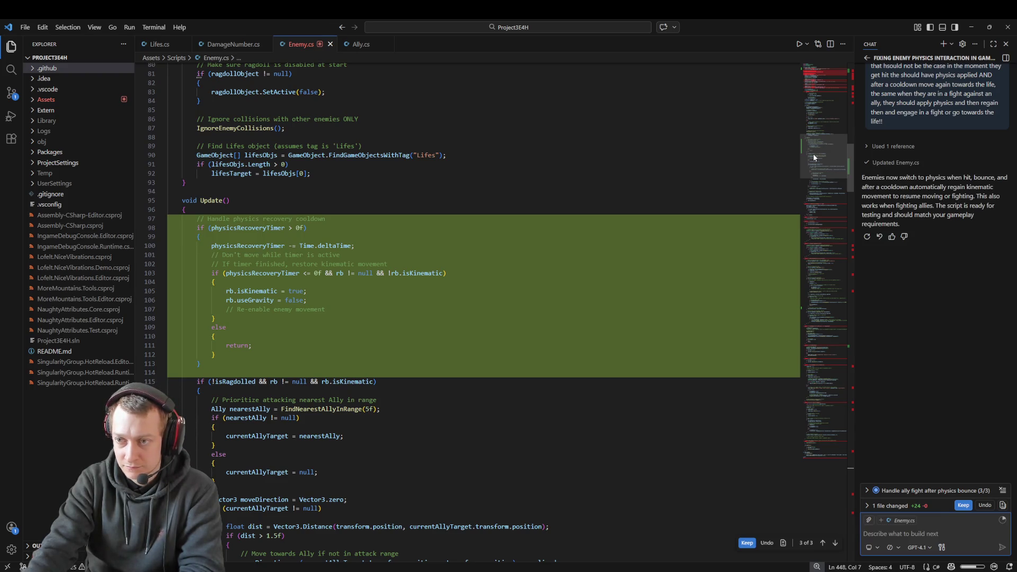
pyautogui.click(963, 505)
# - Try Play in Unity and copy the Enemy.cs compiler errors (CS0106, CS1022) from the Console
pyautogui.hotkey('alt', 'Tab')
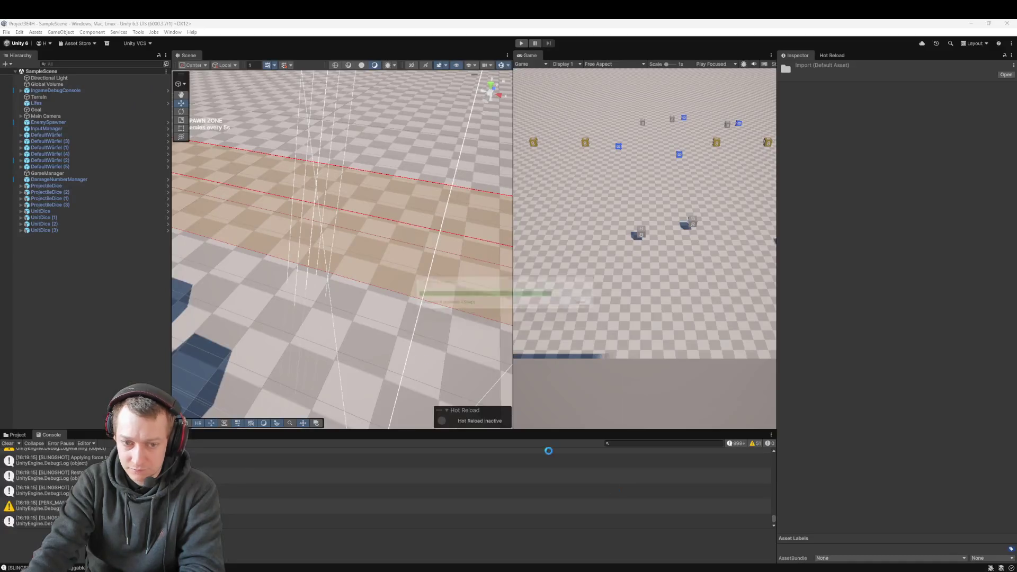
pyautogui.click(520, 45)
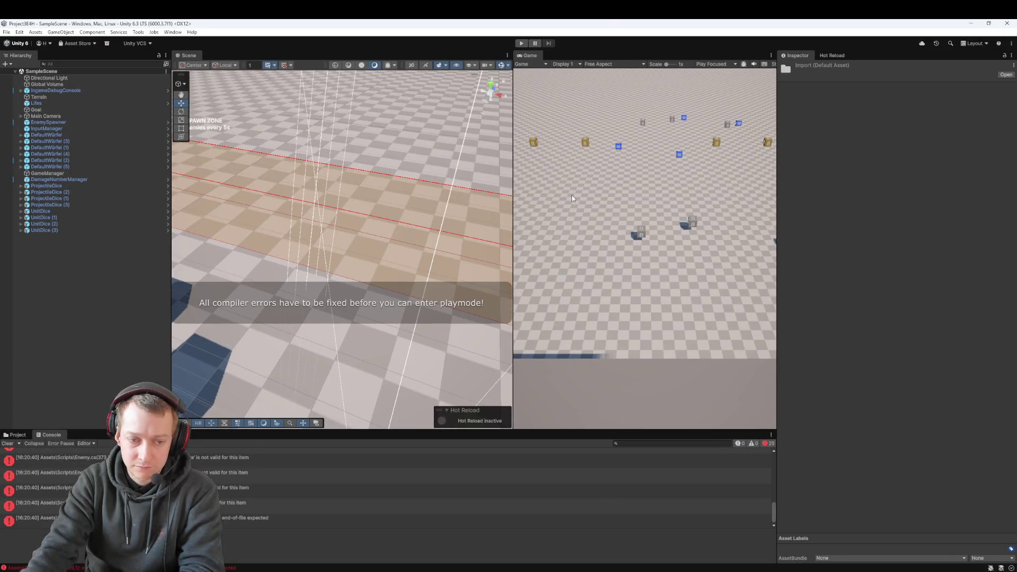
pyautogui.click(259, 518)
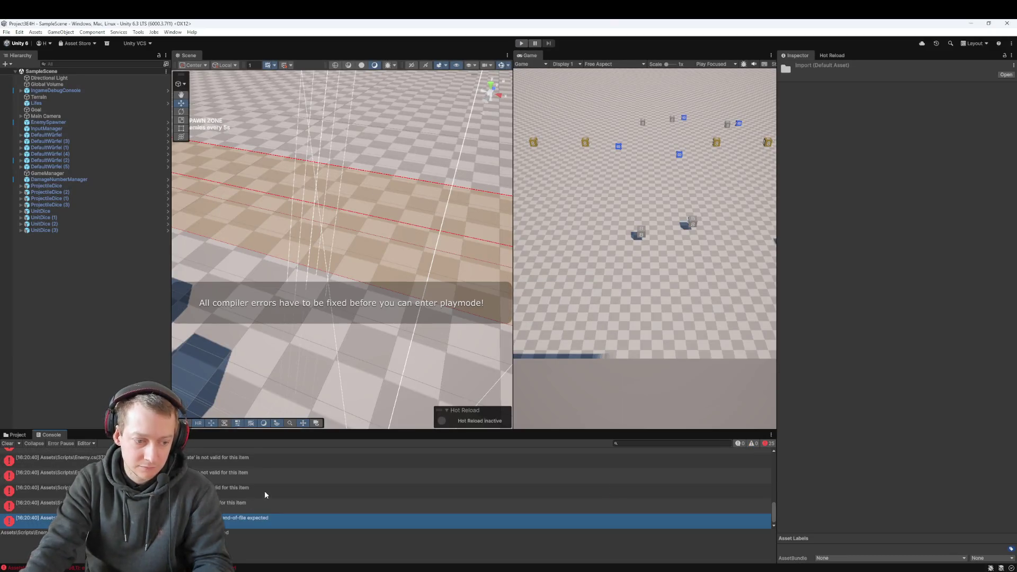
pyautogui.keyDown('shift'); pyautogui.click(238, 481); pyautogui.keyUp('shift')
pyautogui.hotkey('ctrl', 'c')
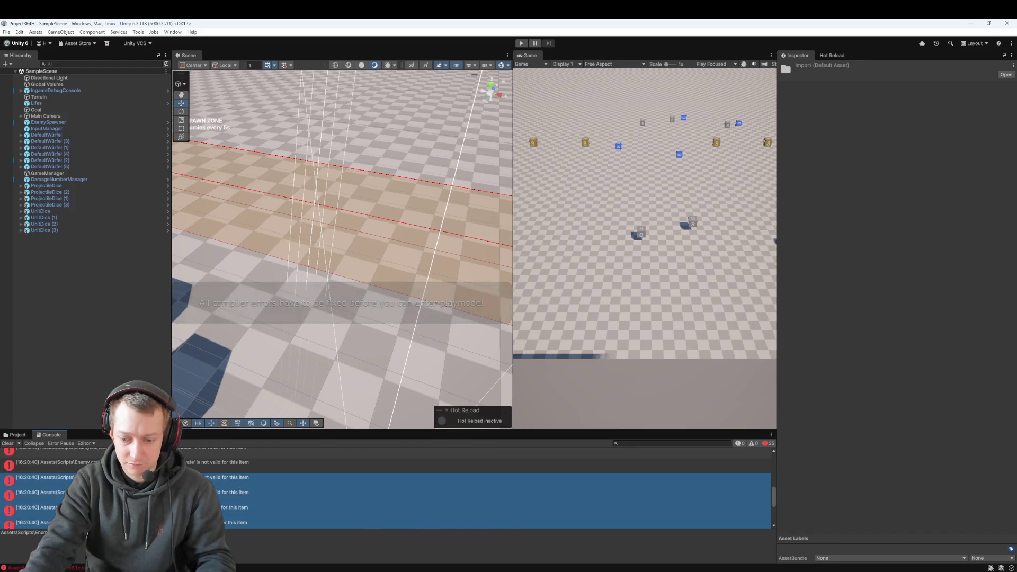
# - Paste the compiler errors into Copilot Chat and send them
pyautogui.hotkey('alt', 'Tab')
pyautogui.click(880, 534)
pyautogui.hotkey('ctrl', 'v')
pyautogui.press('Return')
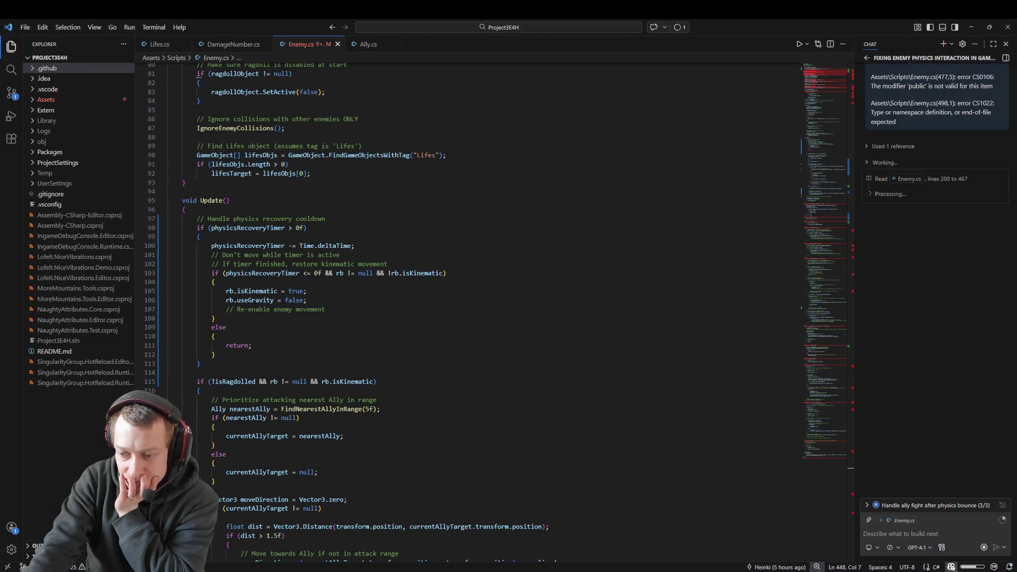
# - Dismiss the usage summary and keep Copilot's Enemy.cs class-structure fix (+11 −11)
pyautogui.moveTo(950, 567)
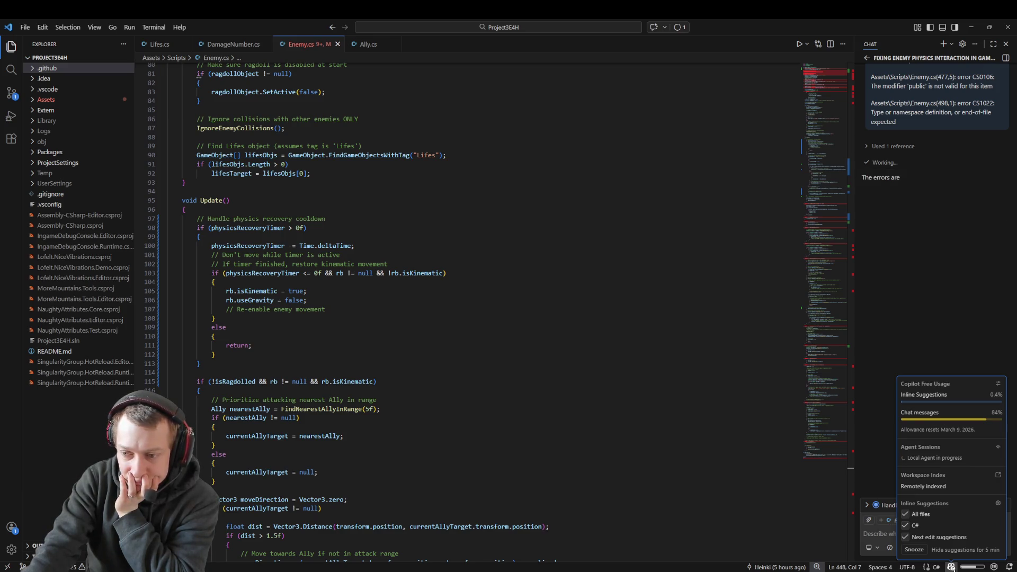
pyautogui.click(891, 326)
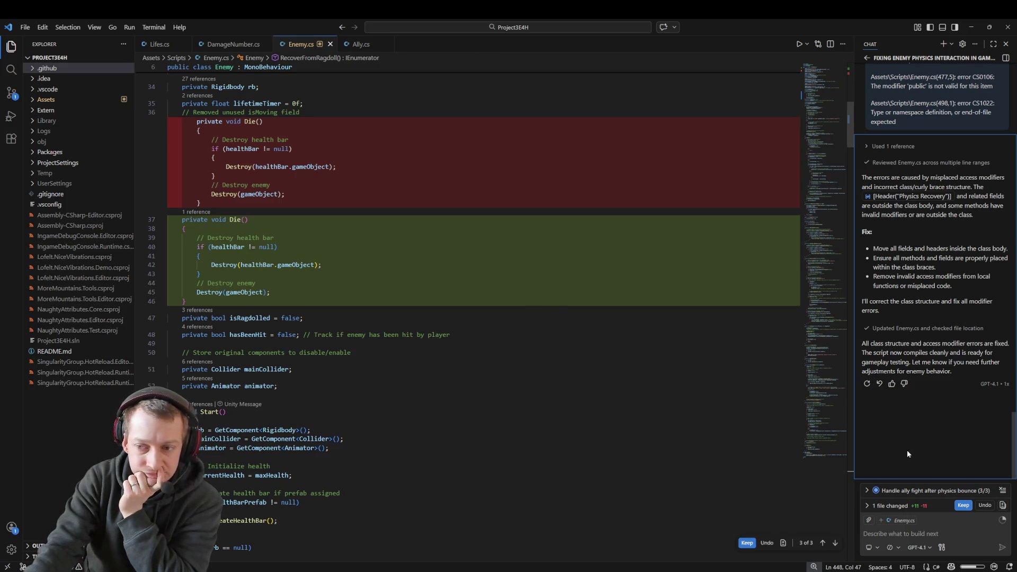
pyautogui.click(962, 505)
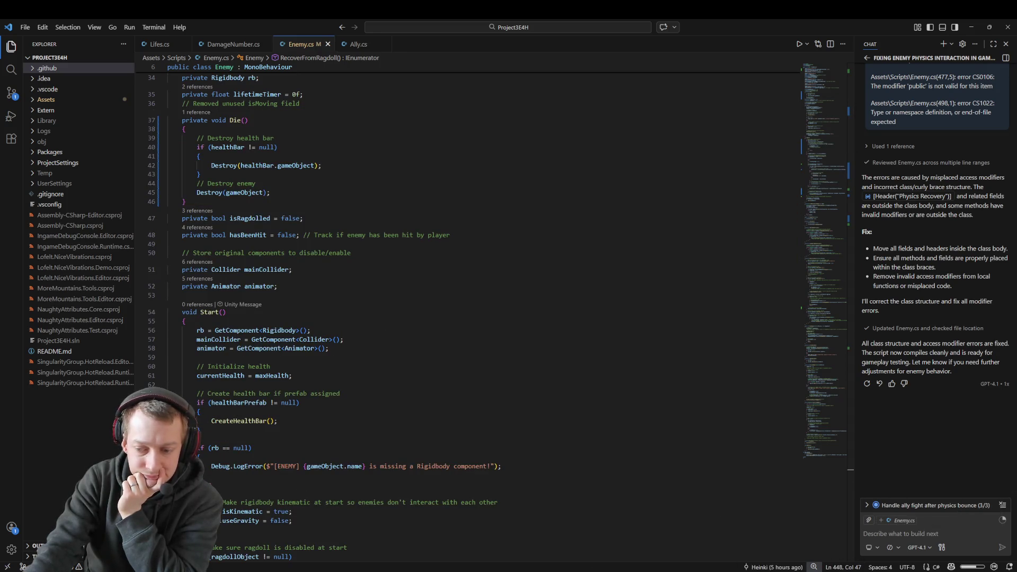
pyautogui.hotkey('alt', 'Tab')
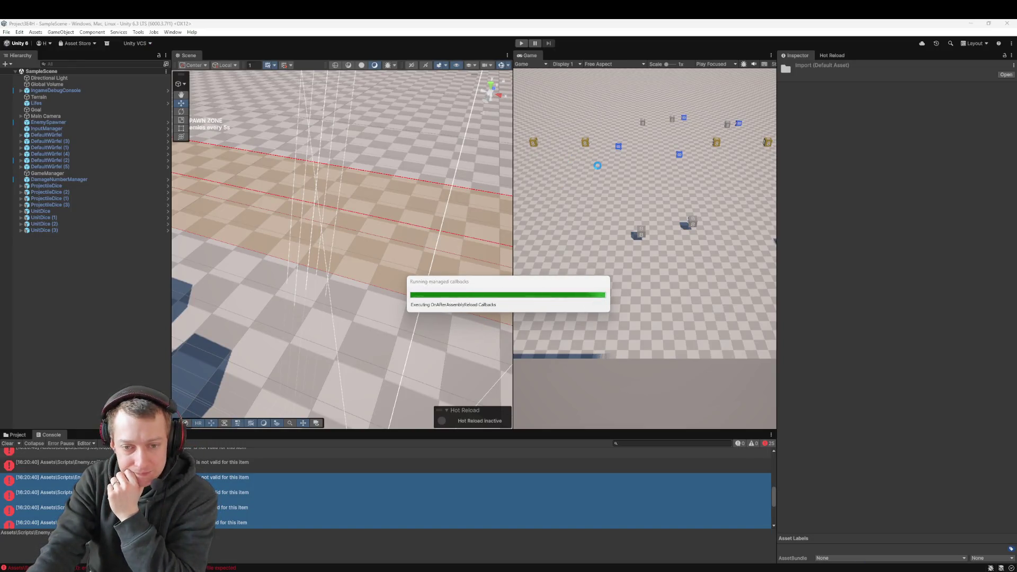
# - Playtest the repaired Enemy.cs by launching the blue and gold dice at enemies, then stop Play mode
pyautogui.click(519, 45)
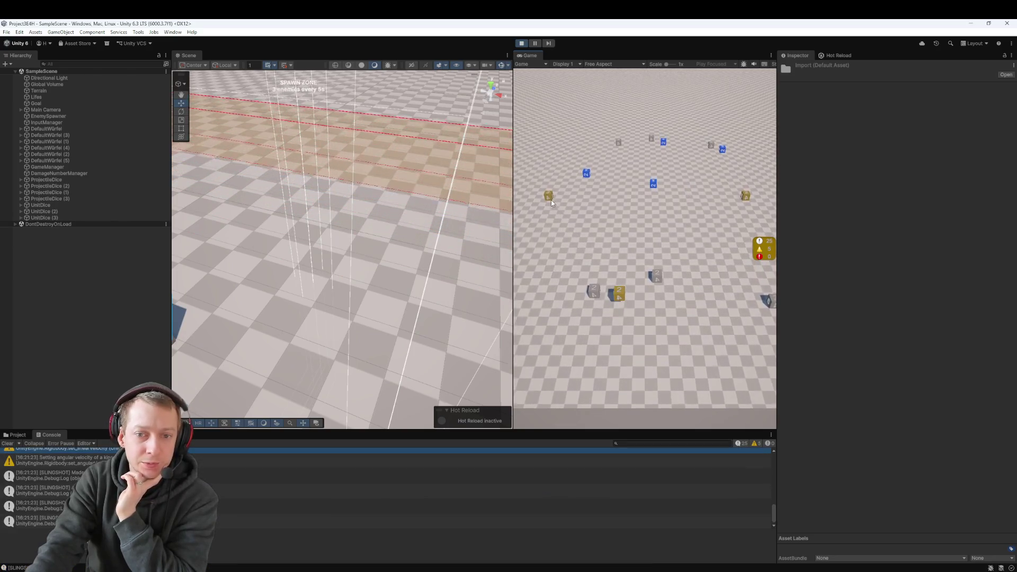
pyautogui.moveTo(584, 177); pyautogui.dragTo(666, 341)
pyautogui.click(666, 341)
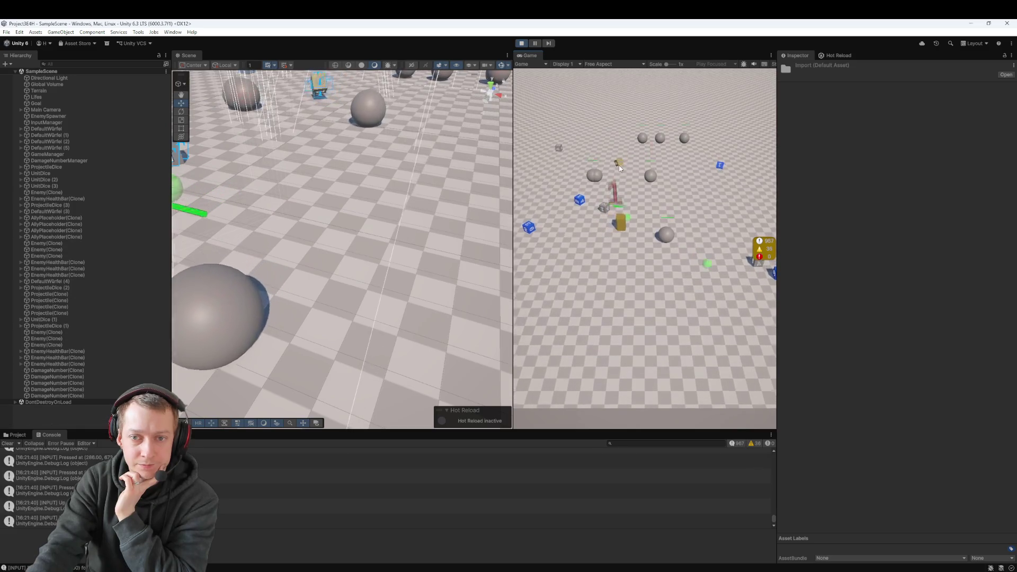
pyautogui.click(577, 224)
pyautogui.moveTo(576, 225); pyautogui.dragTo(618, 301)
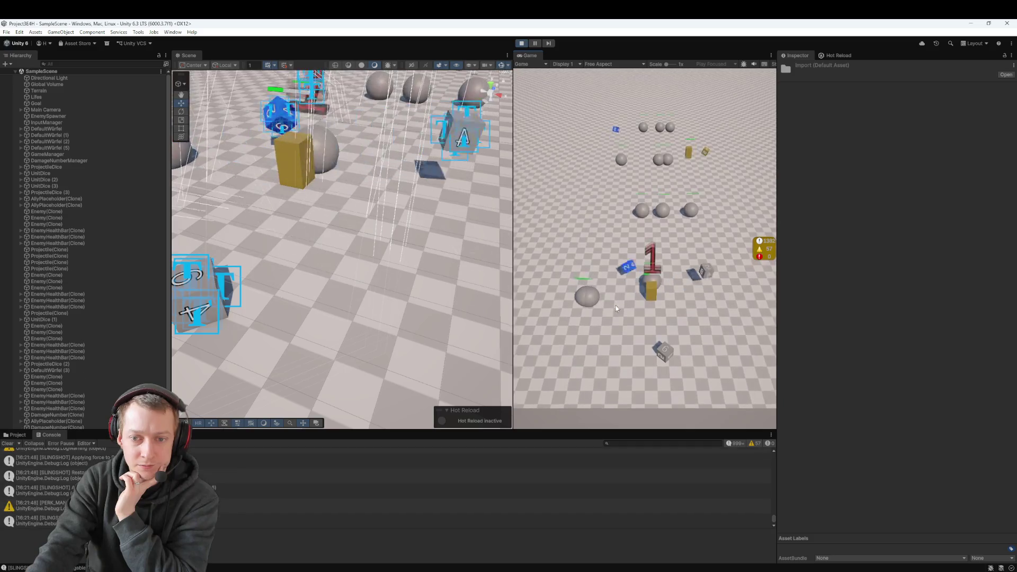
pyautogui.moveTo(653, 305); pyautogui.dragTo(607, 309)
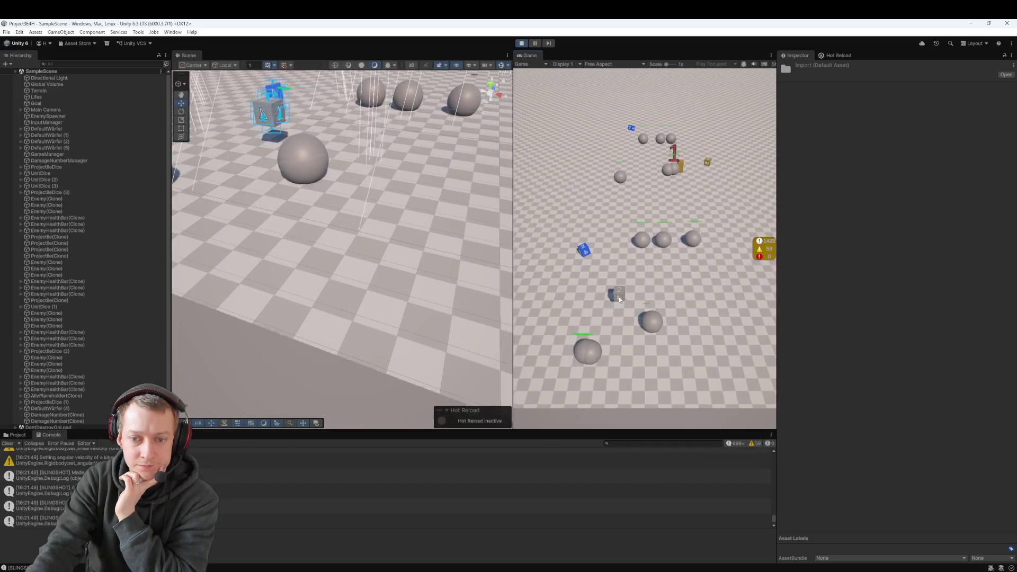
pyautogui.click(527, 45)
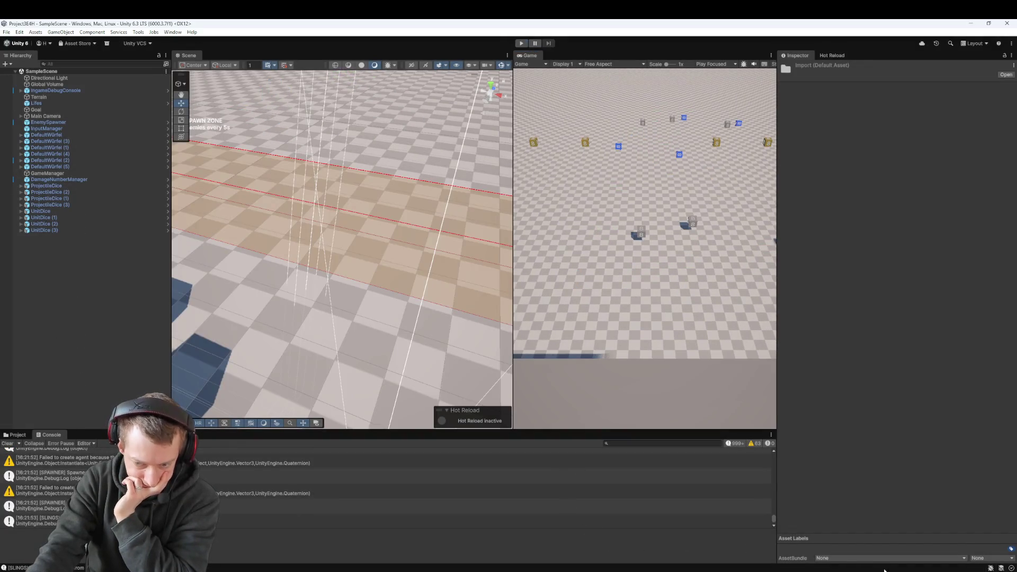
pyautogui.hotkey('alt', 'Tab')
# - Clear the half-written 'This is still not working, the moment the ene' message from the chat input
pyautogui.click(938, 533)
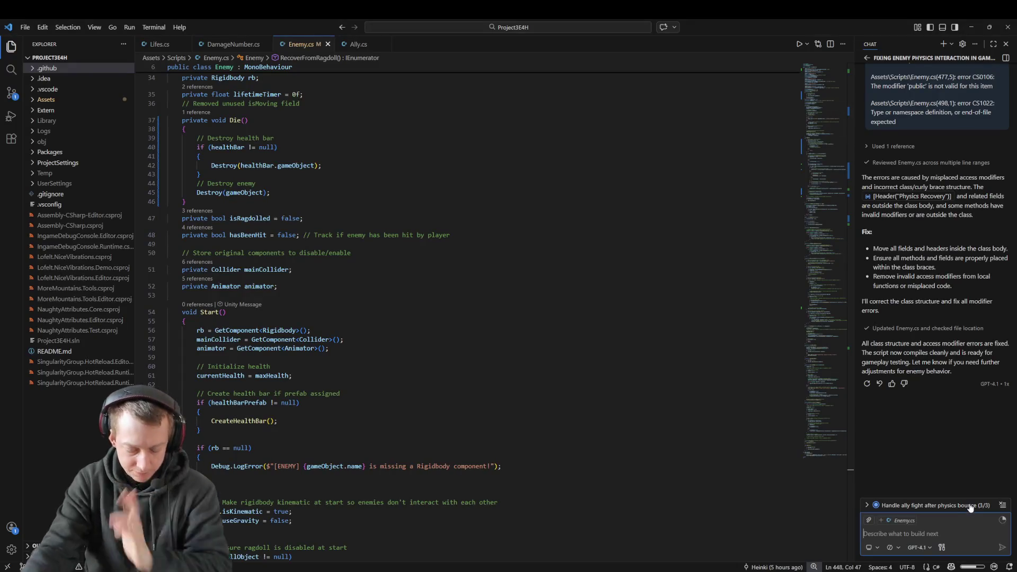
pyautogui.write('This is still not working, the moment the ene')
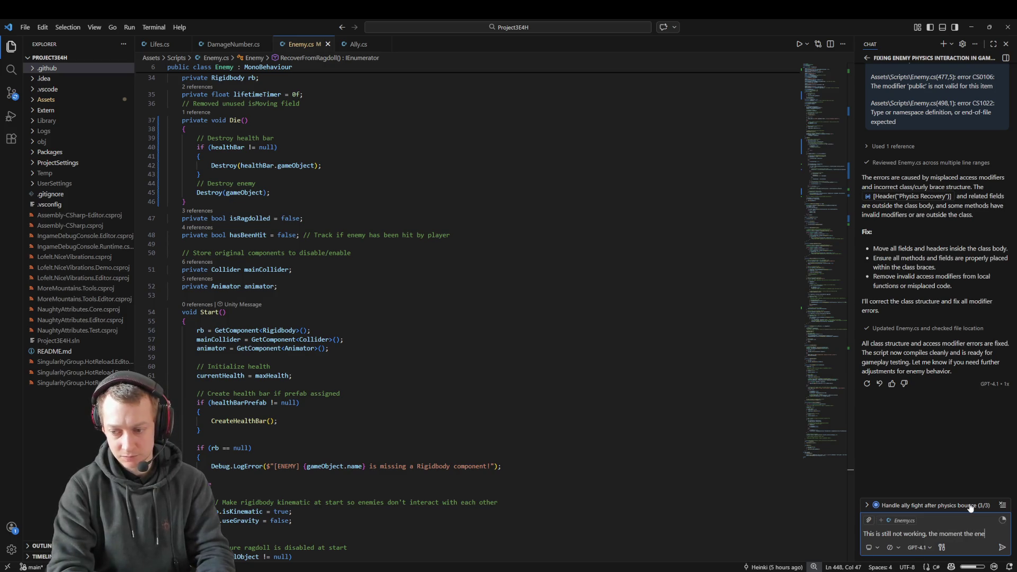
pyautogui.hotkey('ctrl', 'a')
pyautogui.press('BackSpace')
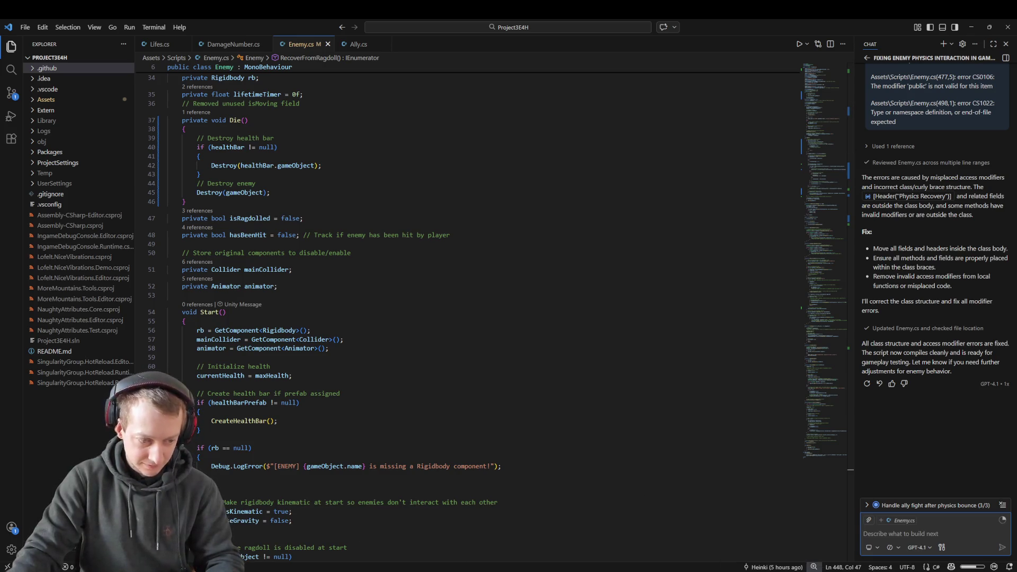
# - Check the pending Enemy.cs changes in the Fork git client
pyautogui.hotkey('alt', 'Tab')
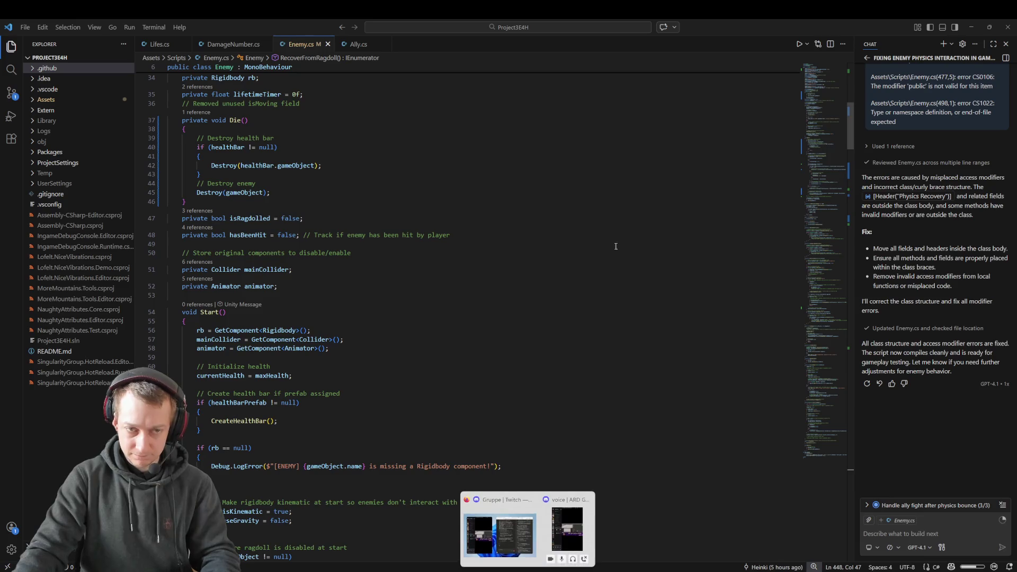
pyautogui.click(172, 202)
pyautogui.hotkey('alt', 'Tab')
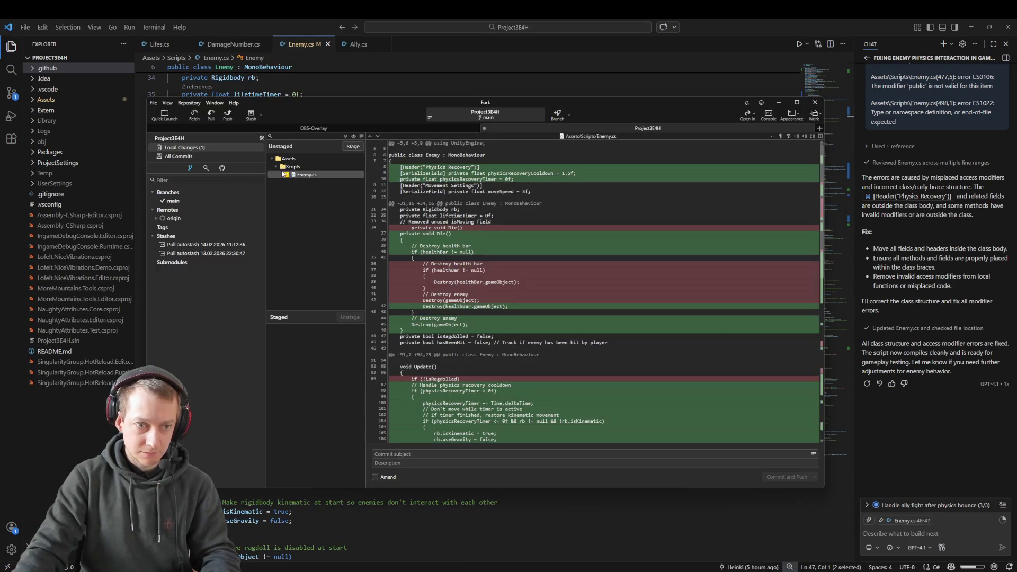
pyautogui.click(301, 177)
pyautogui.hotkey('alt', 'Tab')
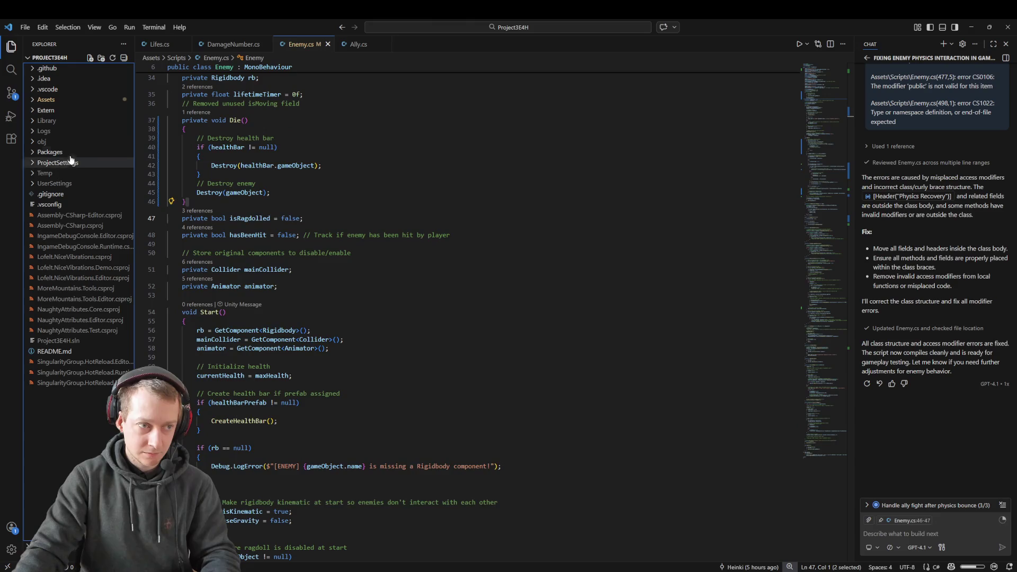
# - Expand Assets > Scripts and reveal Enemy.cs in File Explorer
pyautogui.click(63, 99)
pyautogui.click(79, 194)
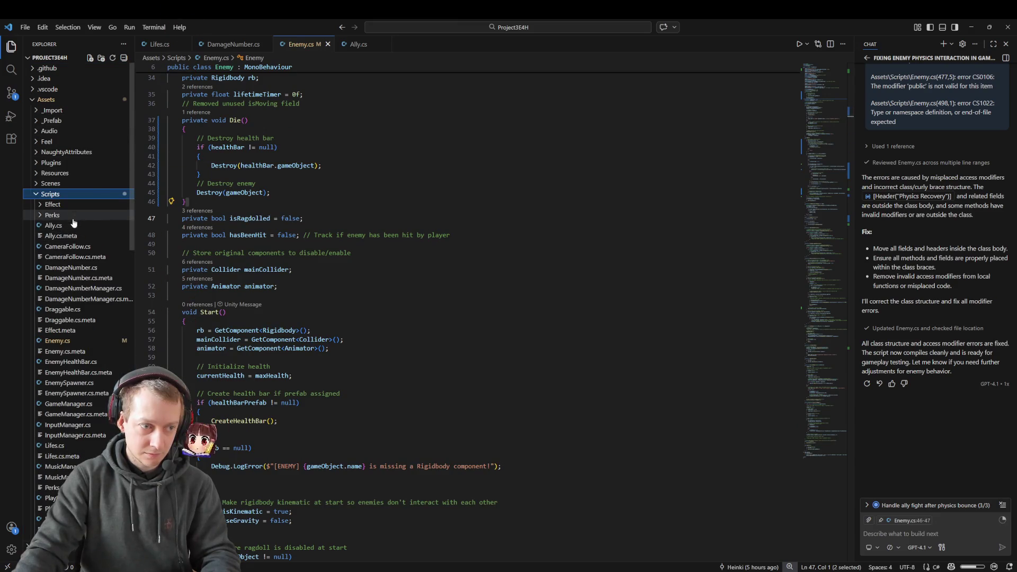
pyautogui.click(64, 342)
pyautogui.rightClick(63, 341)
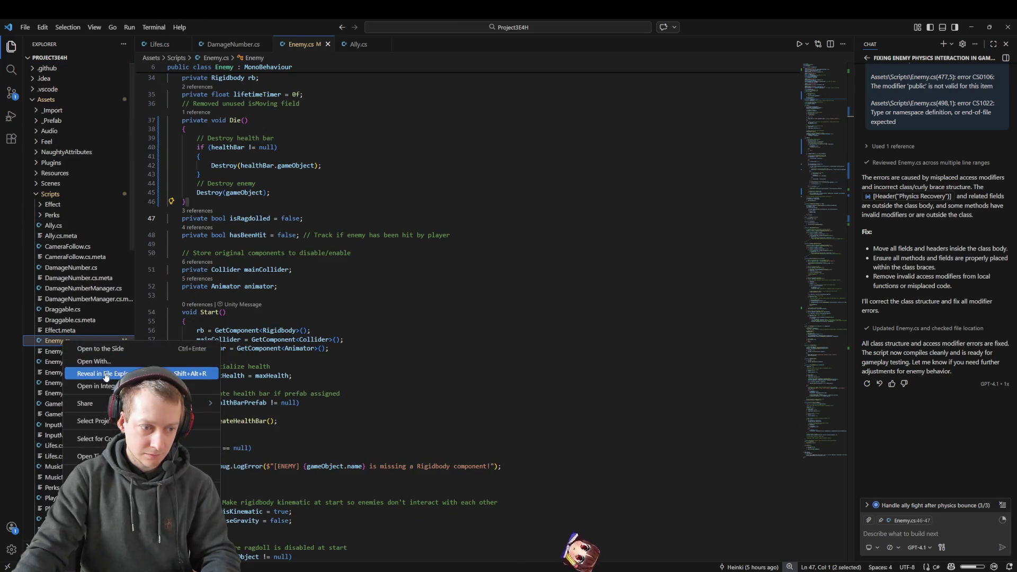
pyautogui.click(74, 362)
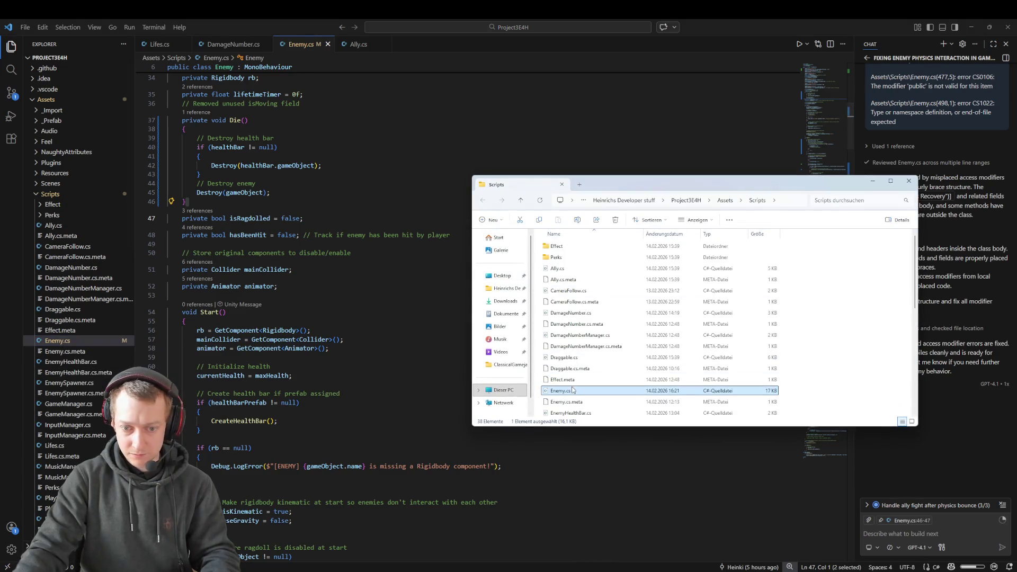
# - Select the opening brace of the Die() method in Enemy.cs
pyautogui.moveTo(252, 120); pyautogui.dragTo(185, 128)
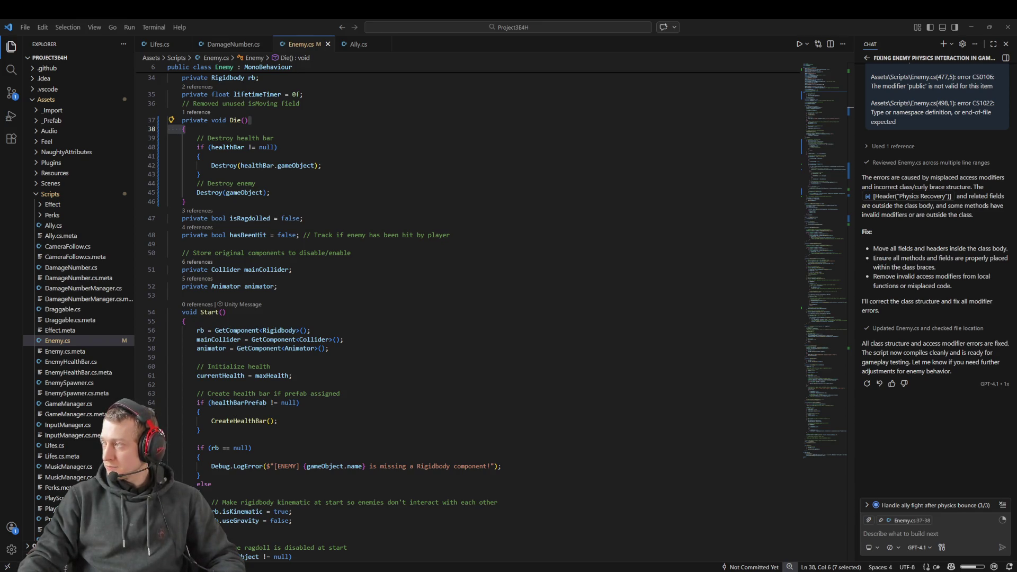
# - Jump to the end of Enemy.cs in VS Code, then return to Unity so it recompiles
pyautogui.click(415, 277)
pyautogui.hotkey('ctrl', 'End')
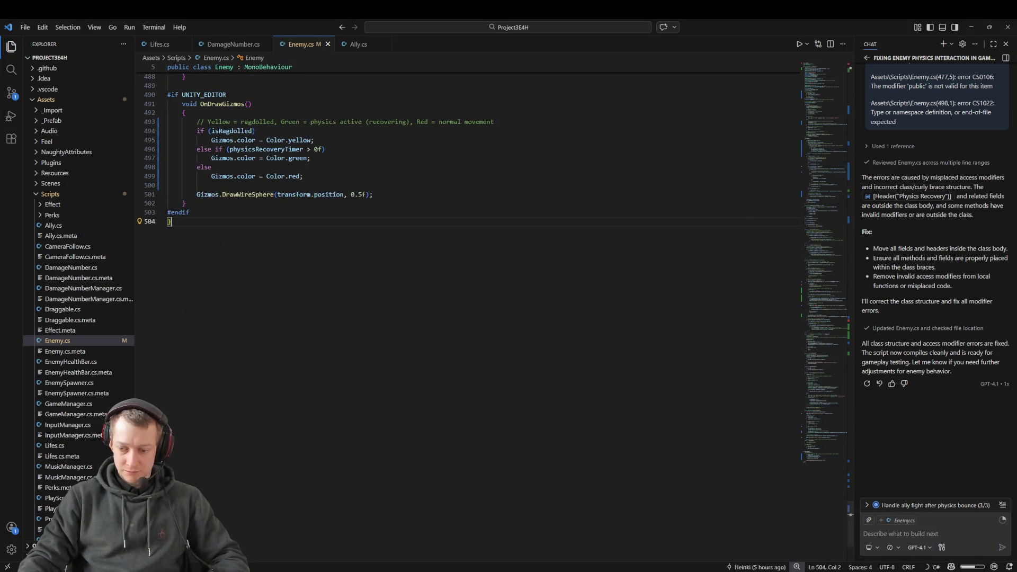
pyautogui.hotkey('alt', 'Tab')
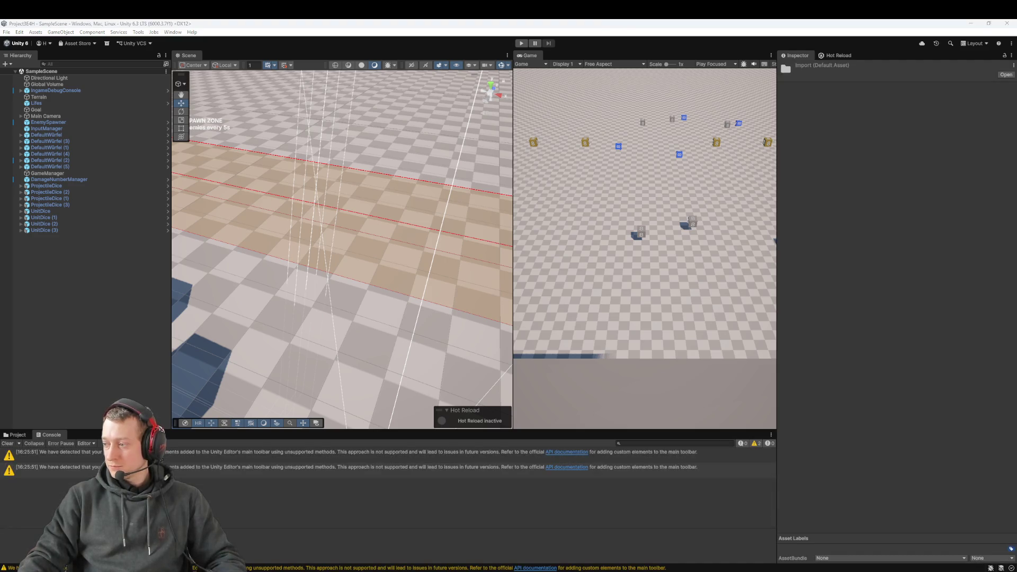
pyautogui.click(521, 44)
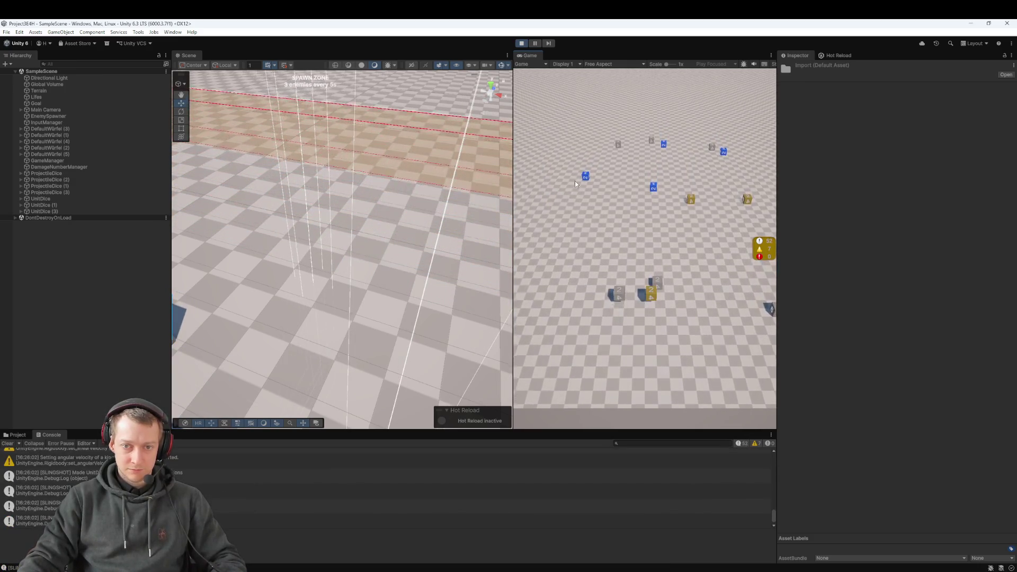
pyautogui.moveTo(584, 182)
pyautogui.mouseDown()
pyautogui.moveTo(681, 294)
pyautogui.moveTo(642, 399)
pyautogui.mouseUp()
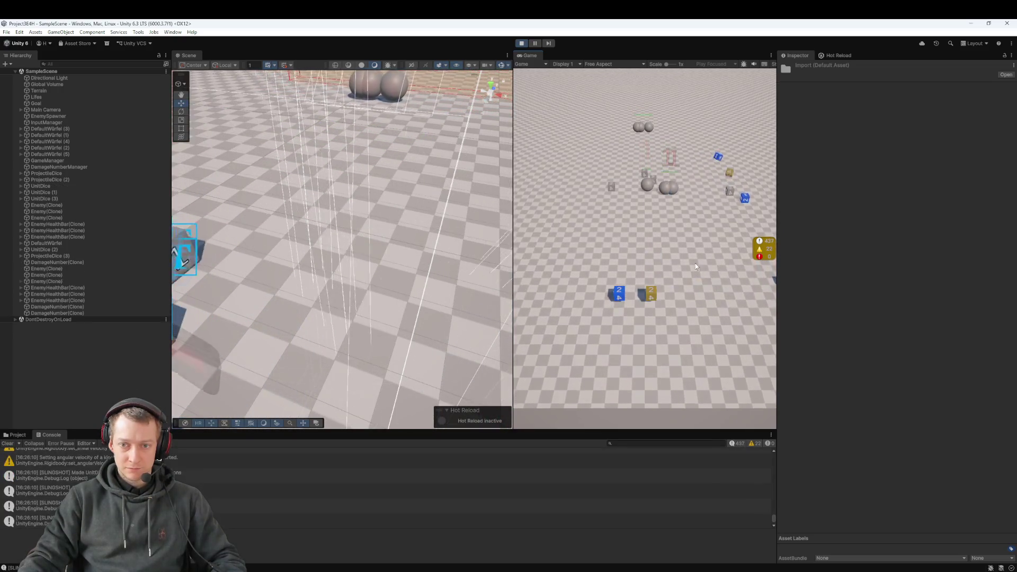
pyautogui.moveTo(646, 297); pyautogui.dragTo(645, 297)
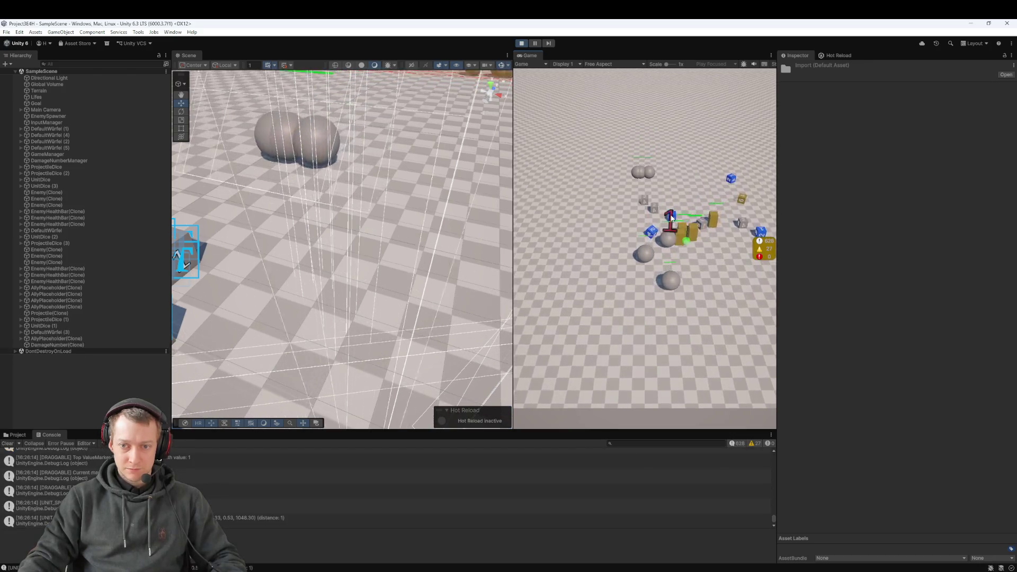
pyautogui.moveTo(617, 297)
pyautogui.mouseDown()
pyautogui.moveTo(615, 310)
pyautogui.moveTo(659, 286)
pyautogui.mouseUp()
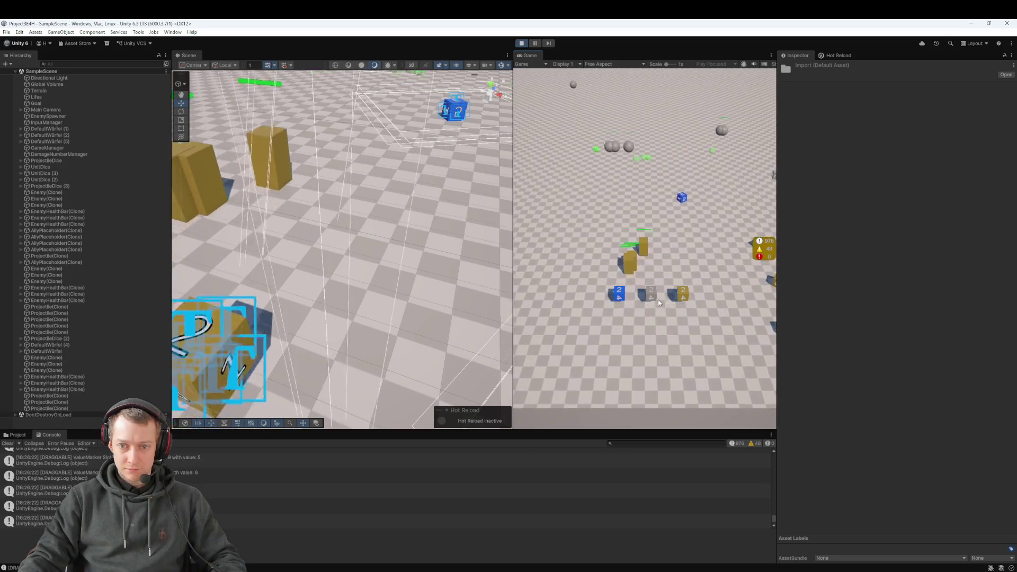
pyautogui.click(657, 300)
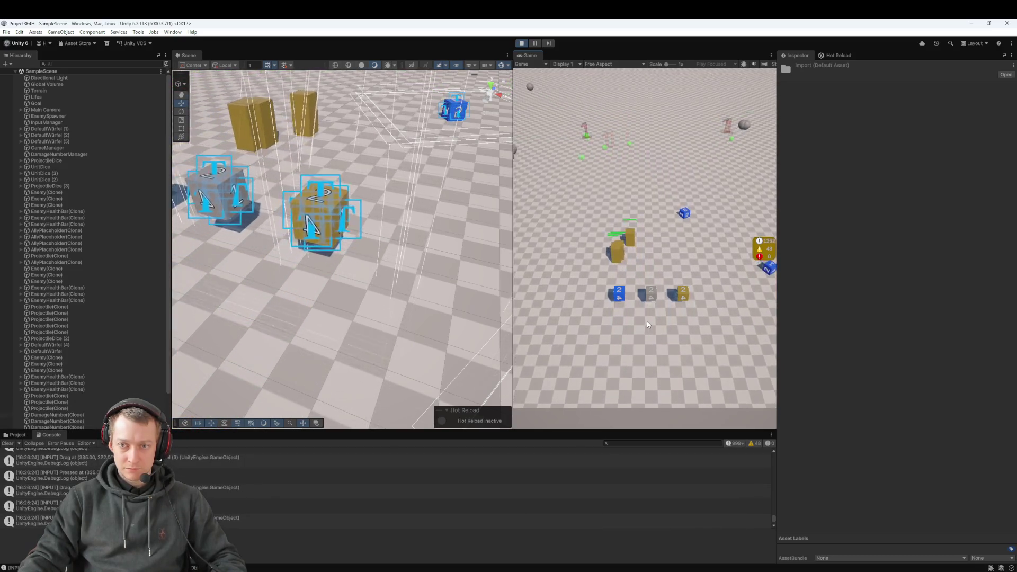
pyautogui.click(656, 345)
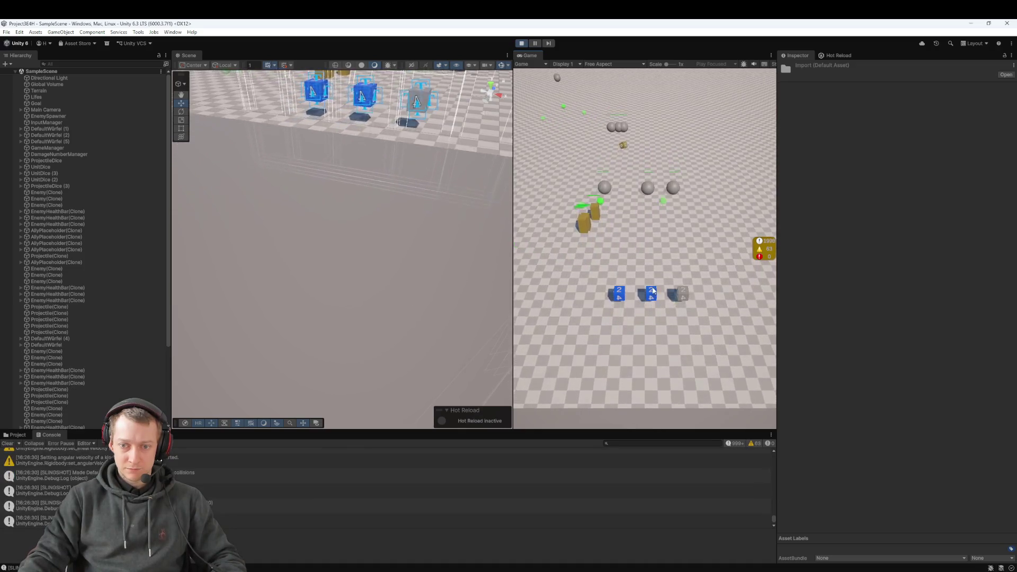
pyautogui.moveTo(649, 294); pyautogui.dragTo(653, 316)
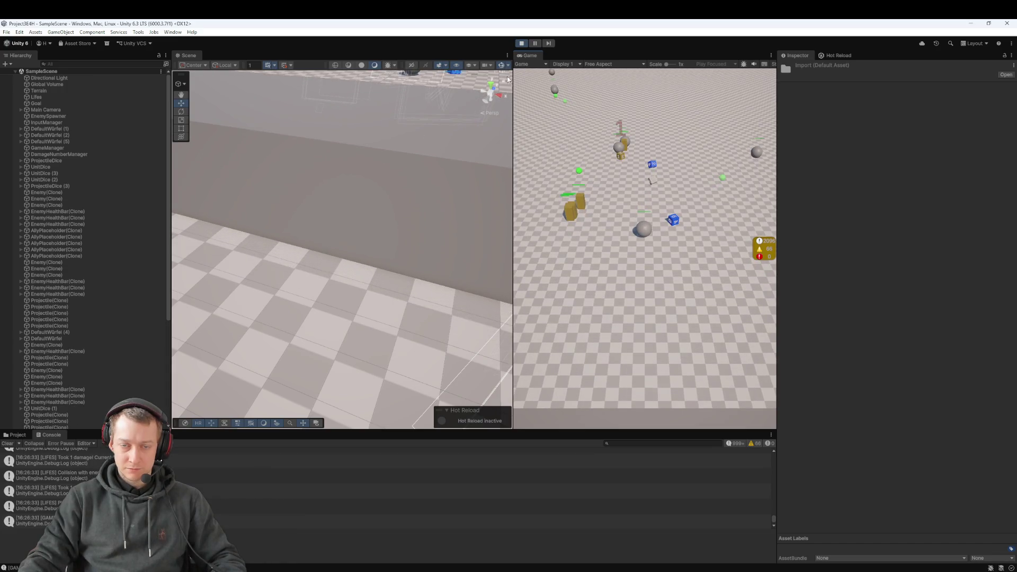
pyautogui.click(522, 43)
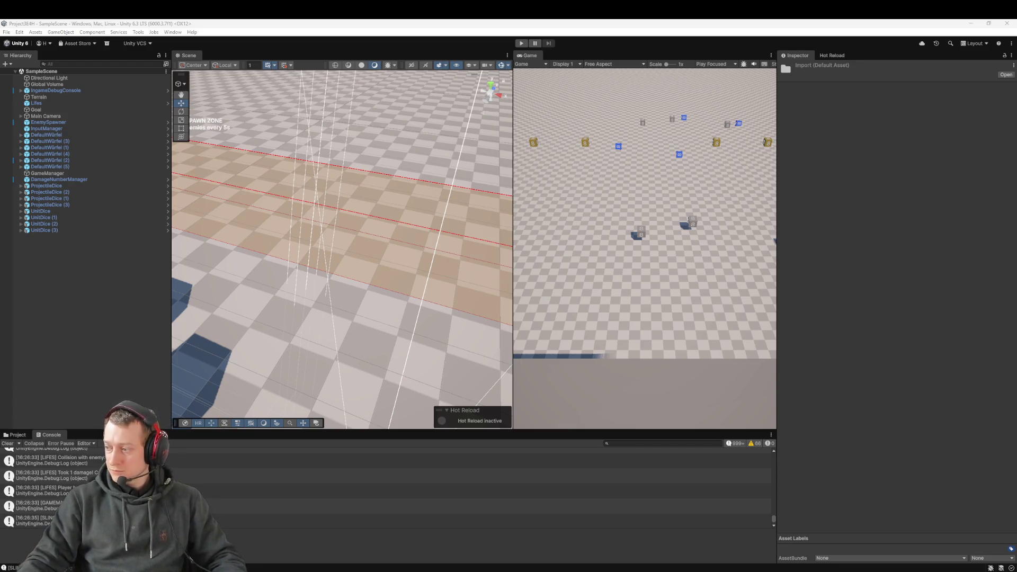
pyautogui.hotkey('alt', 'Tab')
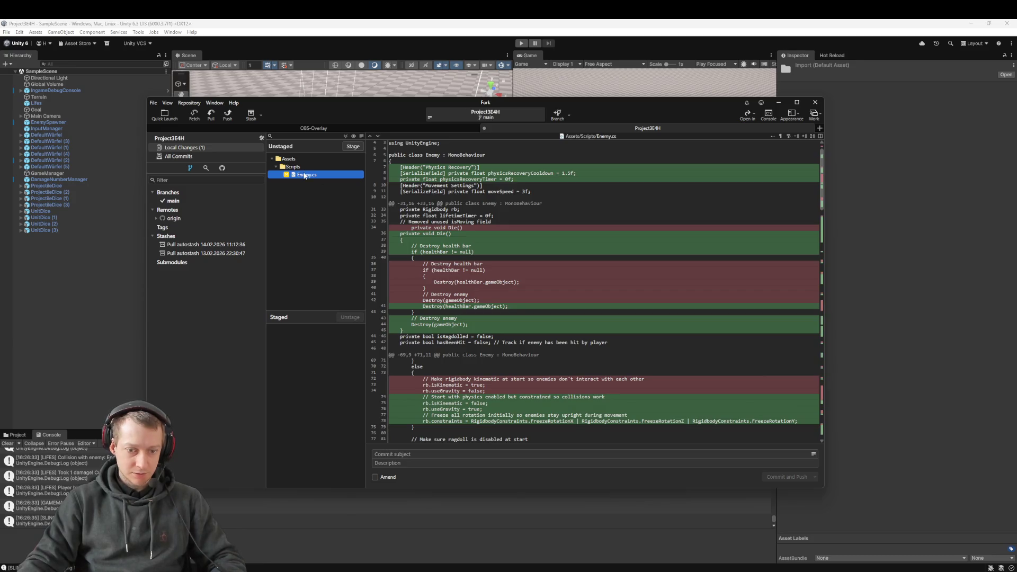
# - Stage Enemy.cs and commit-and-push it as 'fix: fix the collision of the enemy with the dice'
pyautogui.moveTo(316, 347); pyautogui.dragTo(318, 350)
pyautogui.click(413, 454)
pyautogui.write('fix: fix the collision of the enemy wi')
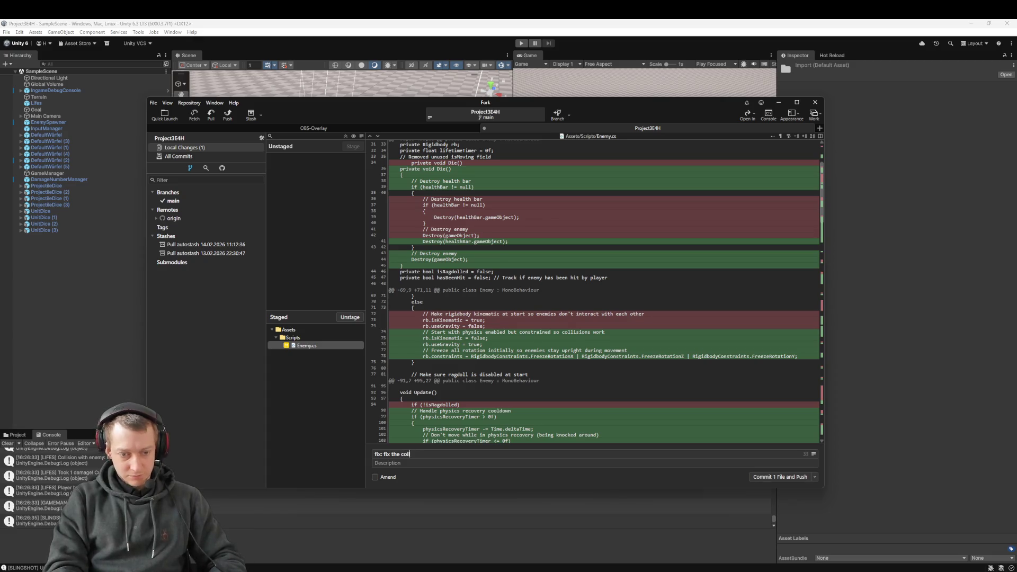
pyautogui.write('th the dice')
pyautogui.hotkey('ctrl', 'Return')
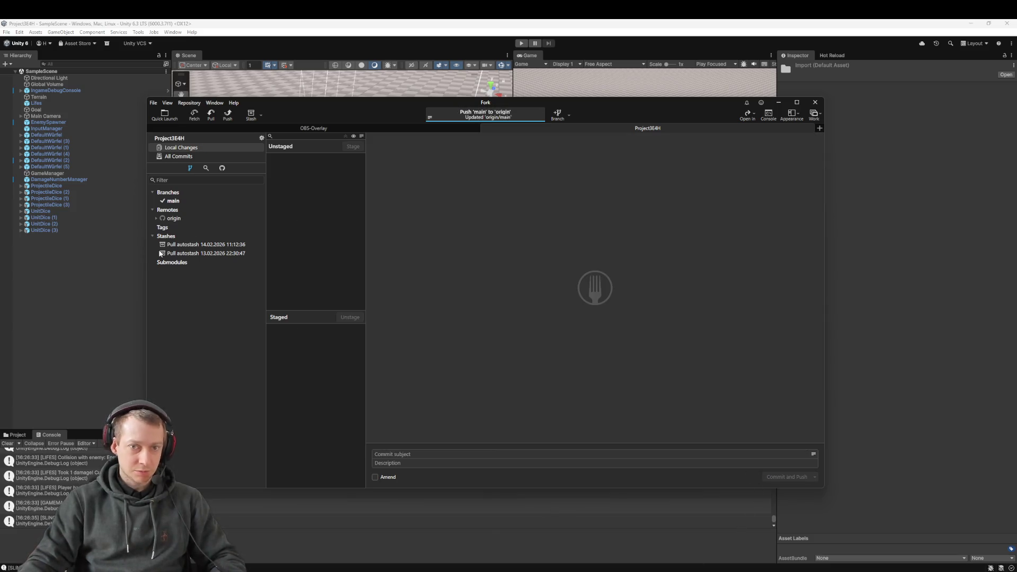
pyautogui.click(81, 365)
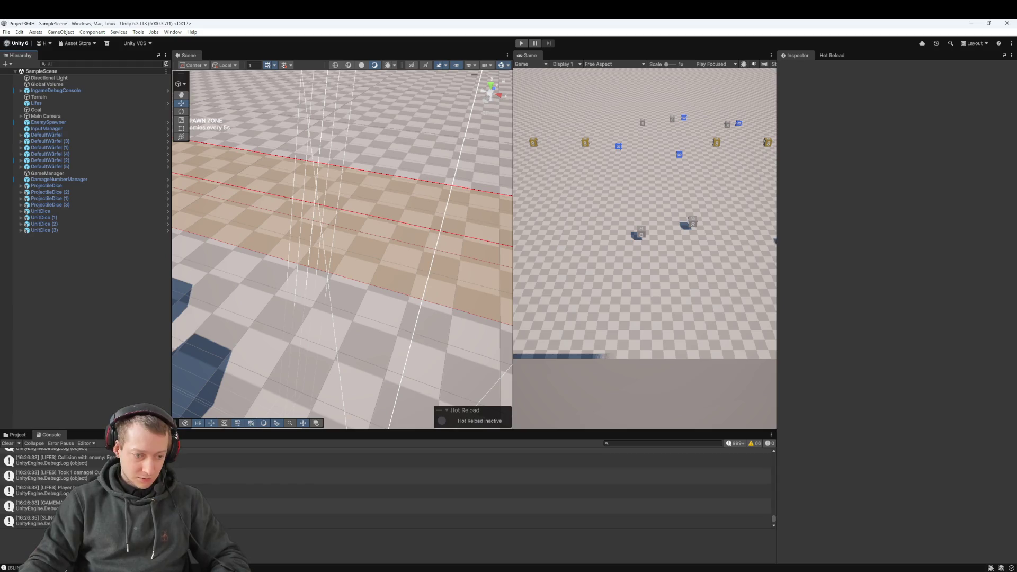
# - Browse the project folder's Extern directory, then open its Assets folder
pyautogui.moveTo(600, 172); pyautogui.dragTo(336, 154)
pyautogui.doubleClick(313, 264)
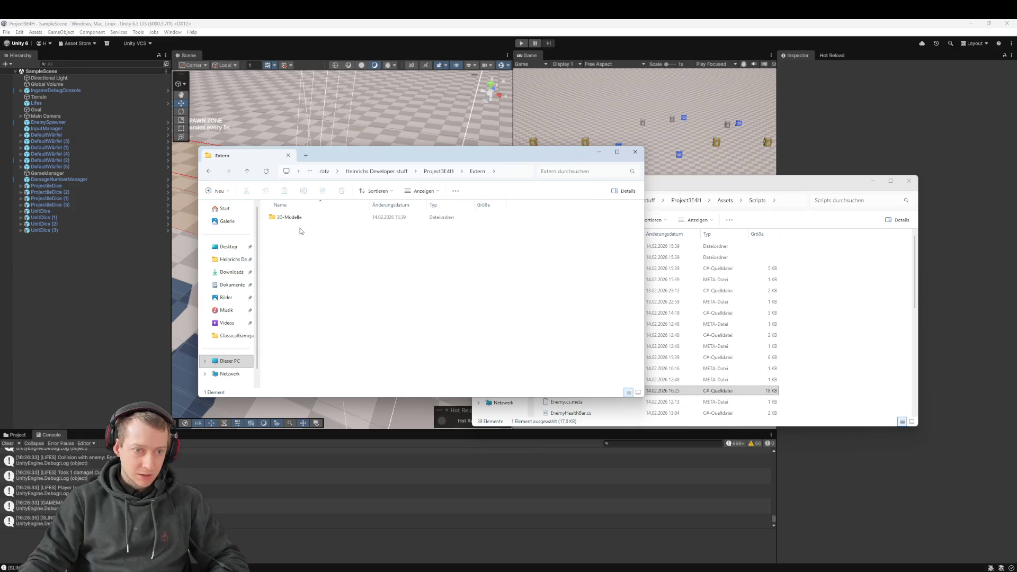
pyautogui.hotkey('alt', 'Left')
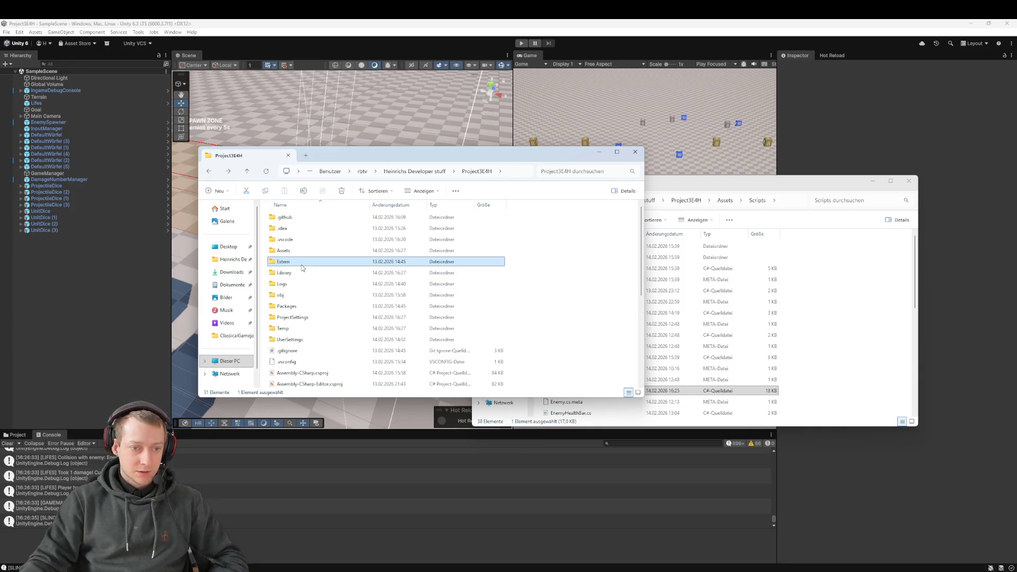
pyautogui.doubleClick(284, 250)
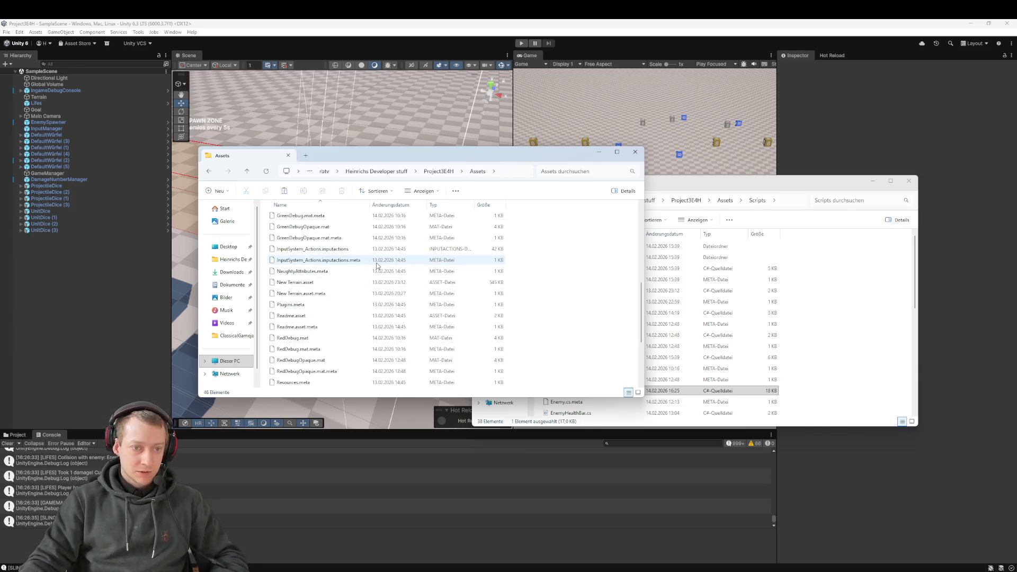
pyautogui.scroll(-10, 585, 289)
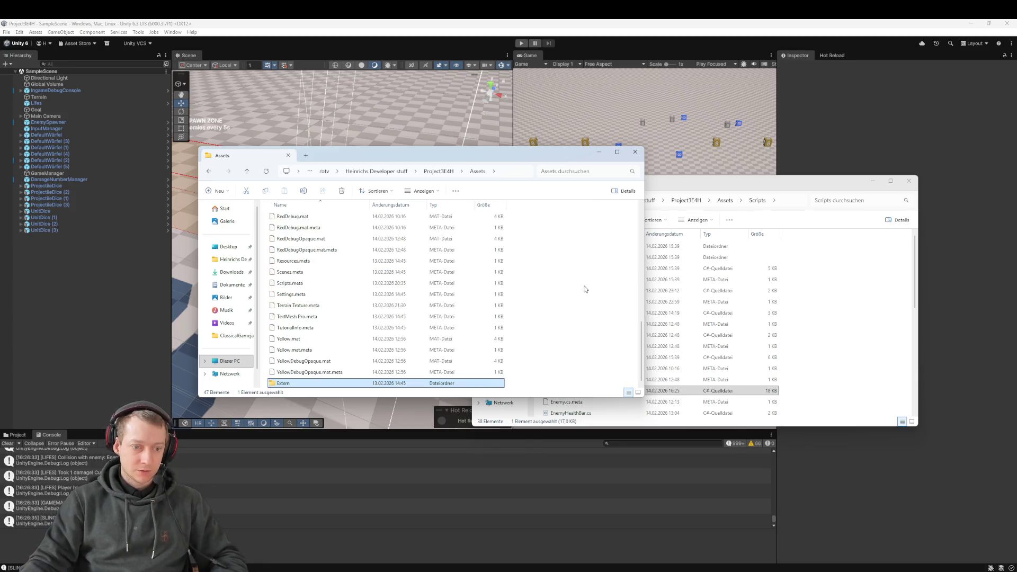
# - Close the Scripts and Assets File Explorer windows
pyautogui.click(820, 302)
pyautogui.click(820, 302)
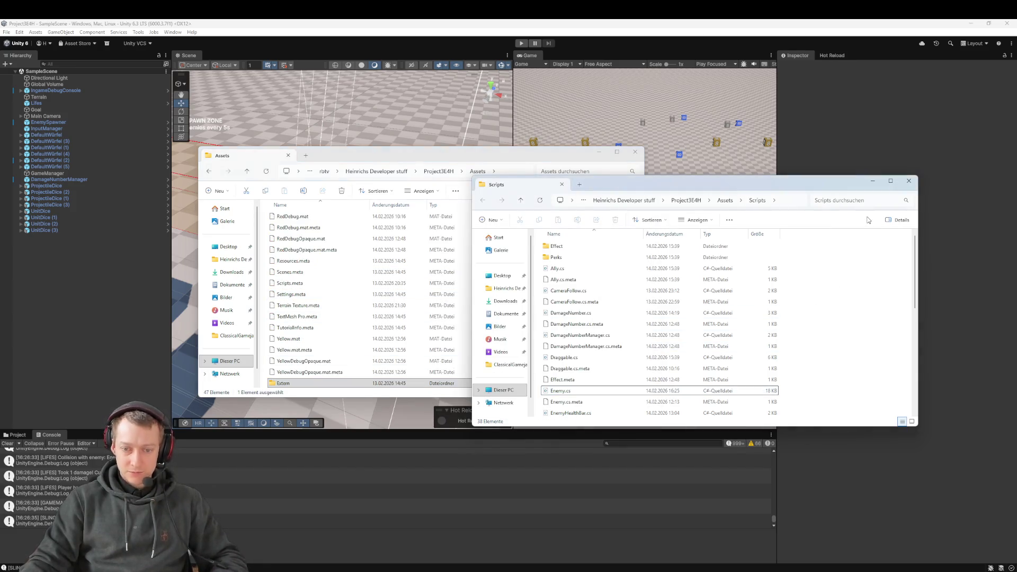
pyautogui.click(908, 181)
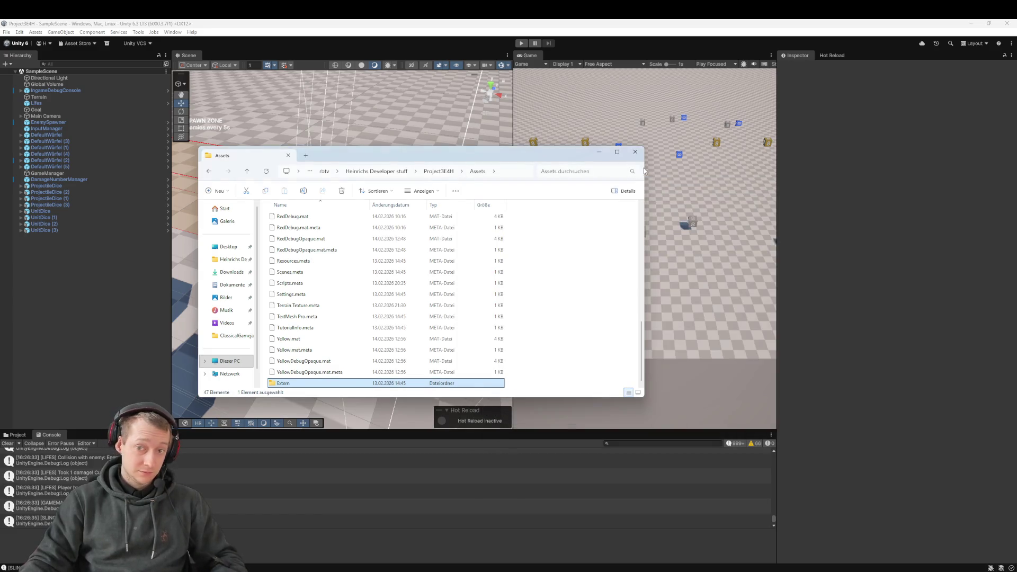
pyautogui.click(635, 153)
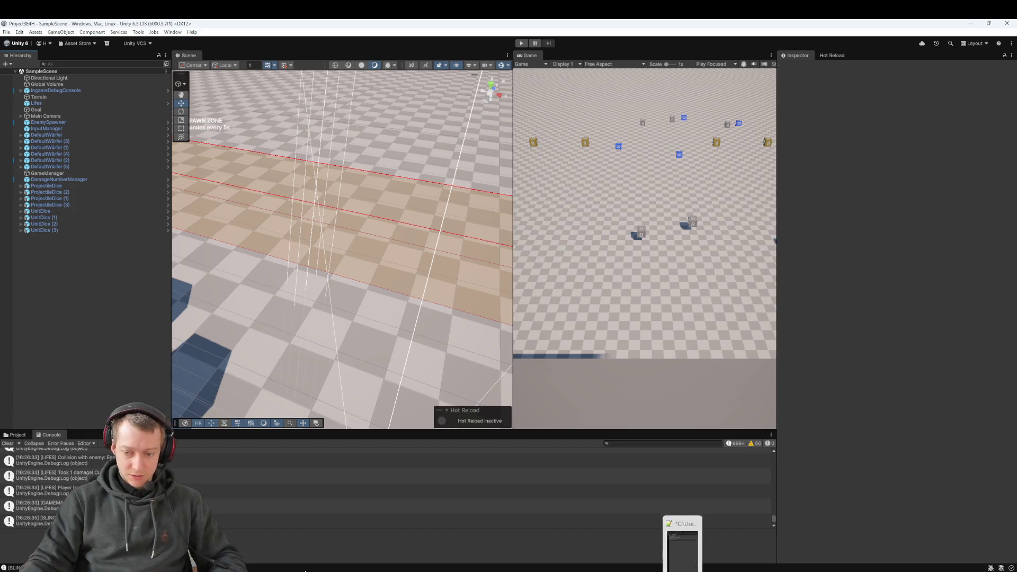
# - Stage all 40 changed files in Fork and commit-and-push them to origin main as 'chore: move 3D objects'
pyautogui.moveTo(34, 570)
pyautogui.moveTo(359, 569)
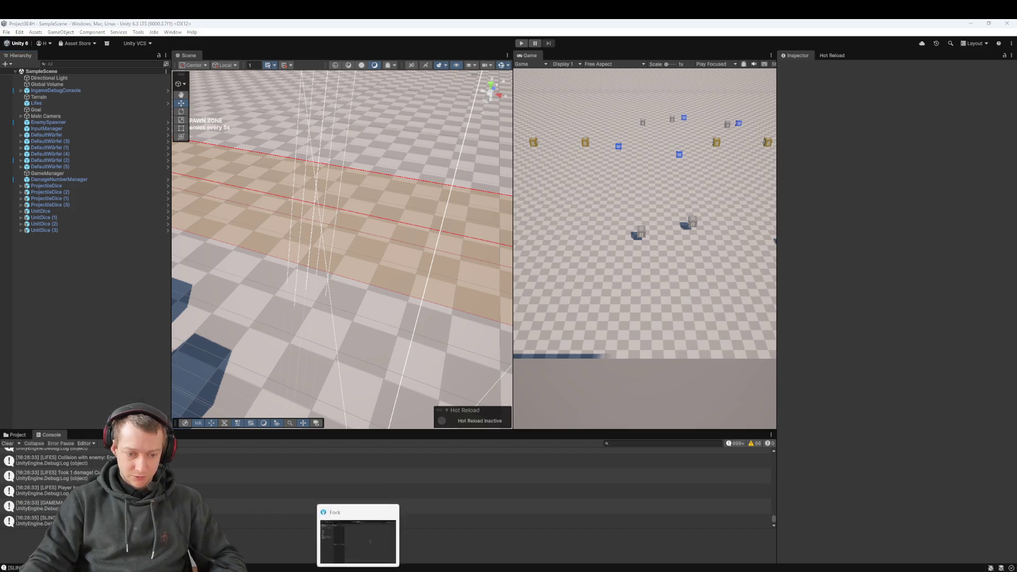
pyautogui.click(359, 535)
pyautogui.hotkey('ctrl', 'a')
pyautogui.moveTo(306, 208)
pyautogui.mouseDown()
pyautogui.moveTo(318, 427)
pyautogui.moveTo(323, 377)
pyautogui.mouseUp()
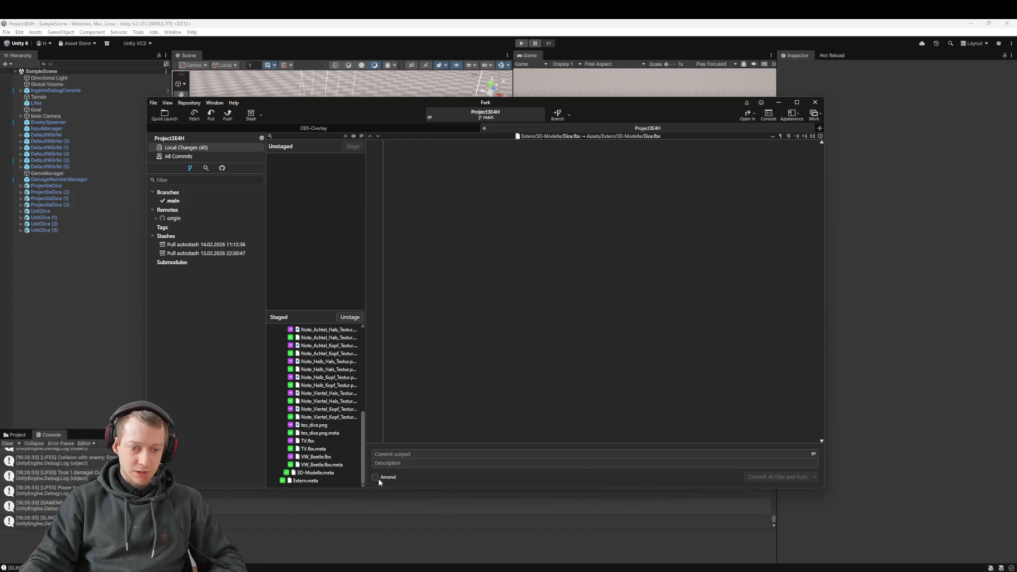
pyautogui.write('chore: move 3D objects')
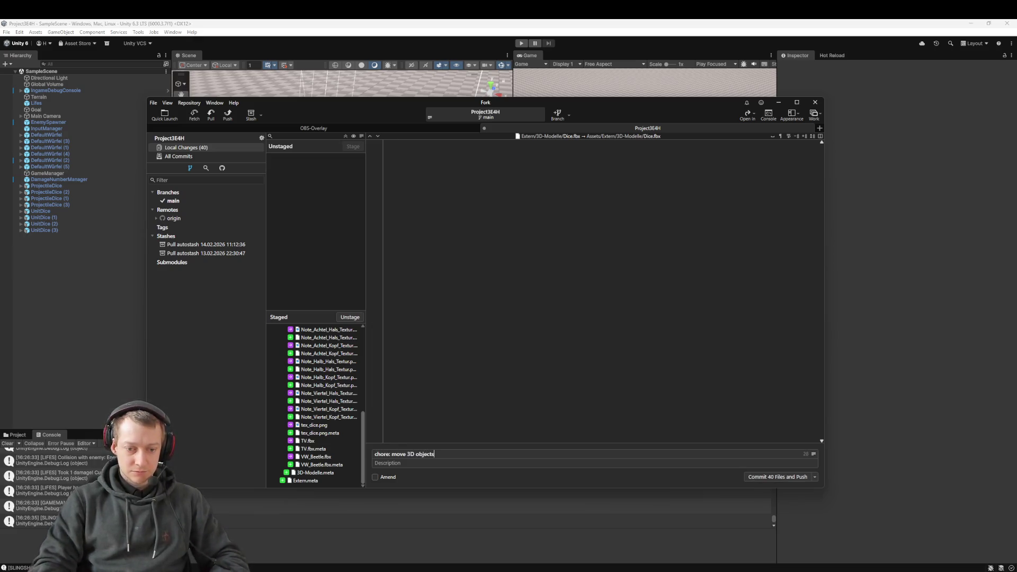
pyautogui.hotkey('ctrl', 'Return')
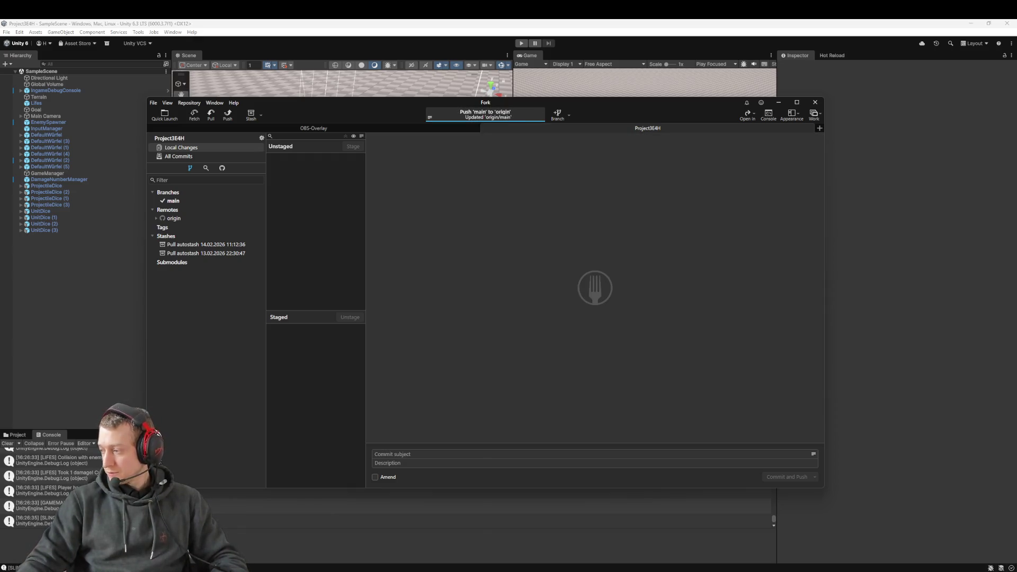
pyautogui.click(376, 54)
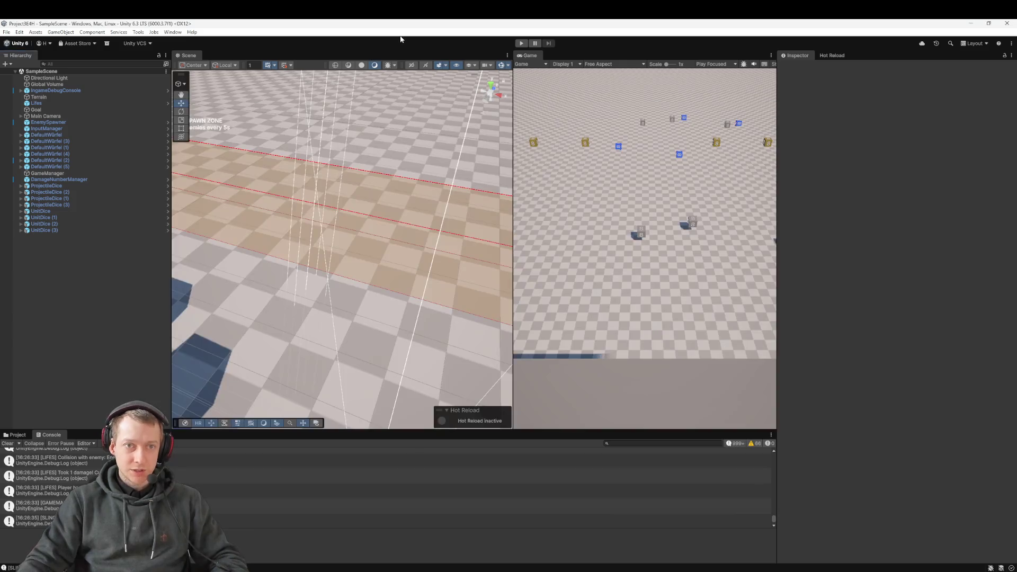
# - Widen the Game view and play-test by placing and flinging dice at the enemies
pyautogui.moveTo(513, 130); pyautogui.dragTo(446, 129)
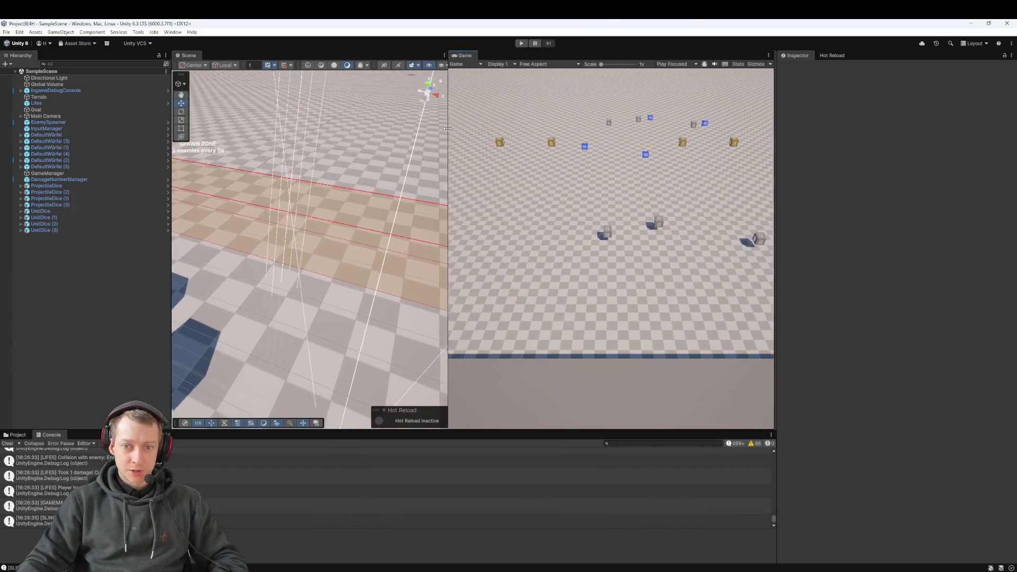
pyautogui.click(521, 44)
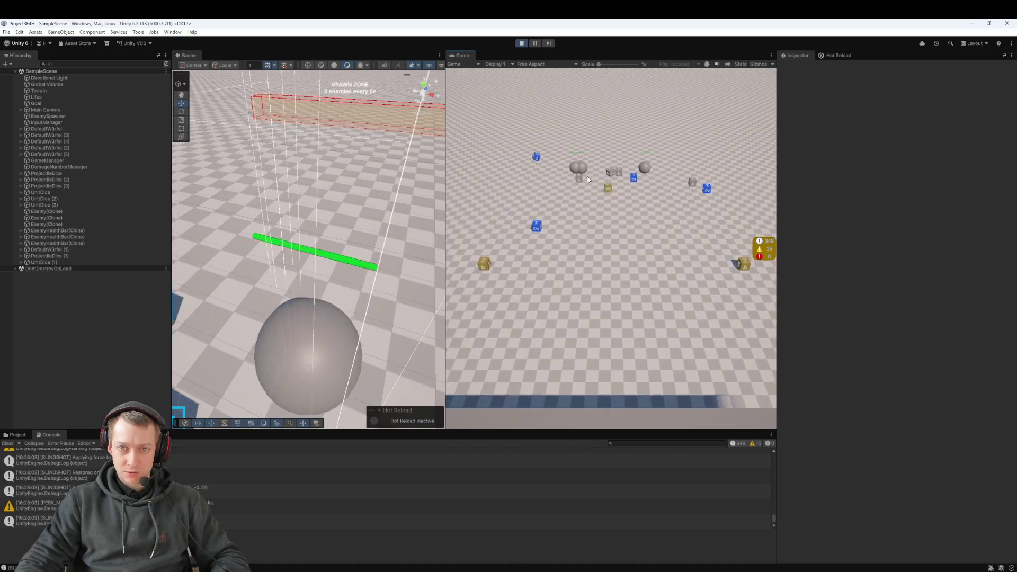
pyautogui.click(595, 201)
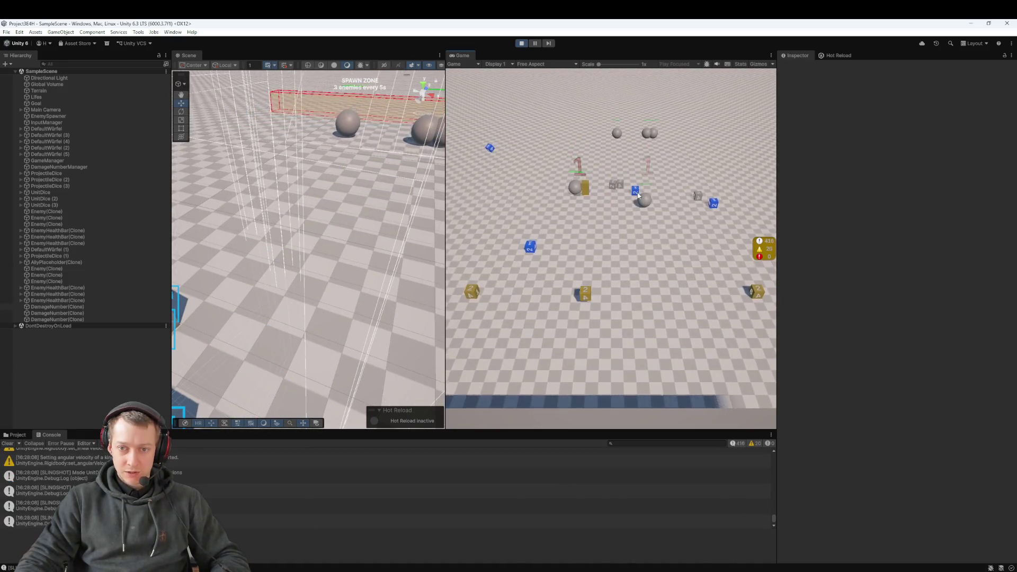
pyautogui.moveTo(716, 212); pyautogui.dragTo(615, 304)
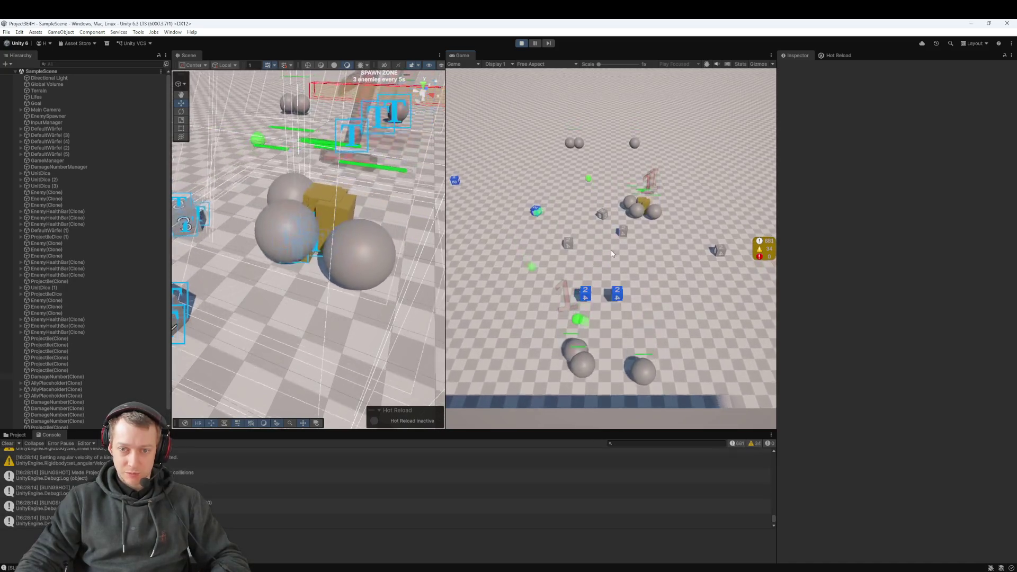
pyautogui.moveTo(618, 301); pyautogui.dragTo(618, 306)
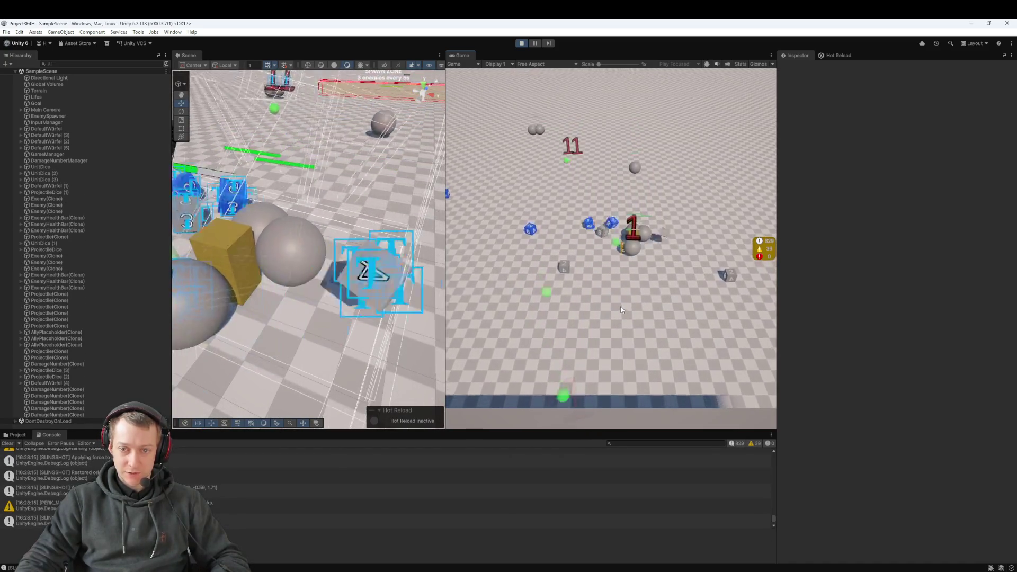
pyautogui.moveTo(625, 260)
pyautogui.mouseDown()
pyautogui.moveTo(615, 300)
pyautogui.moveTo(633, 289)
pyautogui.mouseUp()
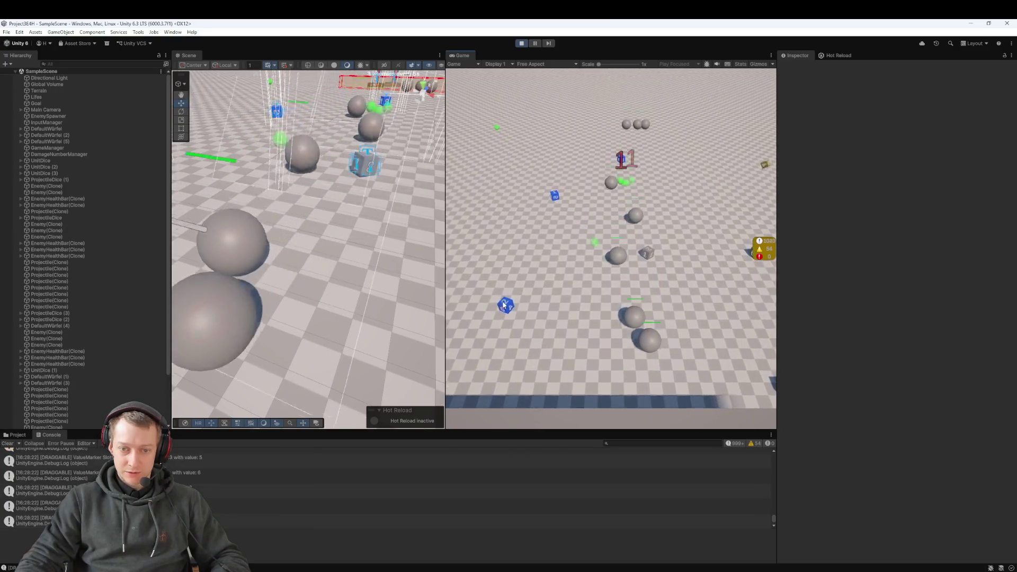
pyautogui.moveTo(580, 279)
pyautogui.mouseDown()
pyautogui.moveTo(555, 202)
pyautogui.moveTo(732, 259)
pyautogui.moveTo(623, 295)
pyautogui.mouseUp()
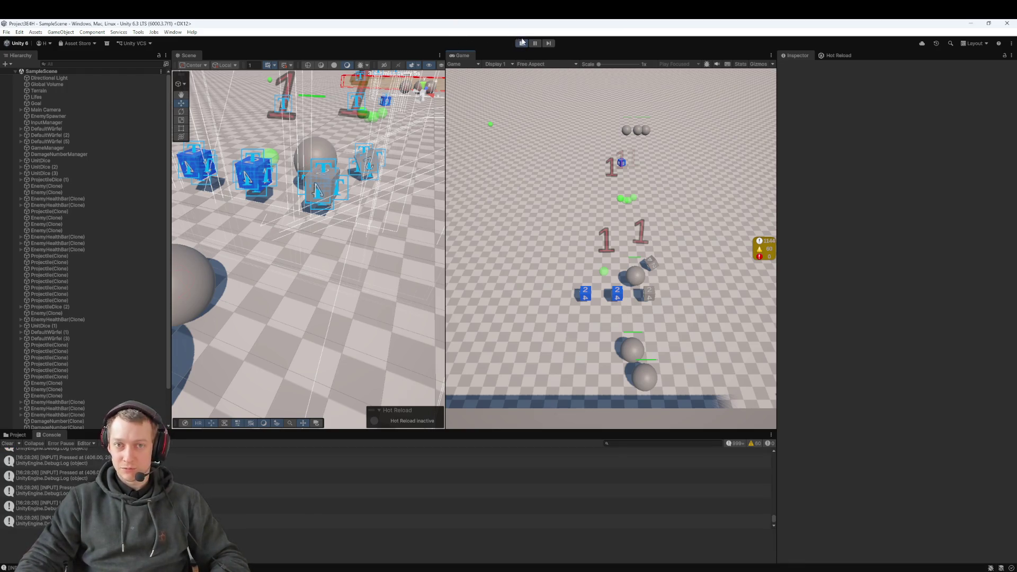
# - Stop play mode and show the Assets folder in an enlarged Project panel
pyautogui.click(522, 43)
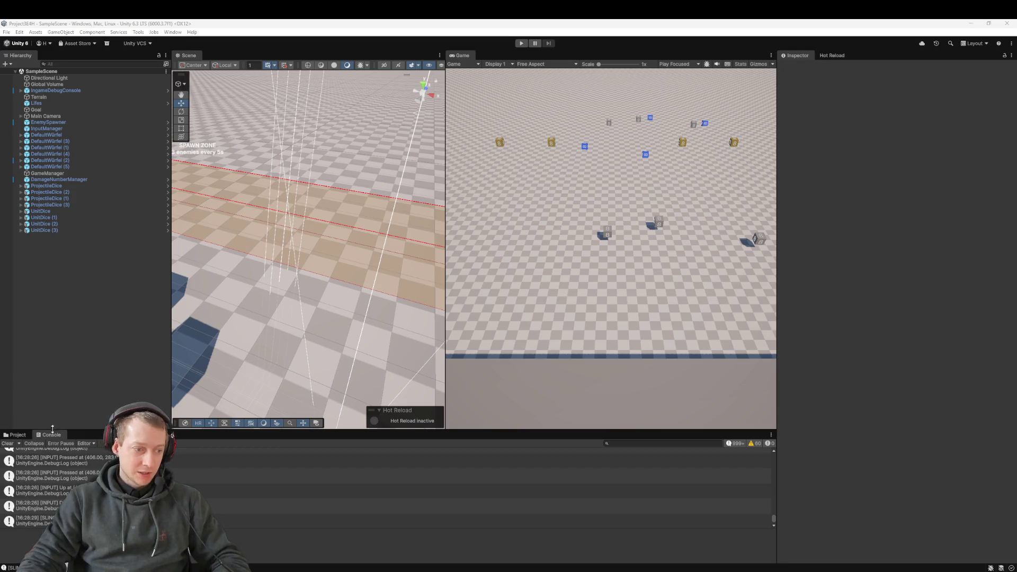
pyautogui.click(11, 437)
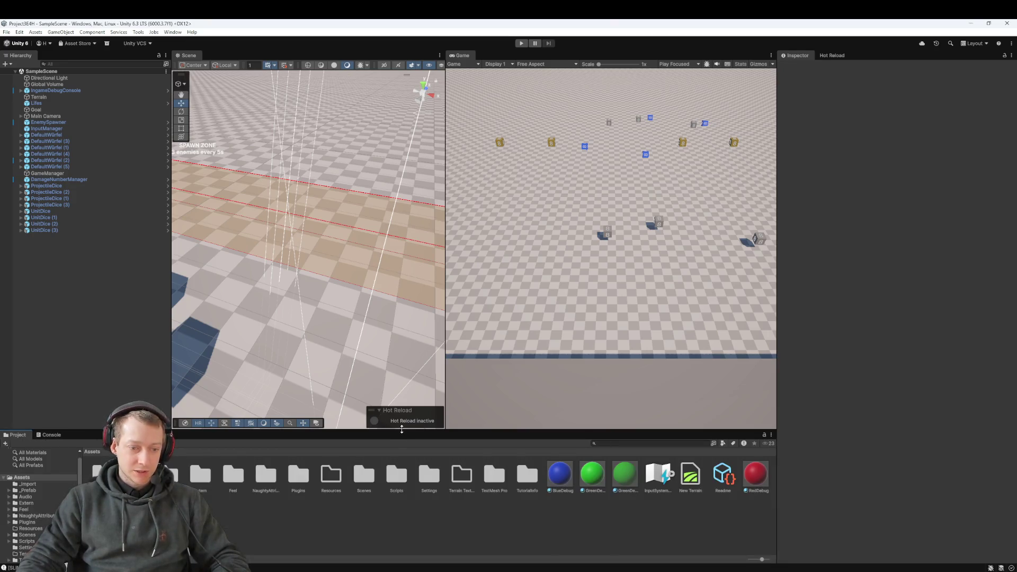
pyautogui.moveTo(401, 430); pyautogui.dragTo(401, 353)
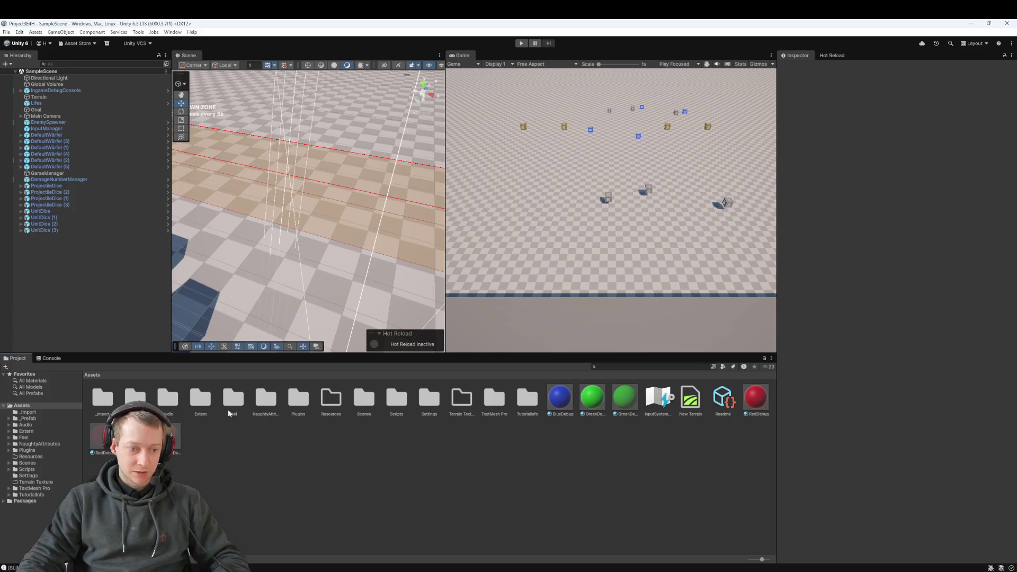
# - Review the Lok model's looping ChooChoo clip (frames 0–60), then select Lok in the Hierarchy
pyautogui.doubleClick(197, 404)
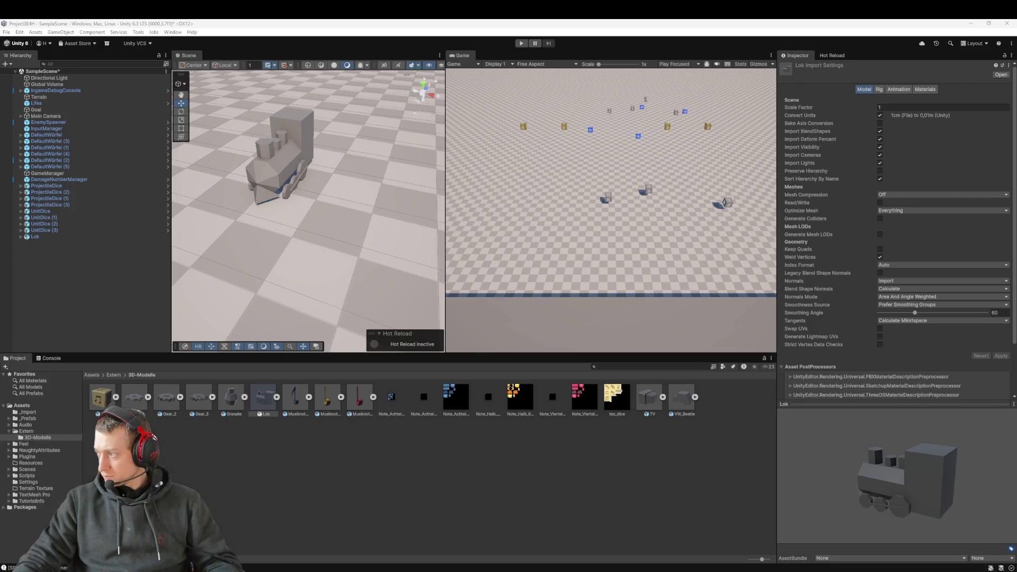
pyautogui.click(888, 90)
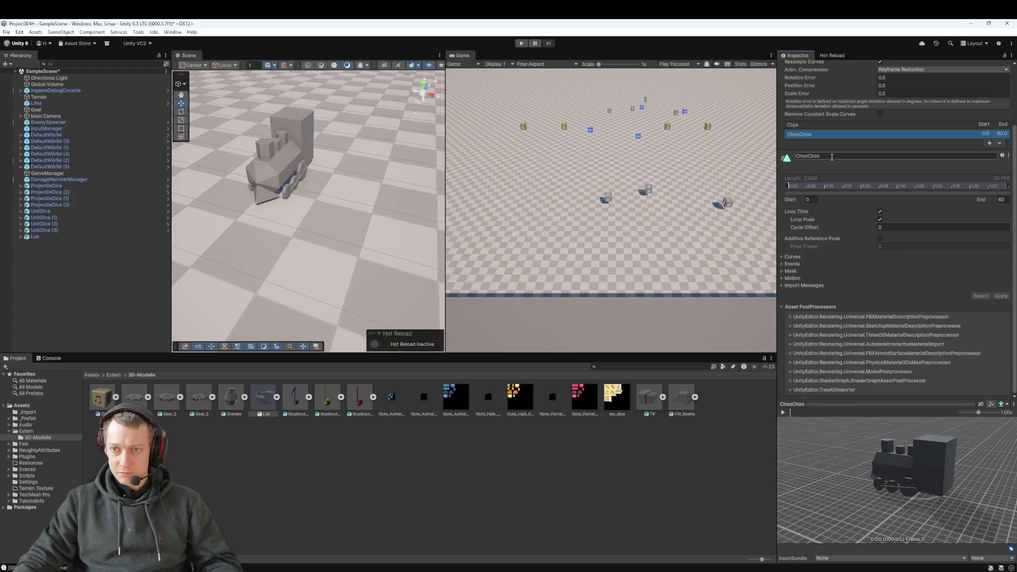
pyautogui.scroll(-2, 834, 153)
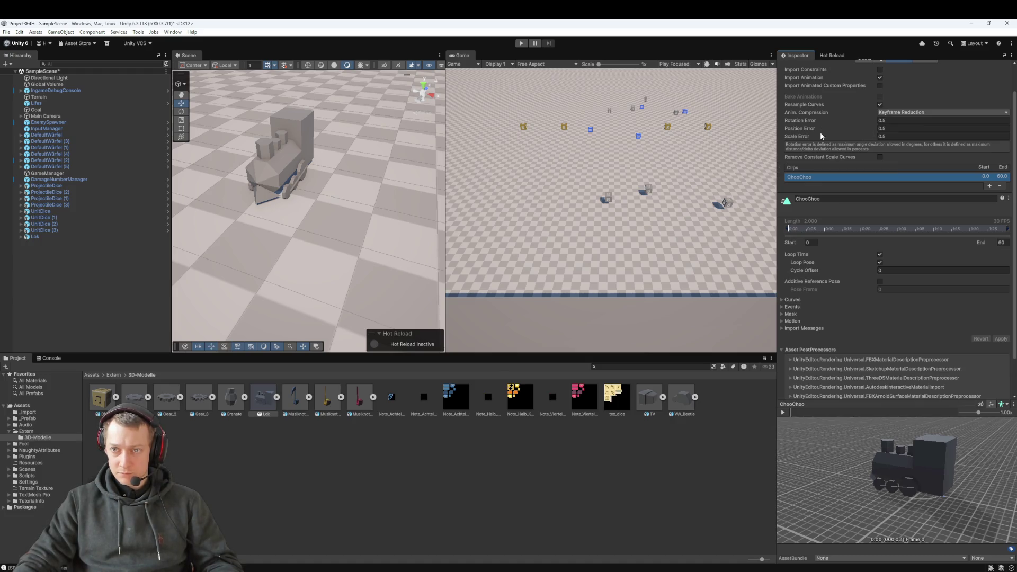
pyautogui.scroll(-3, 831, 236)
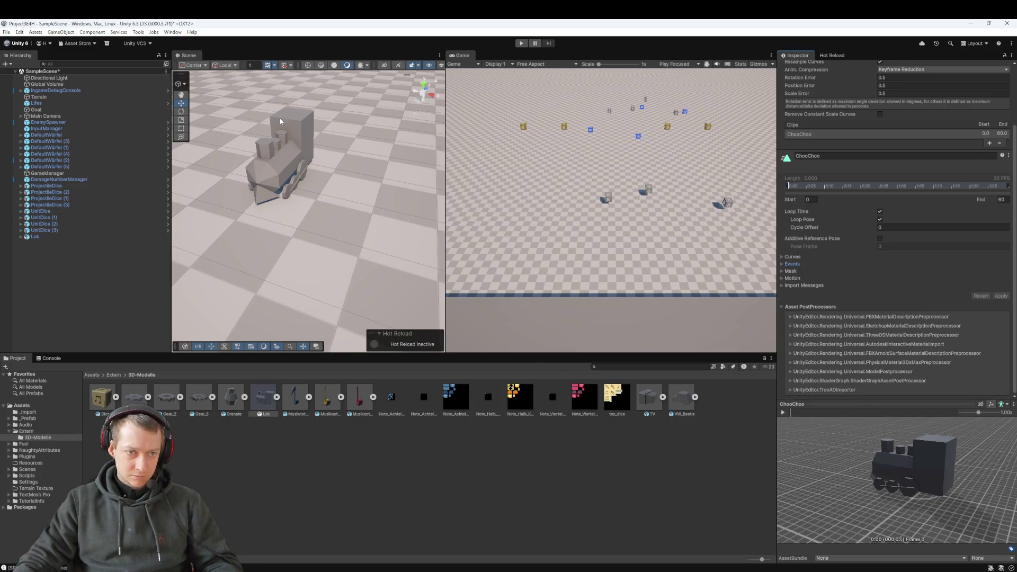
pyautogui.click(35, 237)
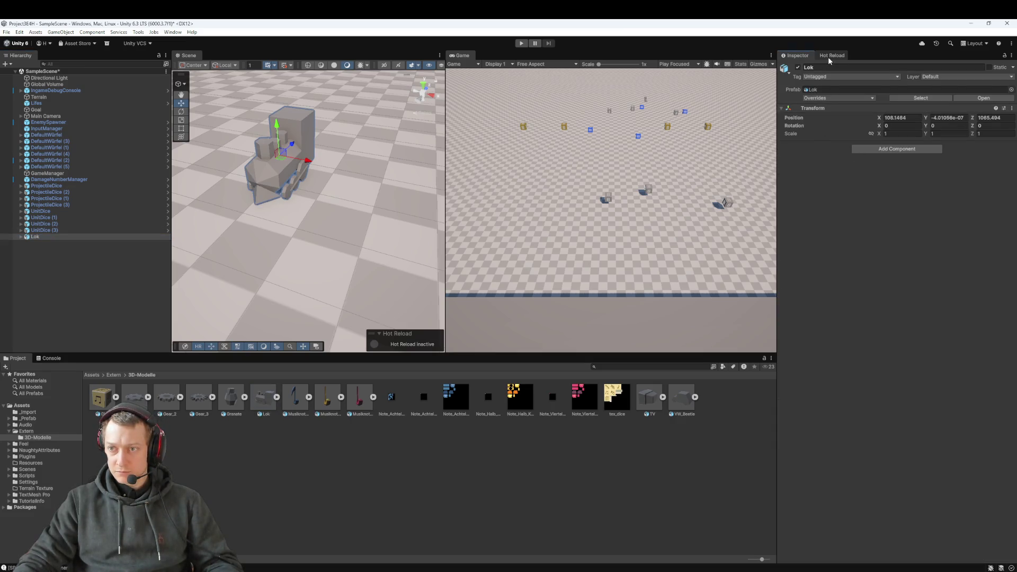
# - Add an Animation component to Lok and briefly test the scene in Play mode
pyautogui.click(875, 149)
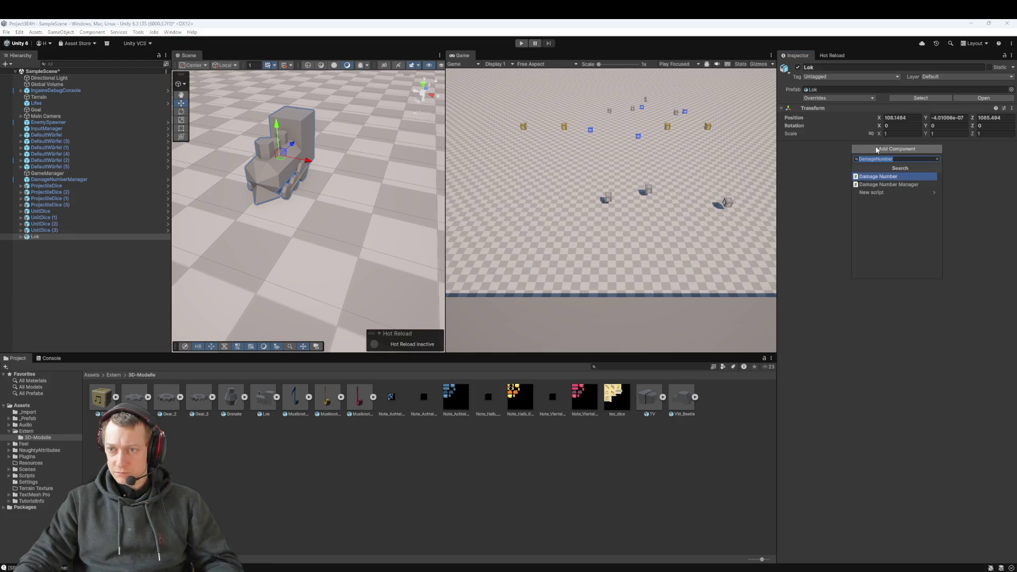
pyautogui.write('animation')
pyautogui.press('Return')
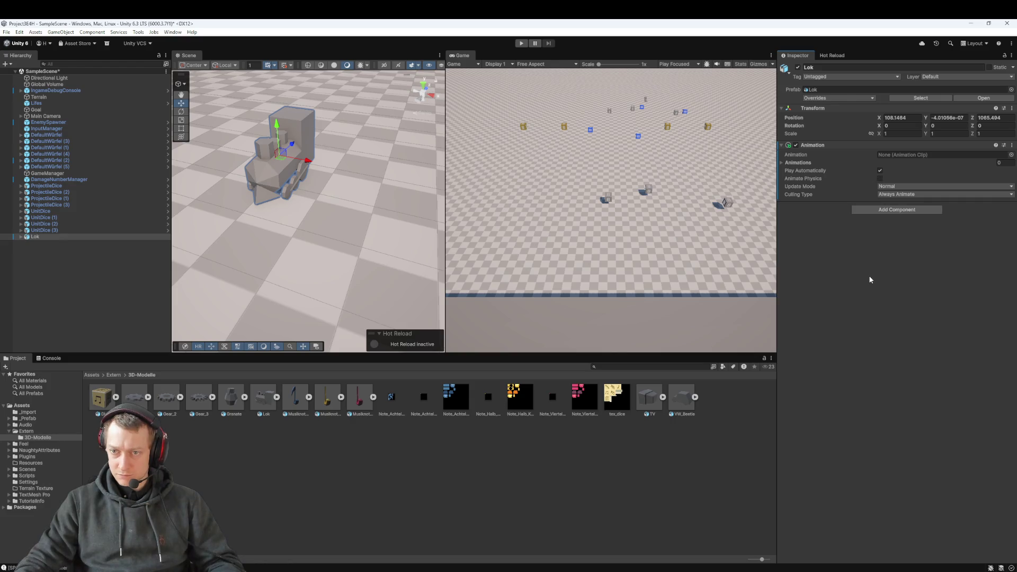
pyautogui.click(520, 44)
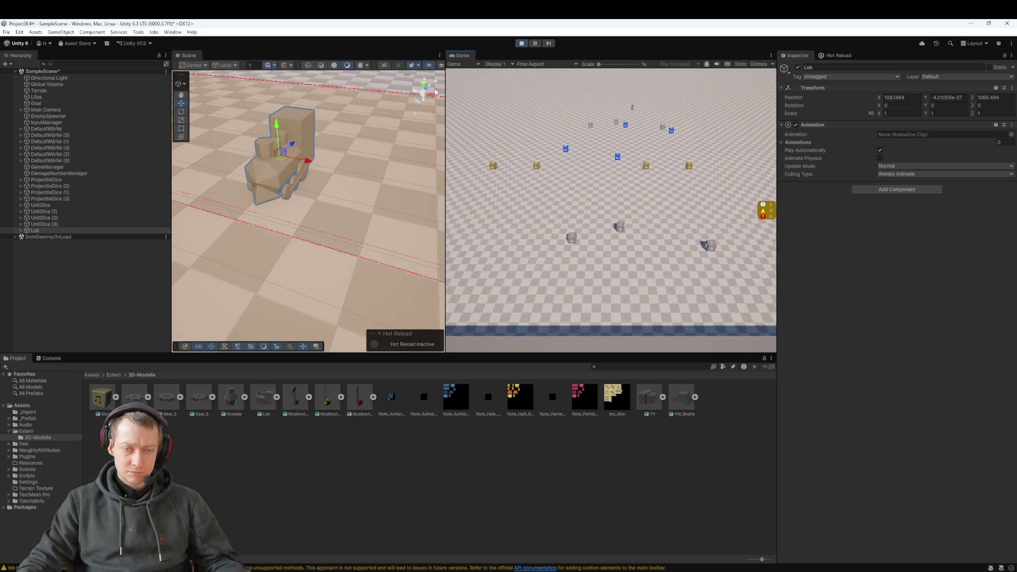
pyautogui.click(522, 44)
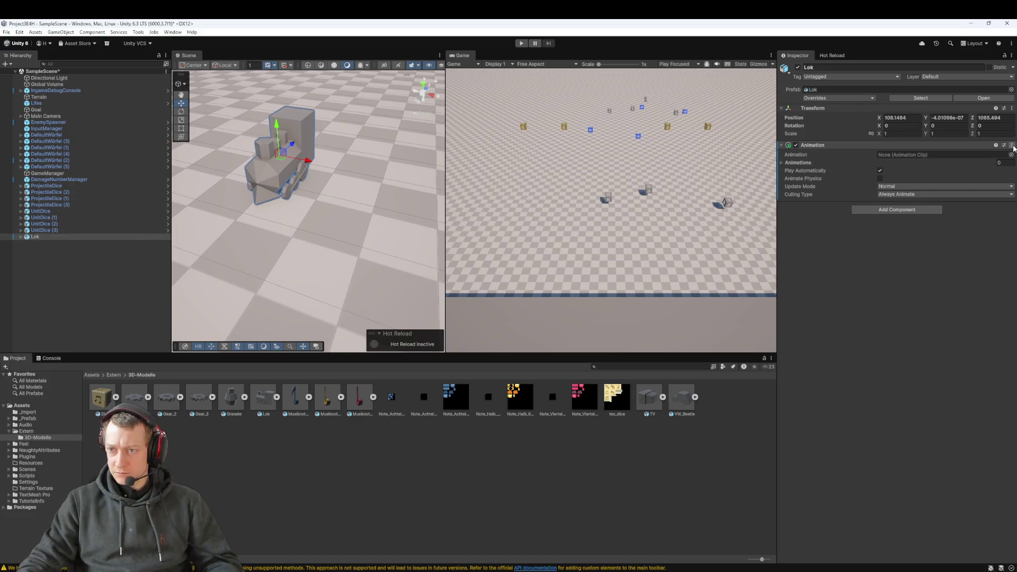
# - Assign the ChooChoo clip to Lok's Animation component and run the scene to watch it animate
pyautogui.click(984, 154)
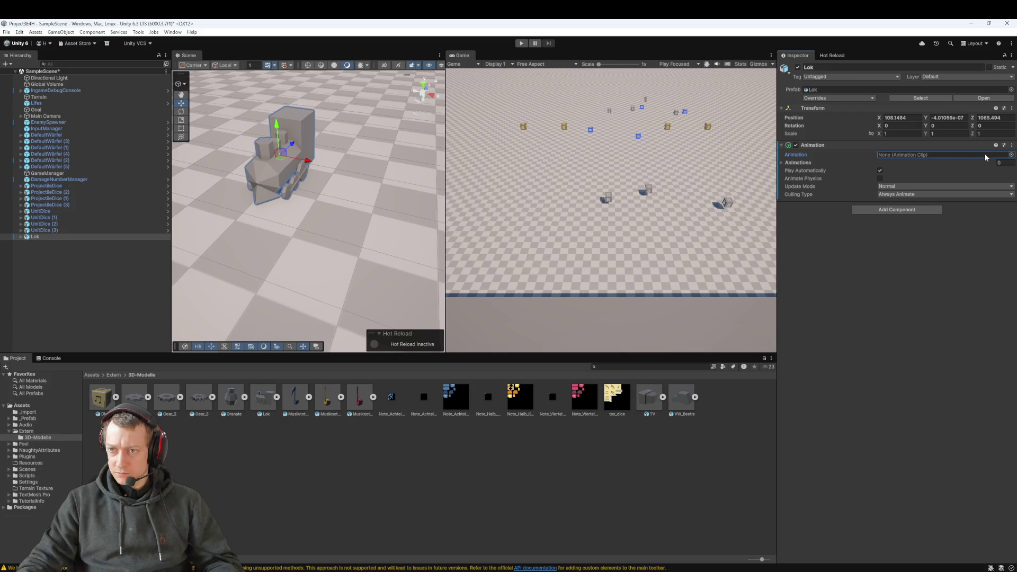
pyautogui.click(1011, 155)
pyautogui.doubleClick(957, 227)
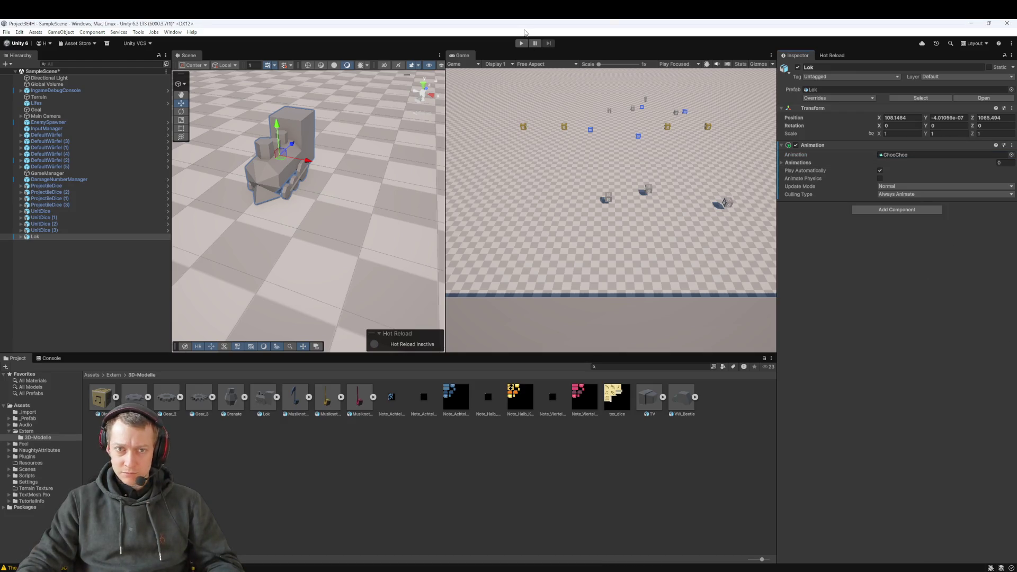
pyautogui.click(521, 43)
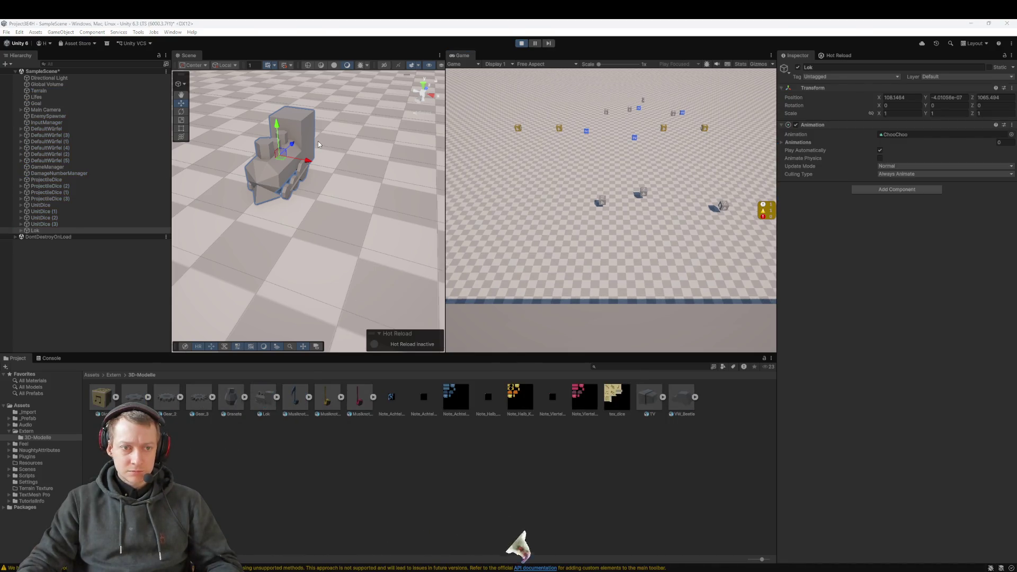
pyautogui.click(323, 185)
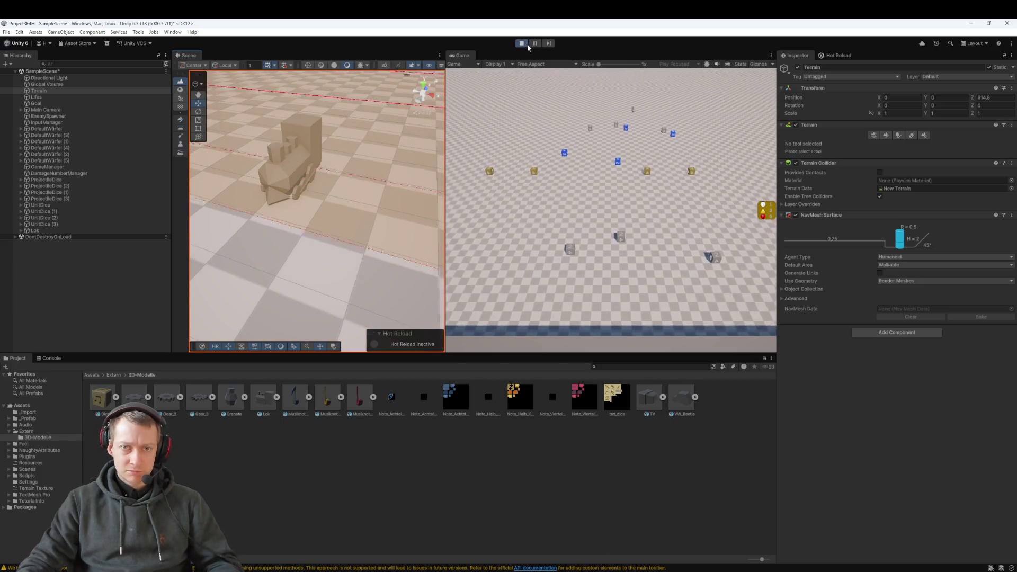
# - Stop the game and delete the Lok locomotive from the scene
pyautogui.hotkey('ctrl', 'p')
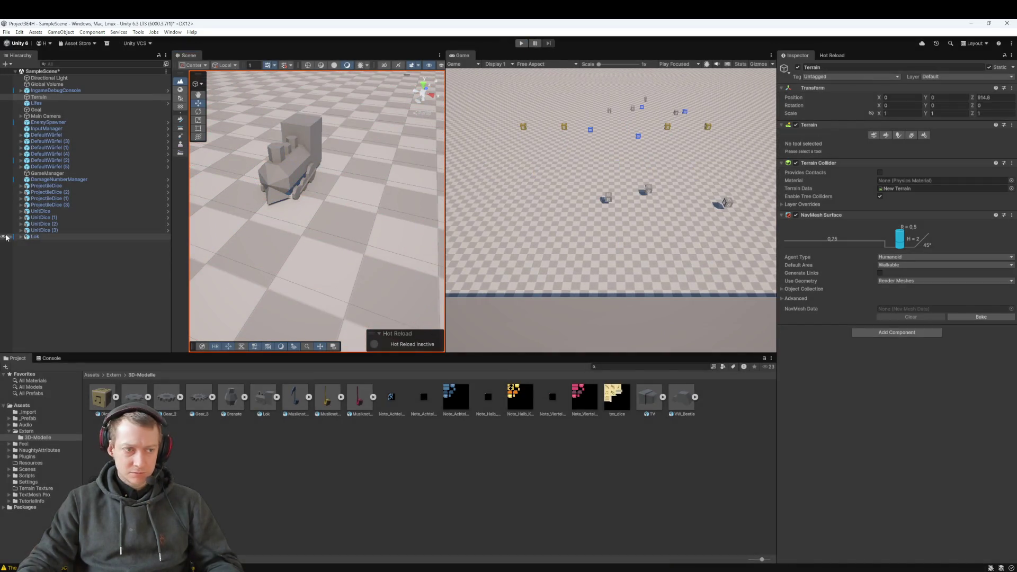
pyautogui.click(53, 236)
pyautogui.press('Delete')
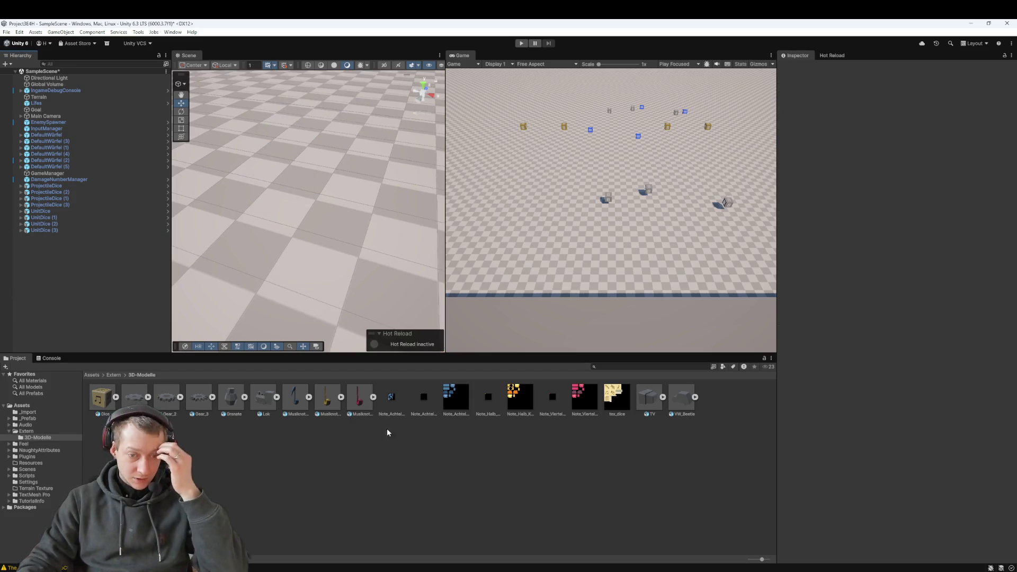
# - Inspect the Lok model's ChooChoo clip and animation import settings, keeping Keyframe Reduction compression
pyautogui.click(270, 398)
pyautogui.click(277, 397)
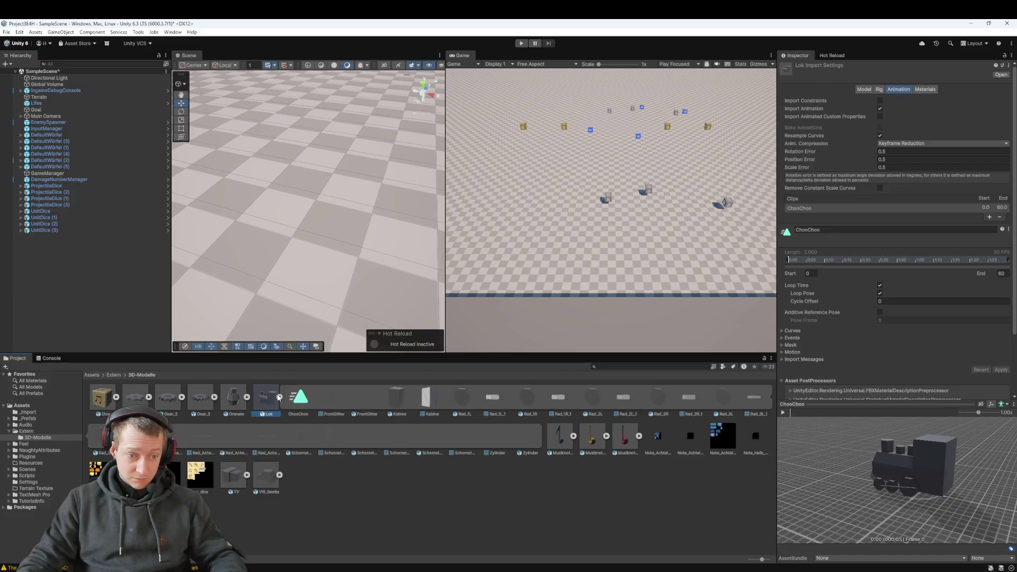
pyautogui.click(291, 398)
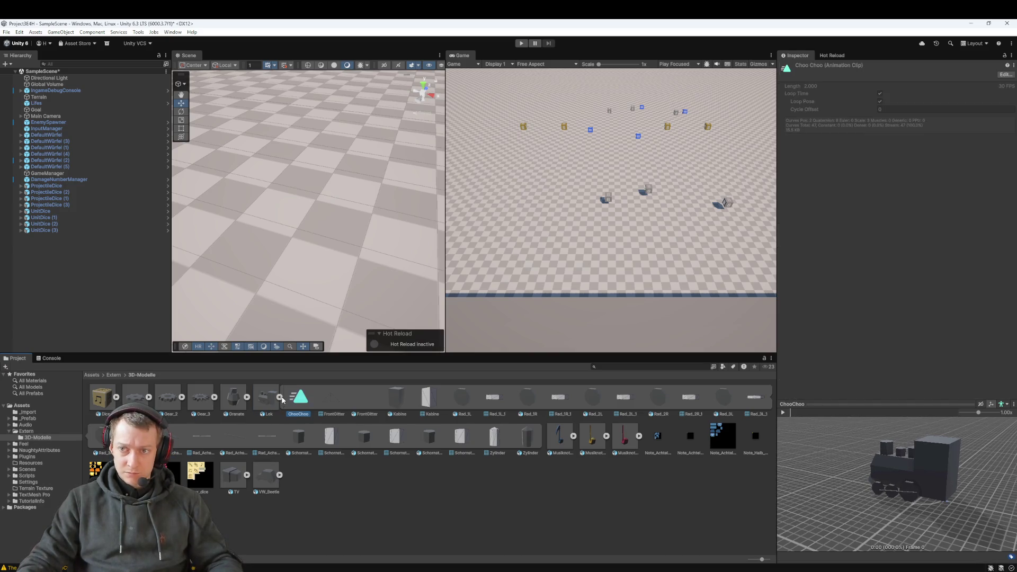
pyautogui.click(279, 397)
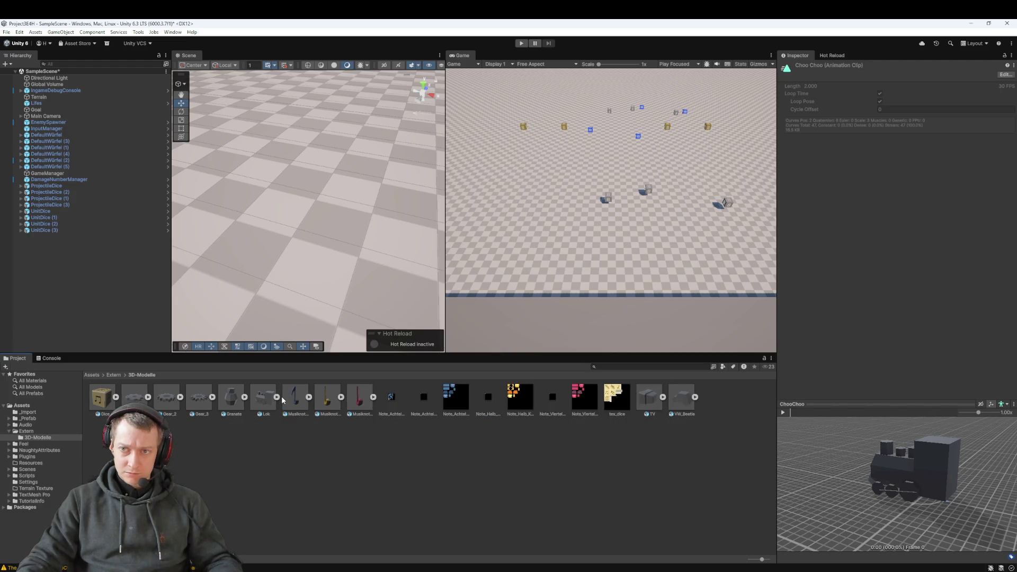
pyautogui.click(265, 399)
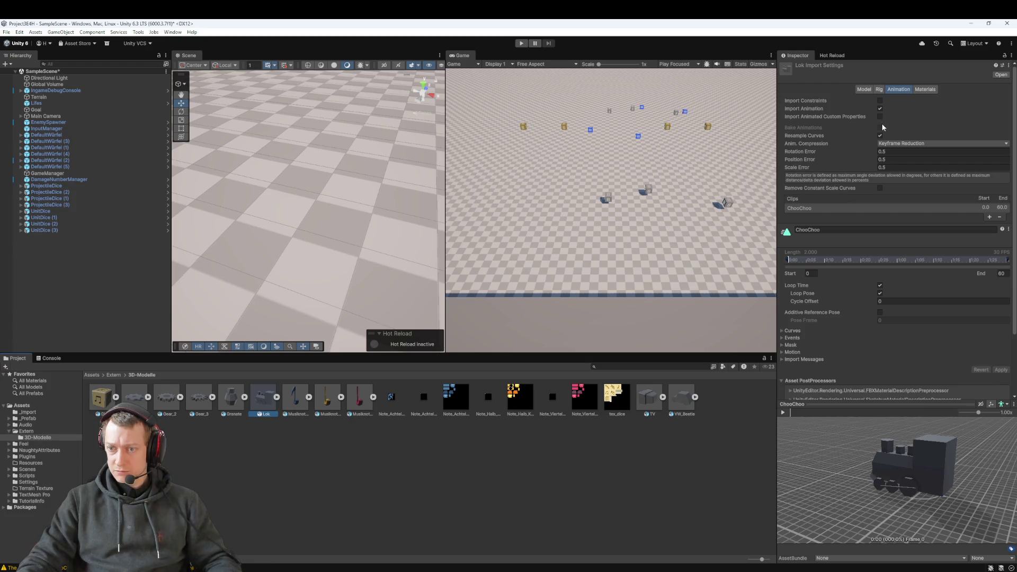
pyautogui.scroll(-2, 862, 215)
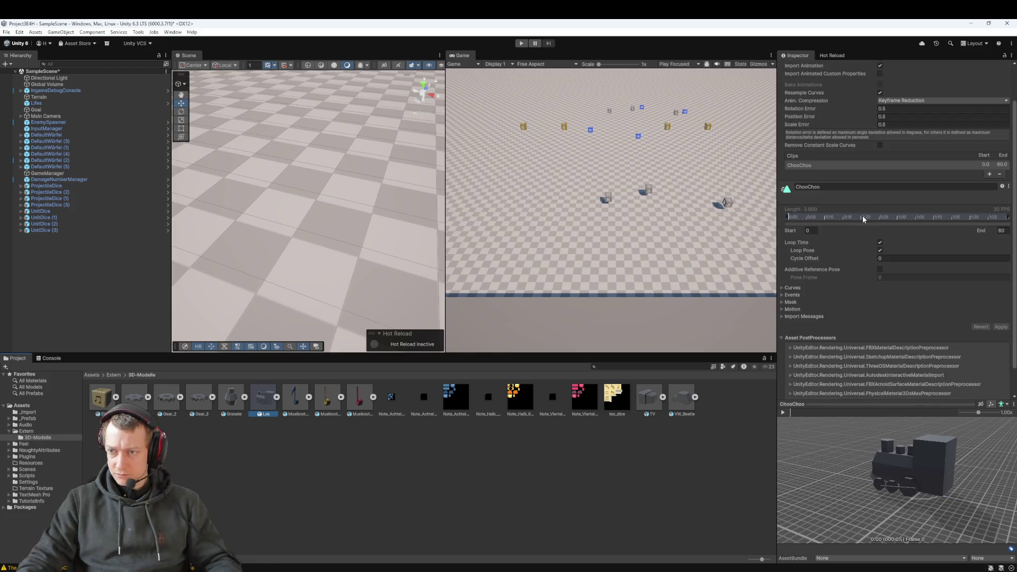
pyautogui.scroll(2, 838, 138)
pyautogui.click(883, 143)
pyautogui.click(823, 149)
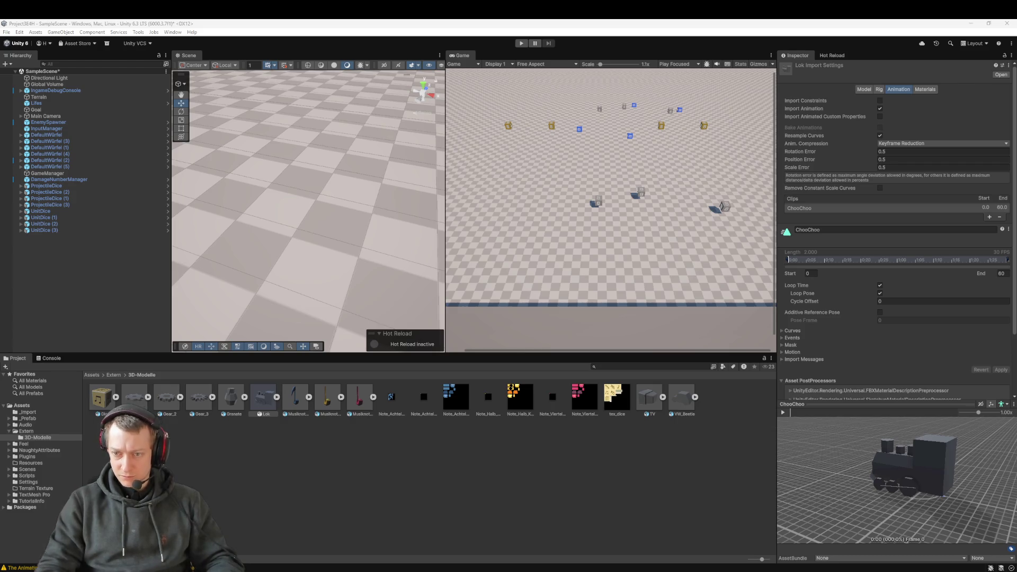
# - Turn off Loop Time for the ChooChoo clip and apply Lok's import settings
pyautogui.click(879, 286)
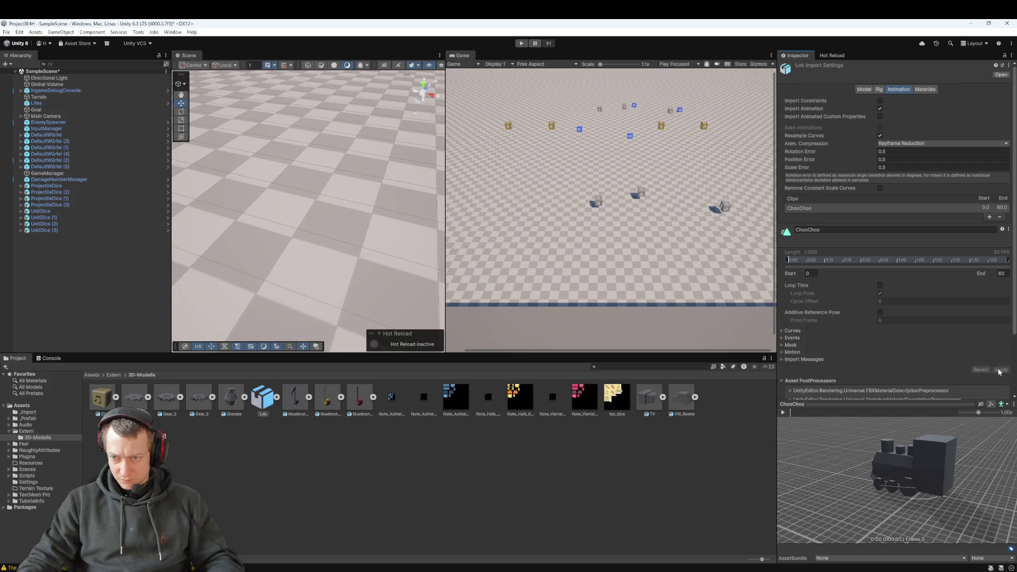
pyautogui.click(879, 285)
pyautogui.click(880, 285)
pyautogui.click(998, 370)
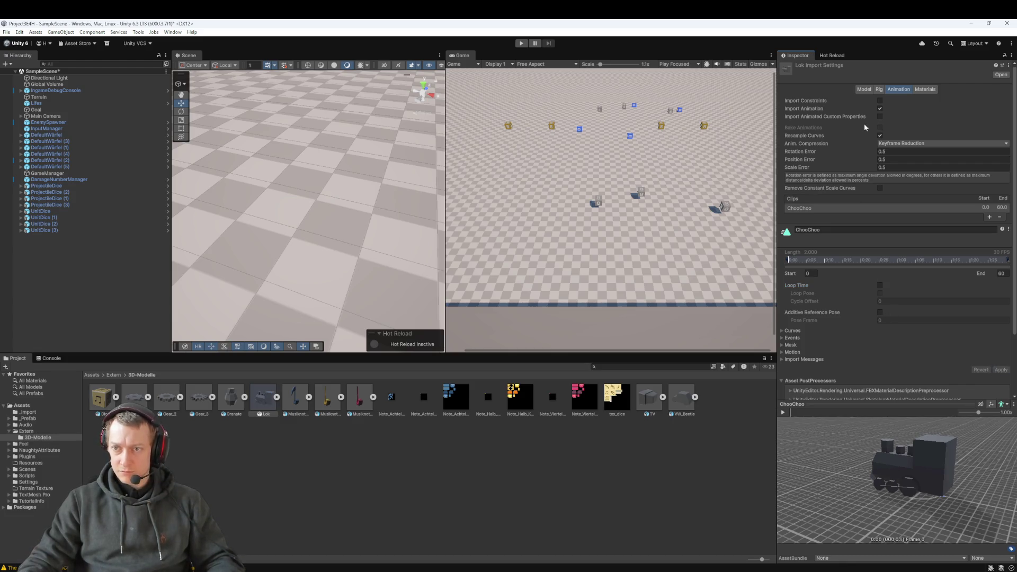
# - Select the ChooChoo clip entry and start a Windows screen capture
pyautogui.click(818, 208)
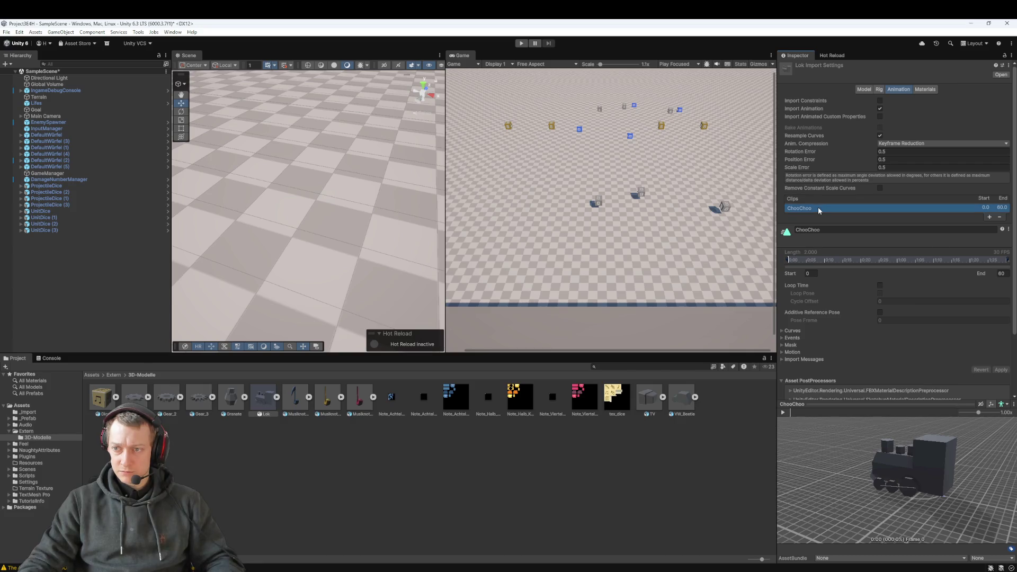
pyautogui.scroll(-3, 826, 255)
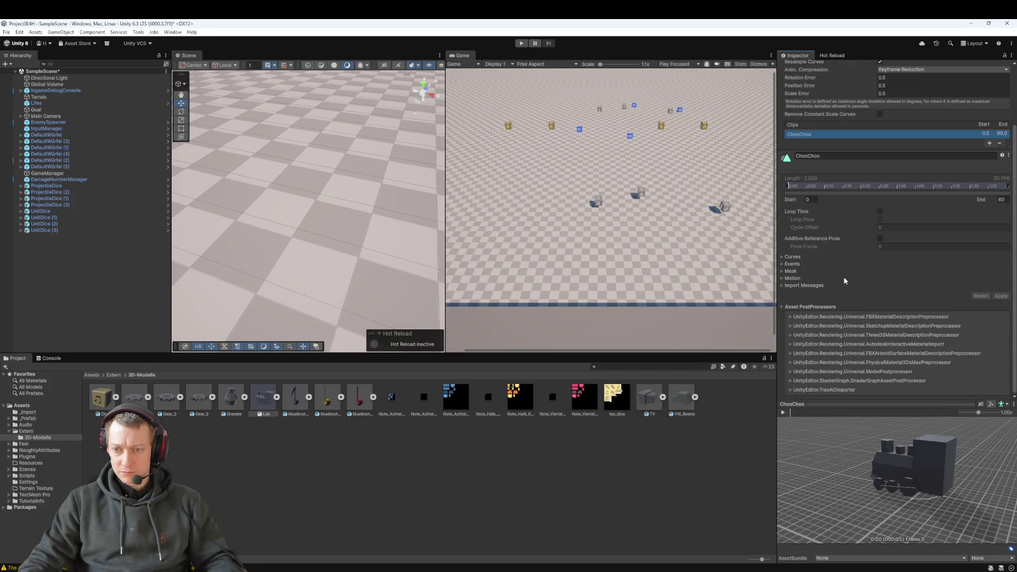
pyautogui.scroll(3, 844, 272)
pyautogui.press('super+shift+s')
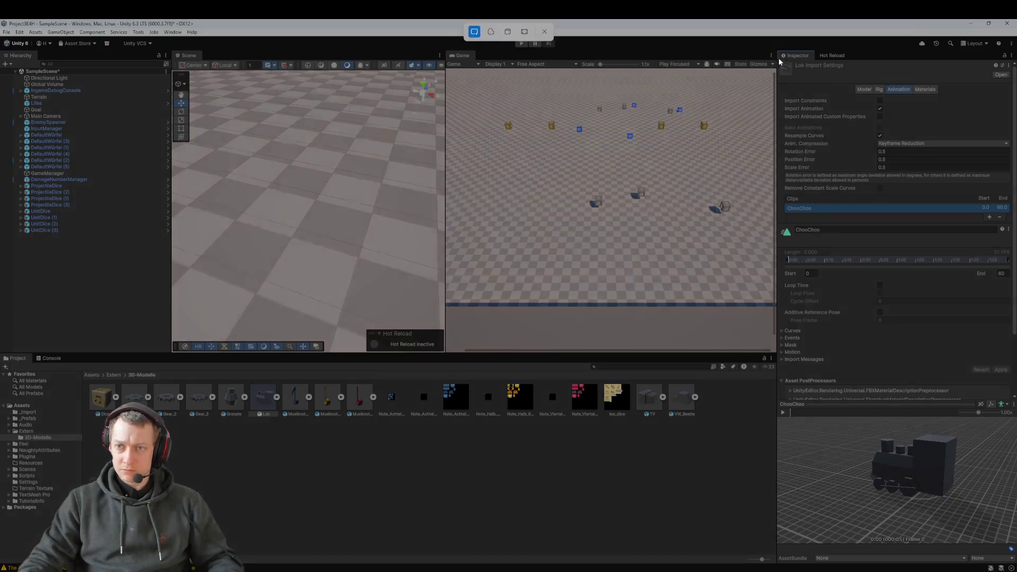
# - Snip the Inspector area showing Lok's animation import settings as a screenshot
pyautogui.moveTo(774, 49)
pyautogui.mouseDown()
pyautogui.moveTo(914, 288)
pyautogui.moveTo(1012, 384)
pyautogui.mouseUp()
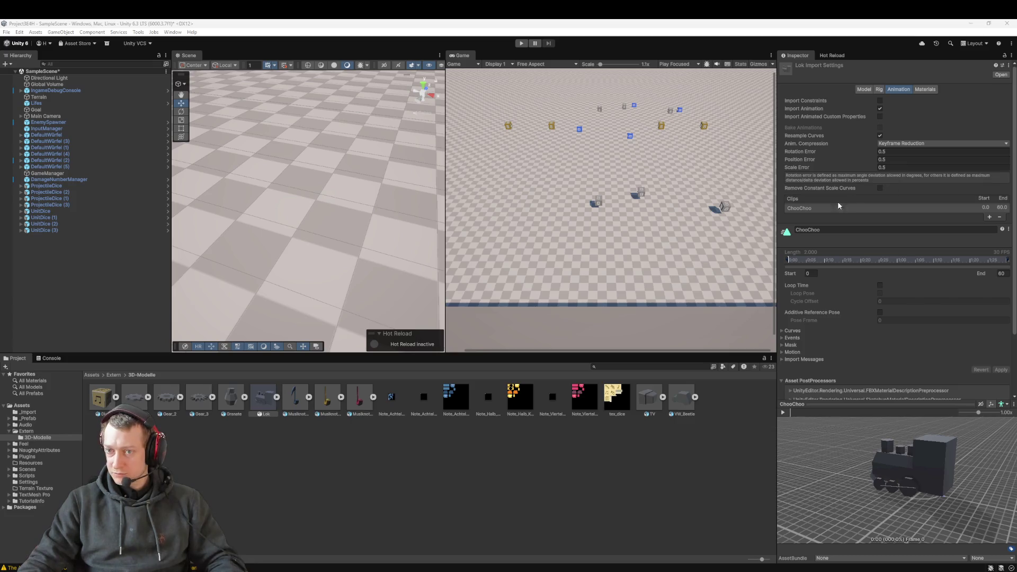
# - Turn Loop Time back on for the ChooChoo clip and apply it to the Lok model
pyautogui.click(826, 208)
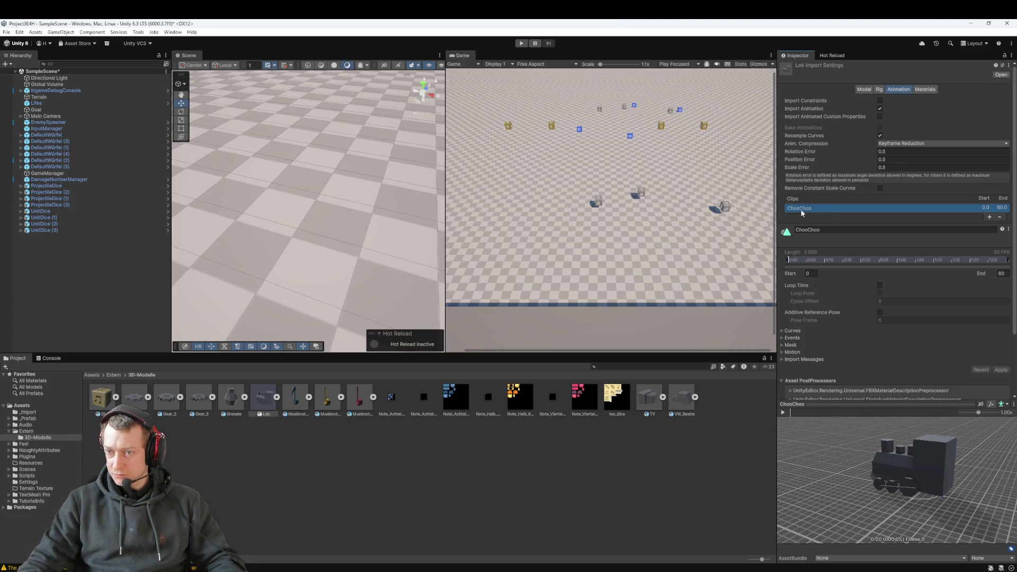
pyautogui.press('Tab')
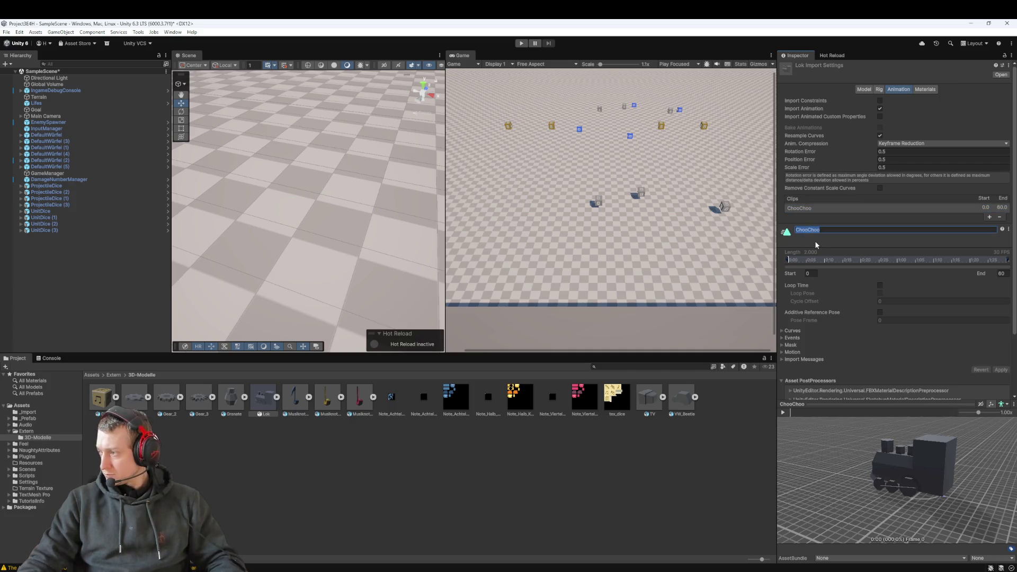
pyautogui.click(880, 286)
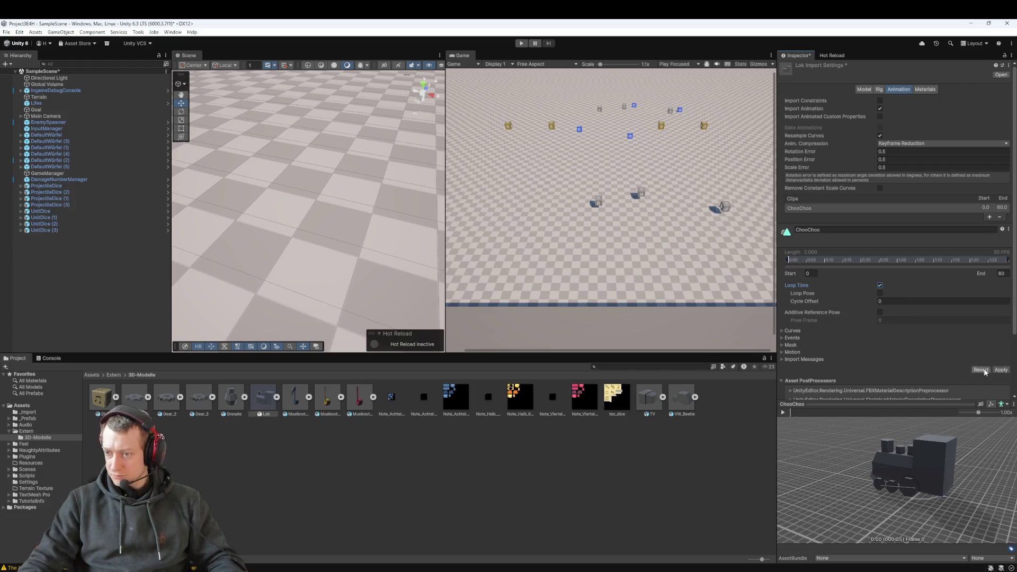
pyautogui.click(1001, 370)
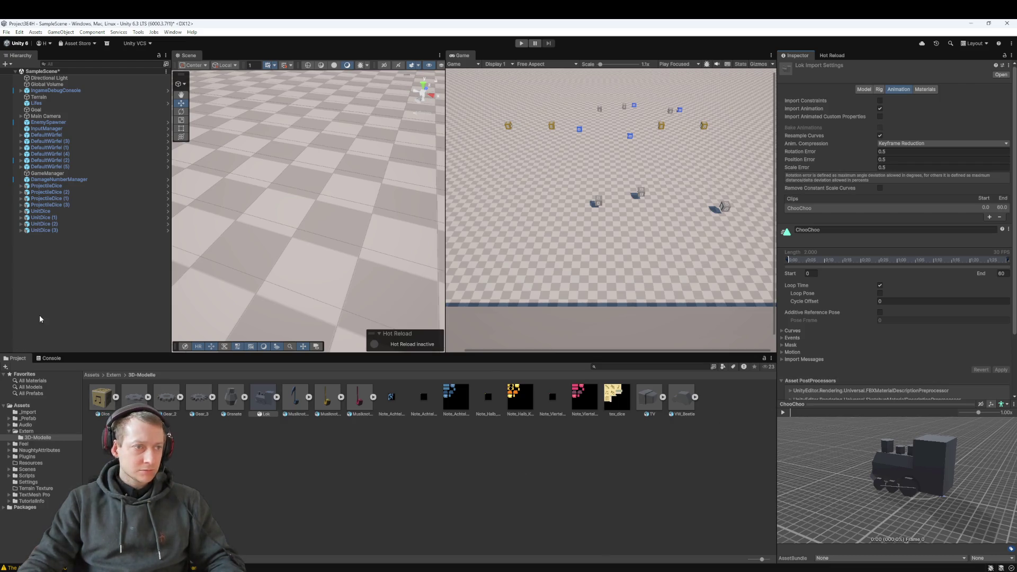
# - Open the Hierarchy's add-object options and dismiss them without adding anything
pyautogui.click(59, 268)
pyautogui.rightClick(59, 268)
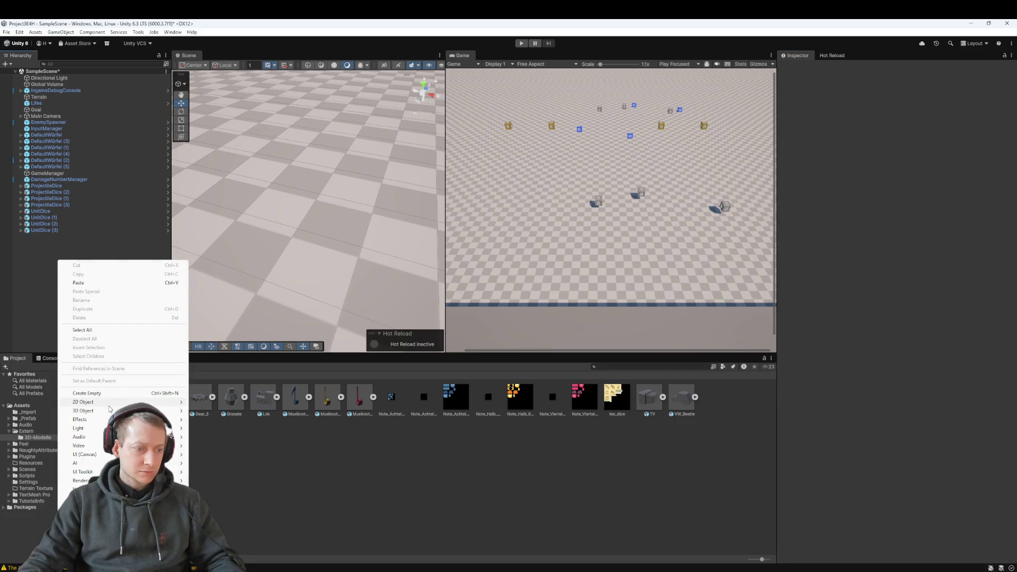
pyautogui.moveTo(110, 402)
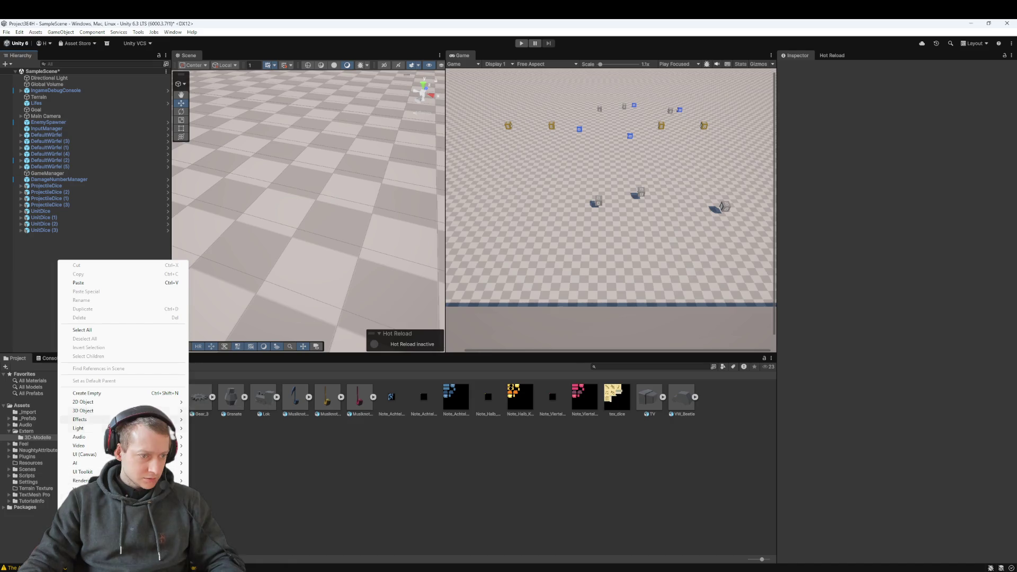
pyautogui.click(328, 476)
# - Create a new animator controller named ChooChooAnimator in the 3D-Modelle folder
pyautogui.rightClick(327, 475)
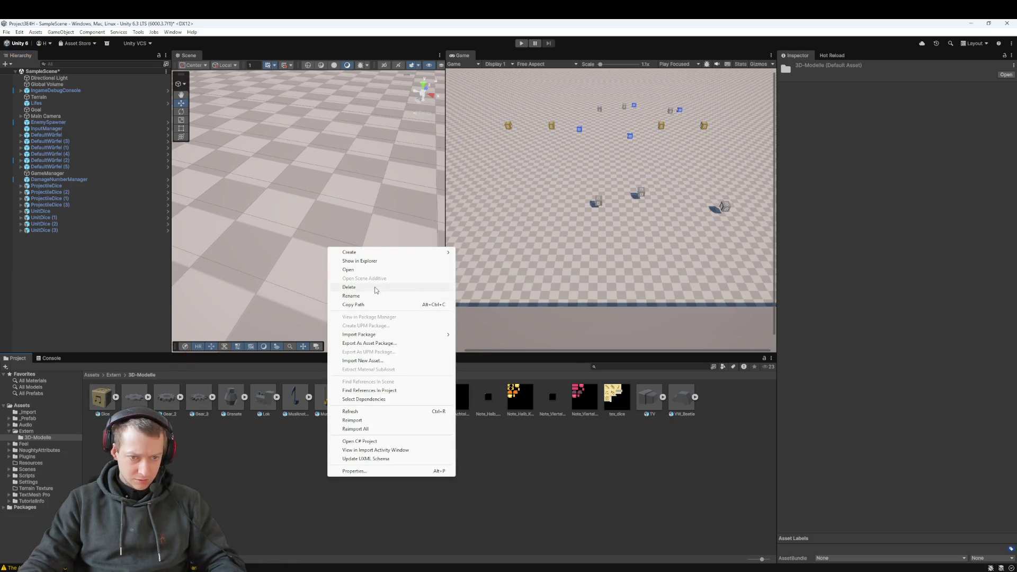
pyautogui.moveTo(375, 254)
pyautogui.moveTo(502, 302)
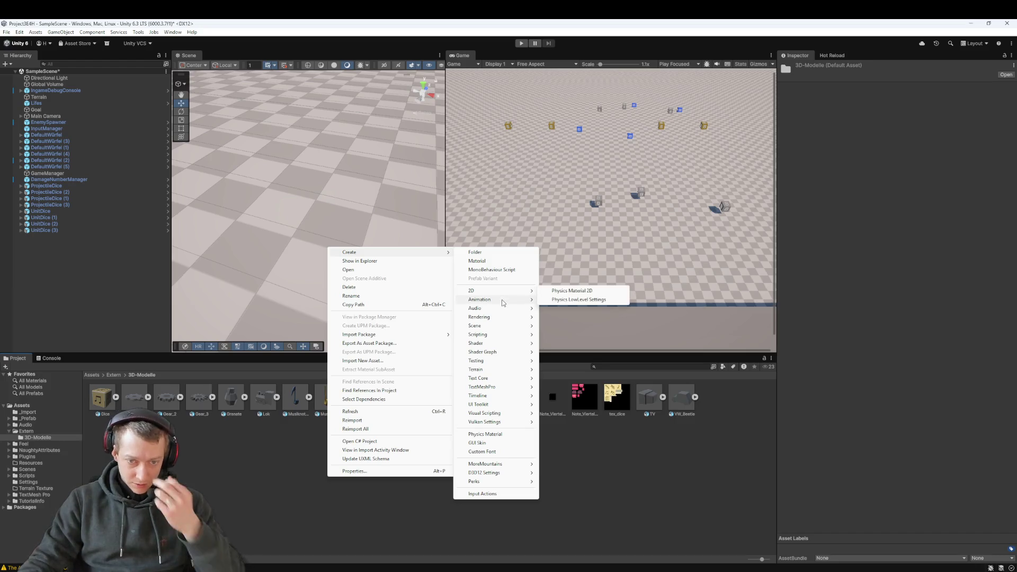
pyautogui.click(570, 300)
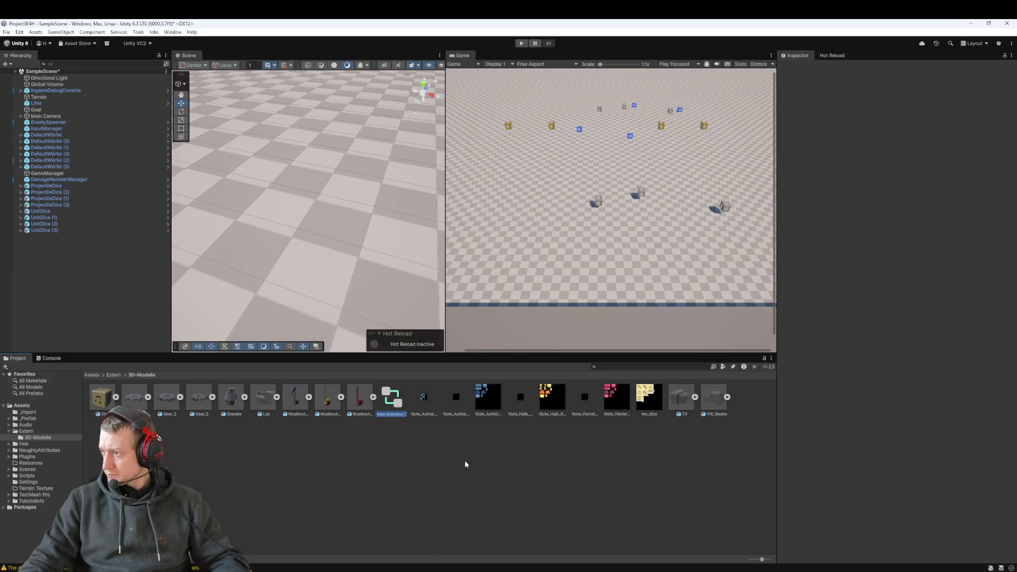
pyautogui.write('Cha')
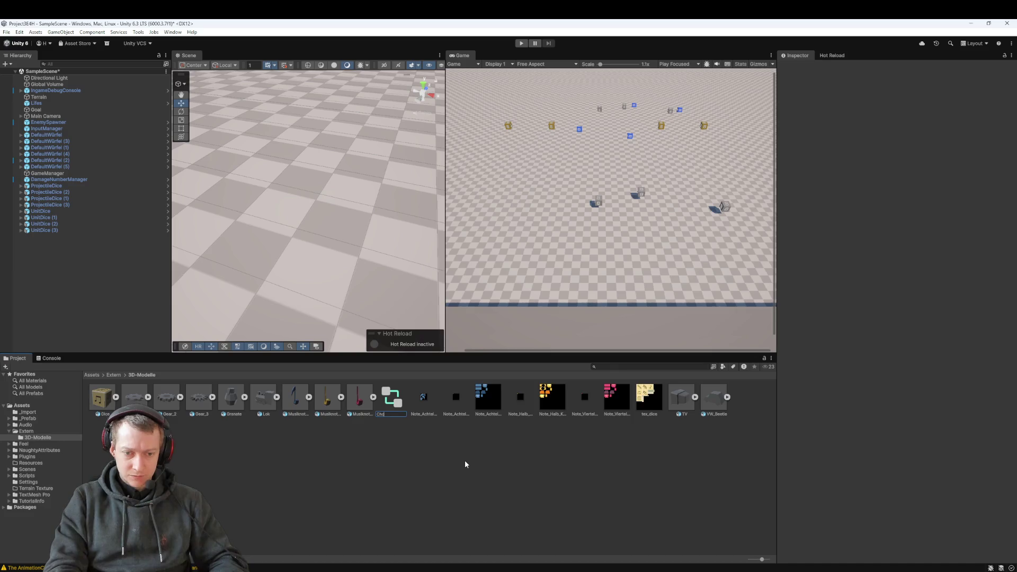
pyautogui.write('oAnimation')
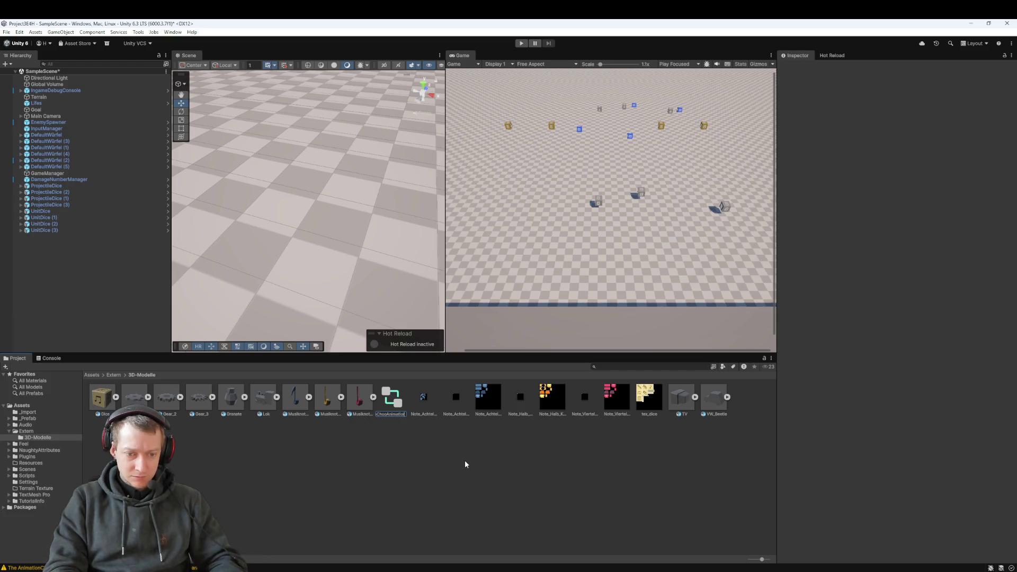
pyautogui.press('Return')
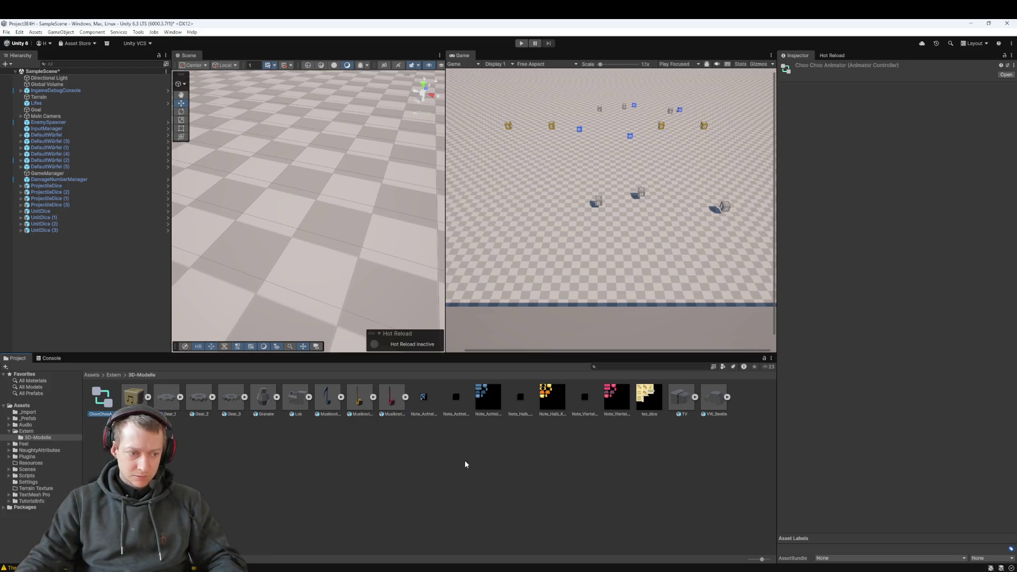
# - Create an Animation folder in 3D-Modelle, move ChooChooAnimator into it and open it
pyautogui.rightClick(208, 445)
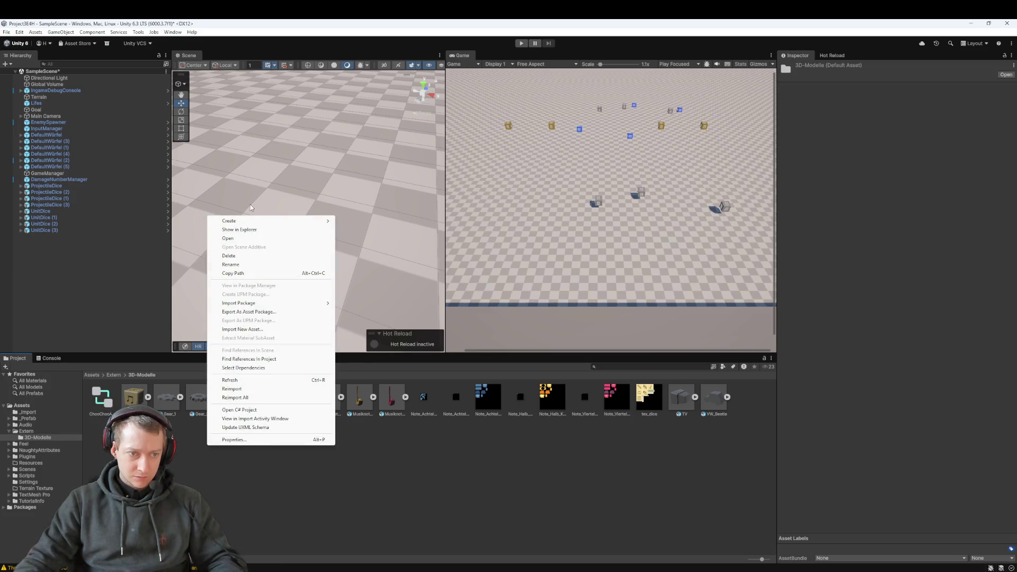
pyautogui.moveTo(257, 224)
pyautogui.click(377, 223)
pyautogui.write('Animation')
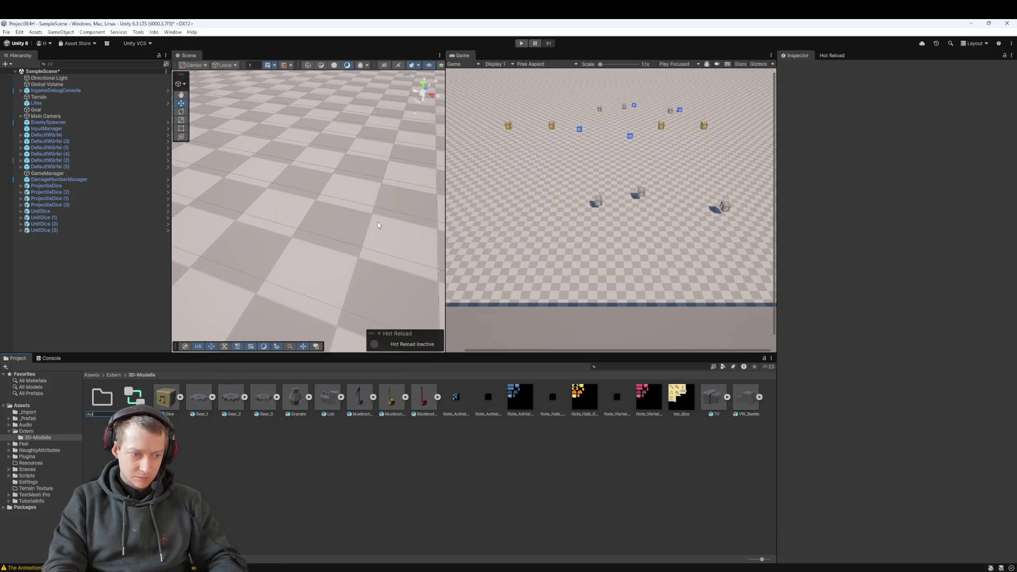
pyautogui.press('Return')
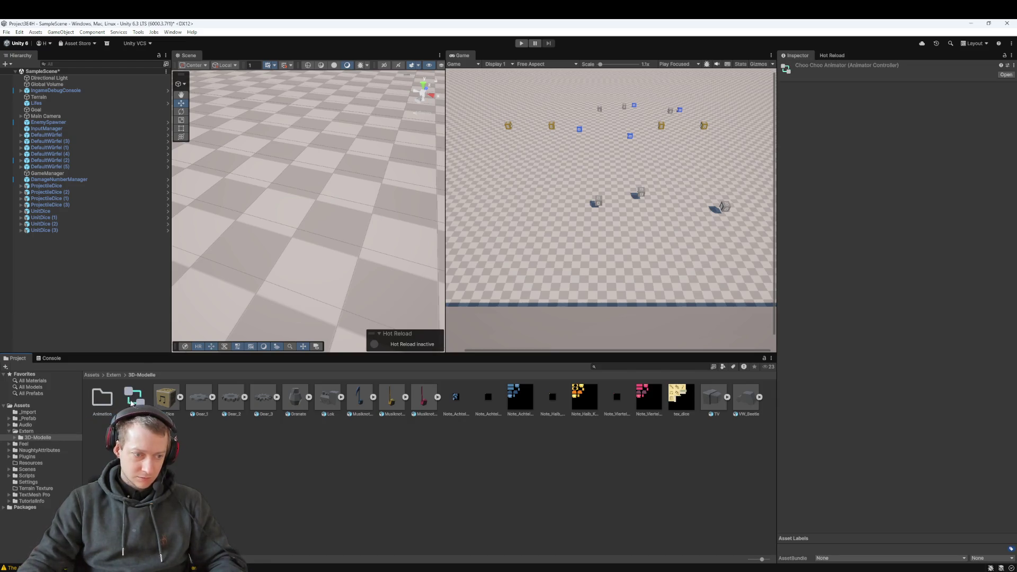
pyautogui.moveTo(104, 404); pyautogui.dragTo(102, 399)
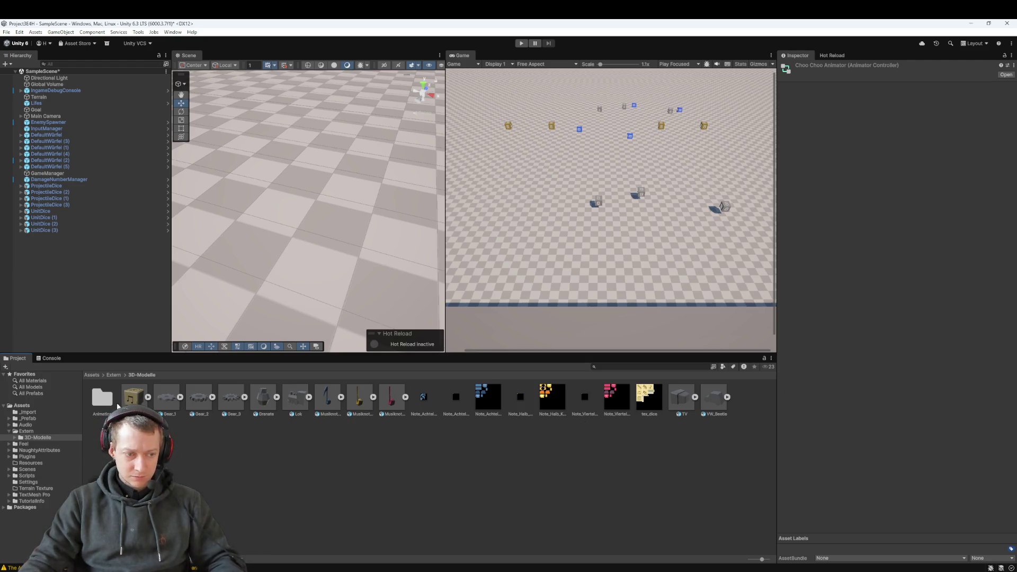
pyautogui.doubleClick(100, 398)
# - Drag the Lok model's ChooChoo clip into the ChooChooAnimator graph as its default state
pyautogui.doubleClick(99, 400)
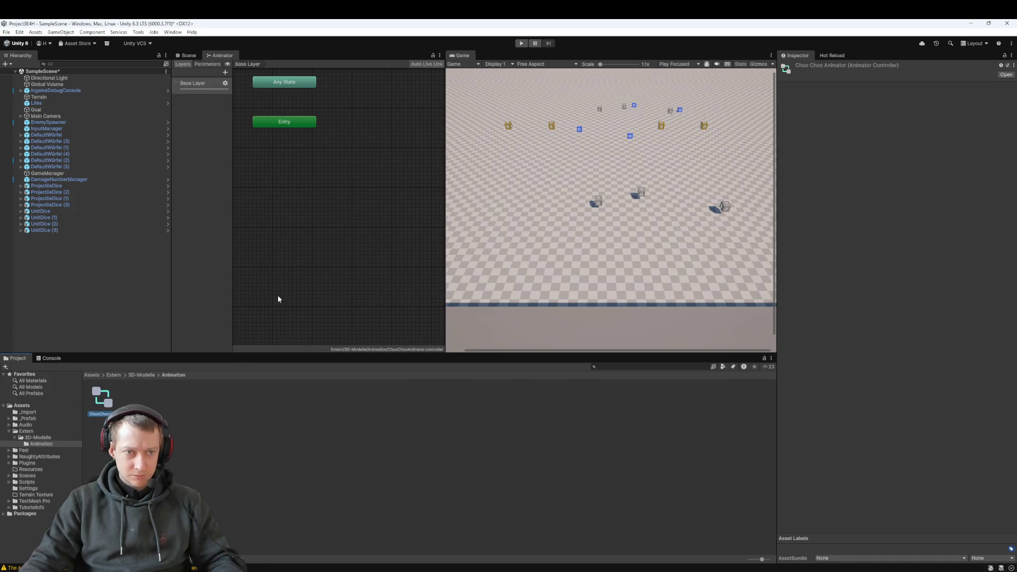
pyautogui.moveTo(312, 146)
pyautogui.mouseDown()
pyautogui.moveTo(322, 206)
pyautogui.moveTo(351, 217)
pyautogui.mouseUp()
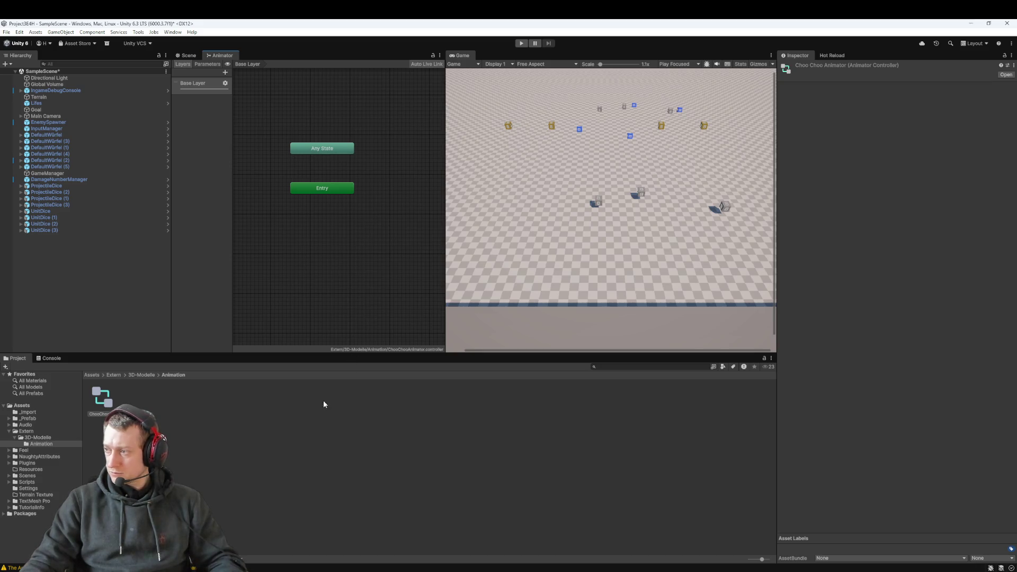
pyautogui.click(150, 377)
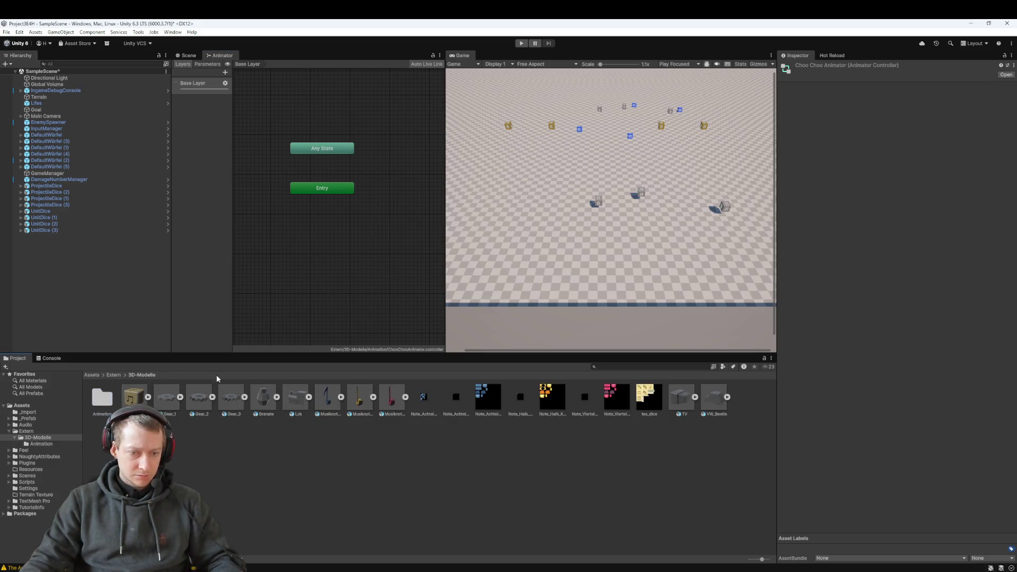
pyautogui.click(309, 396)
pyautogui.moveTo(332, 397)
pyautogui.mouseDown()
pyautogui.moveTo(300, 250)
pyautogui.moveTo(299, 257)
pyautogui.mouseUp()
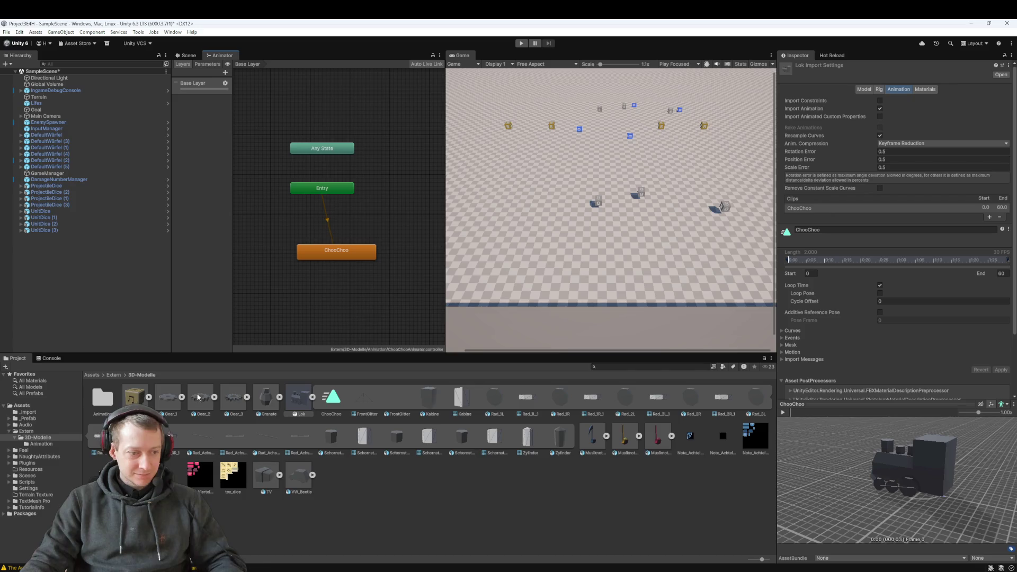
pyautogui.click(106, 404)
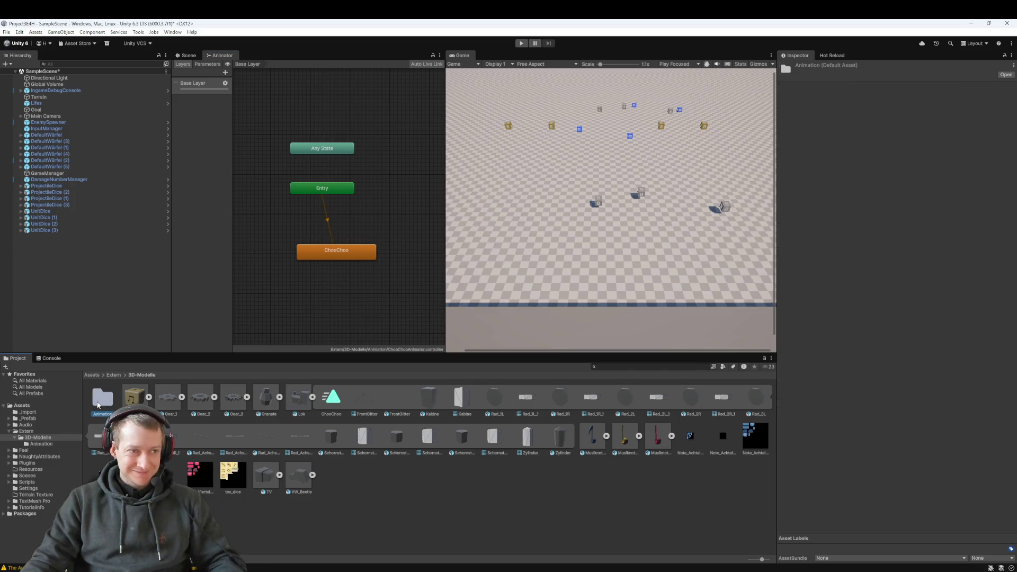
# - Place the Lok locomotive model into the scene from the 3D-Modelle folder
pyautogui.click(189, 55)
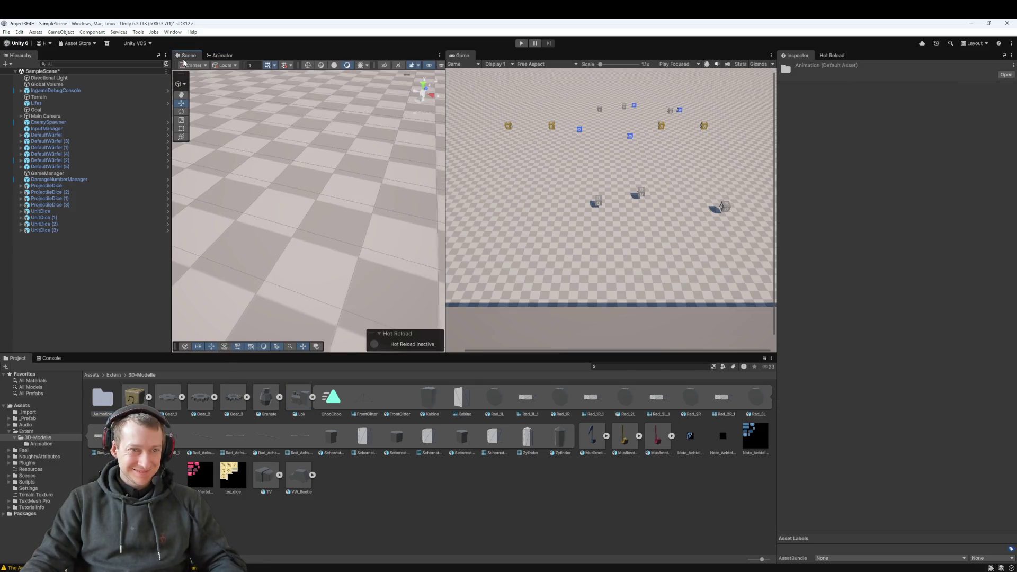
pyautogui.scroll(-2, 403, 152)
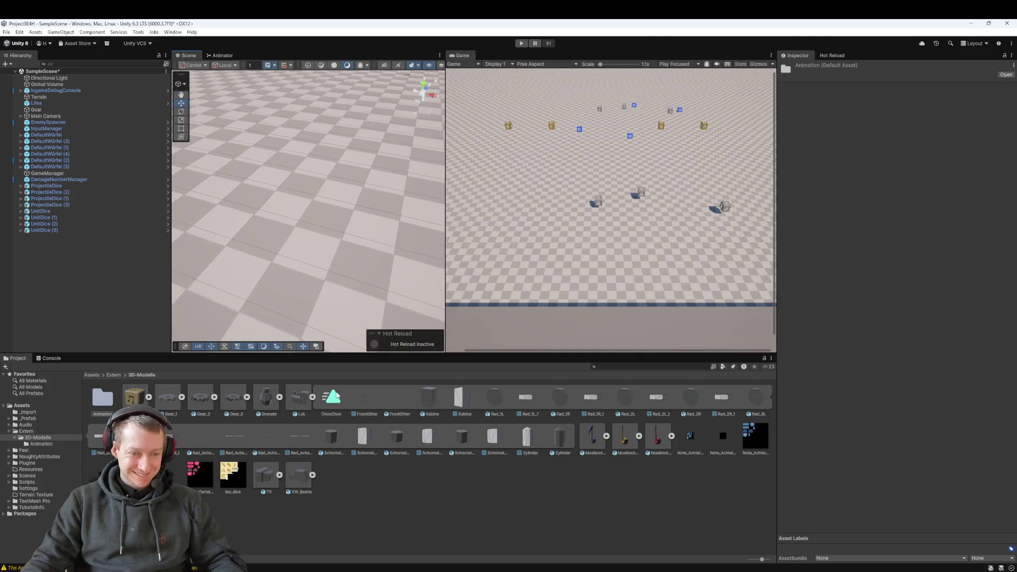
pyautogui.click(313, 398)
pyautogui.moveTo(297, 397)
pyautogui.mouseDown()
pyautogui.moveTo(275, 161)
pyautogui.moveTo(280, 170)
pyautogui.mouseUp()
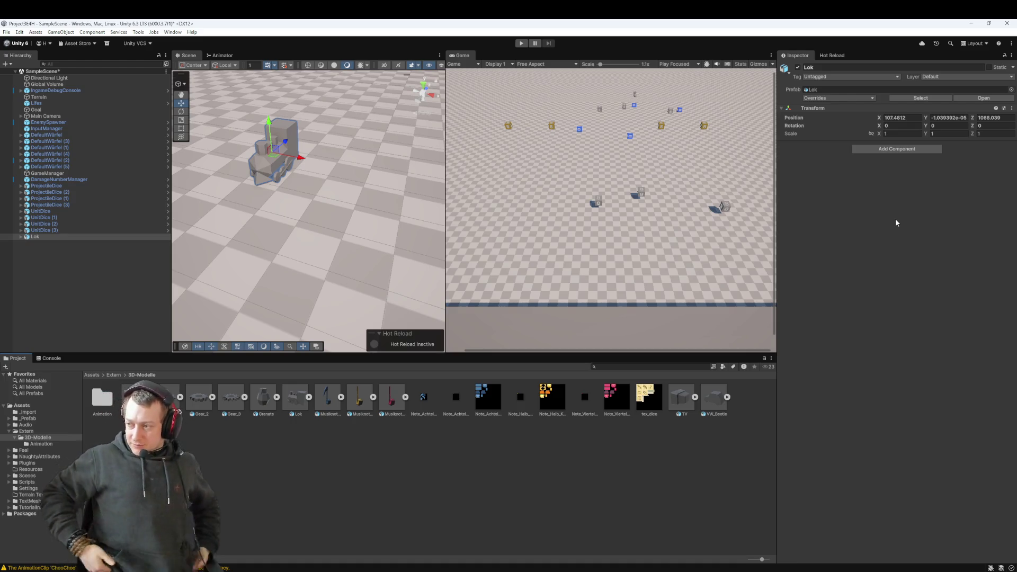
# - Add an Animator component to Lok and open the Animation folder
pyautogui.click(897, 150)
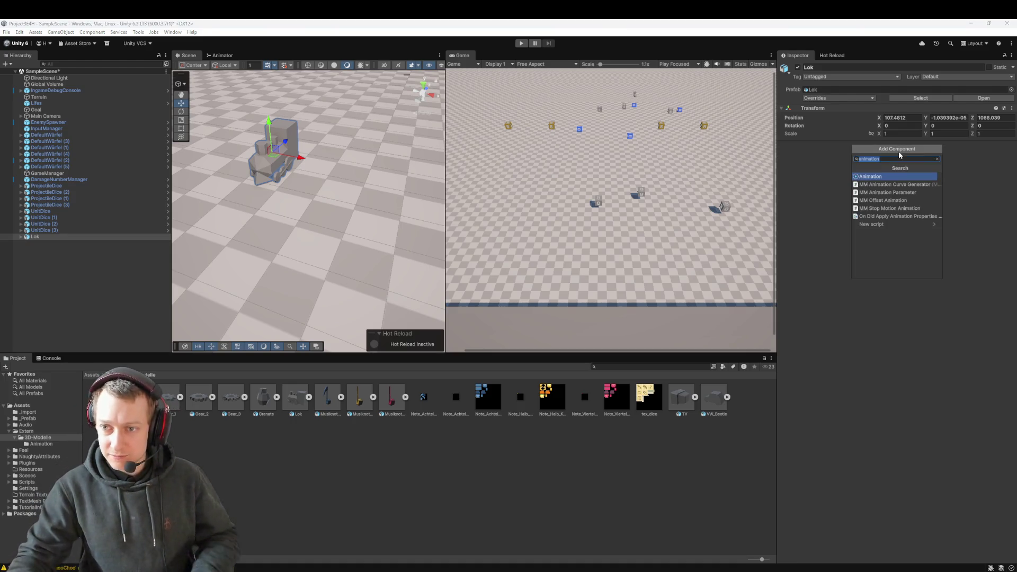
pyautogui.write('Animator')
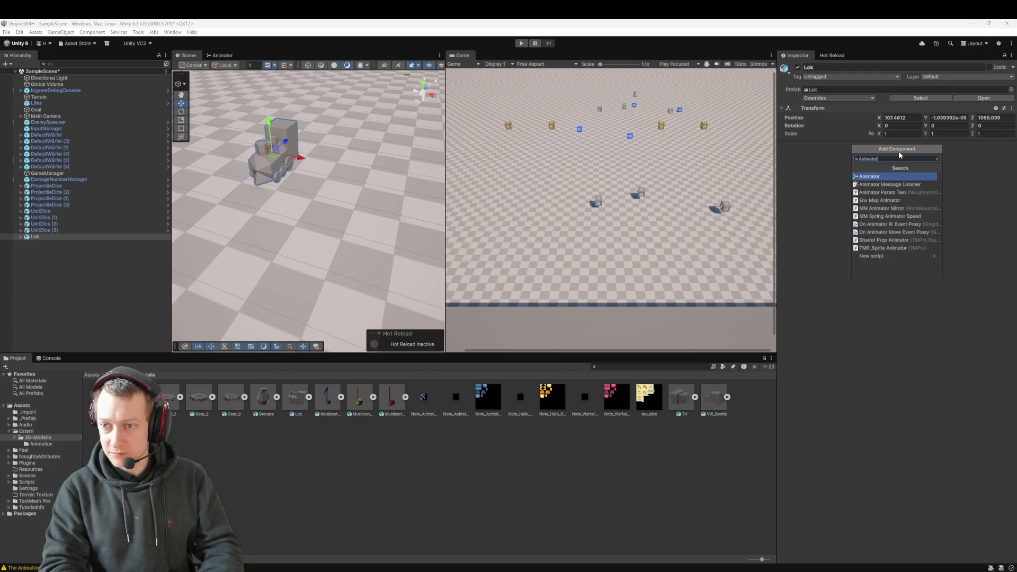
pyautogui.press('Return')
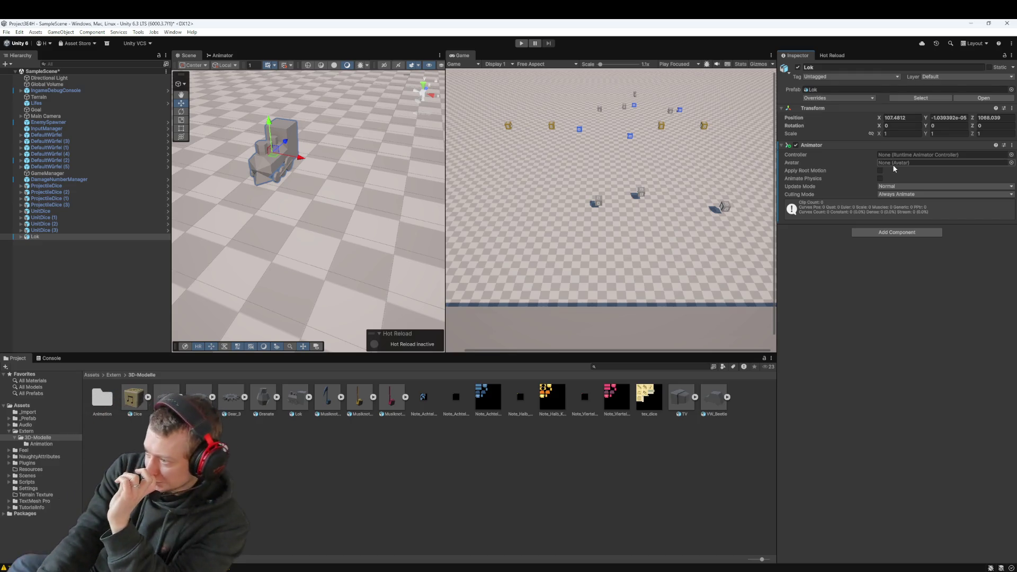
pyautogui.doubleClick(106, 399)
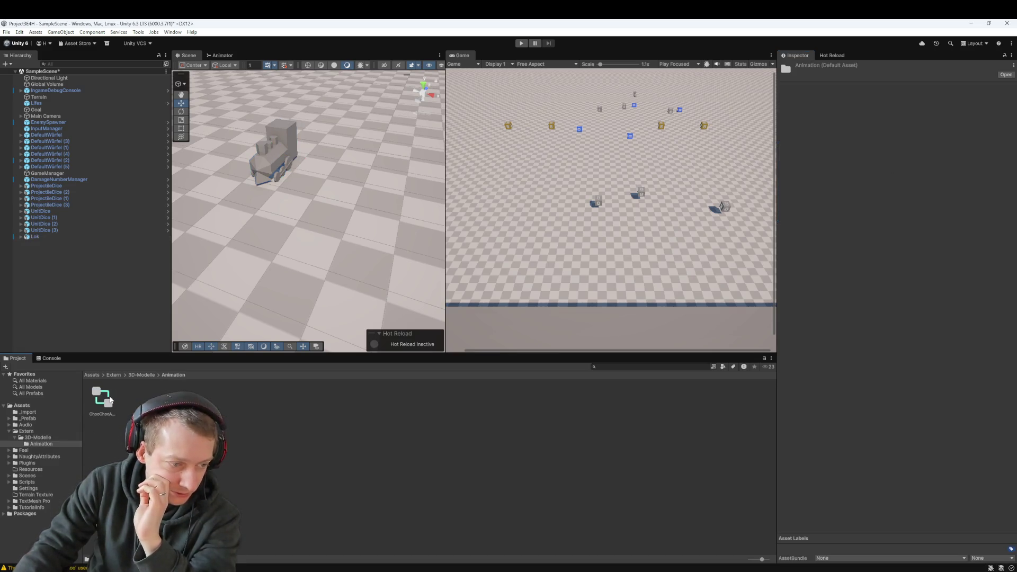
# - Assign ChooChooAnimator as Lok's Animator controller and enter Play mode to test it
pyautogui.click(50, 237)
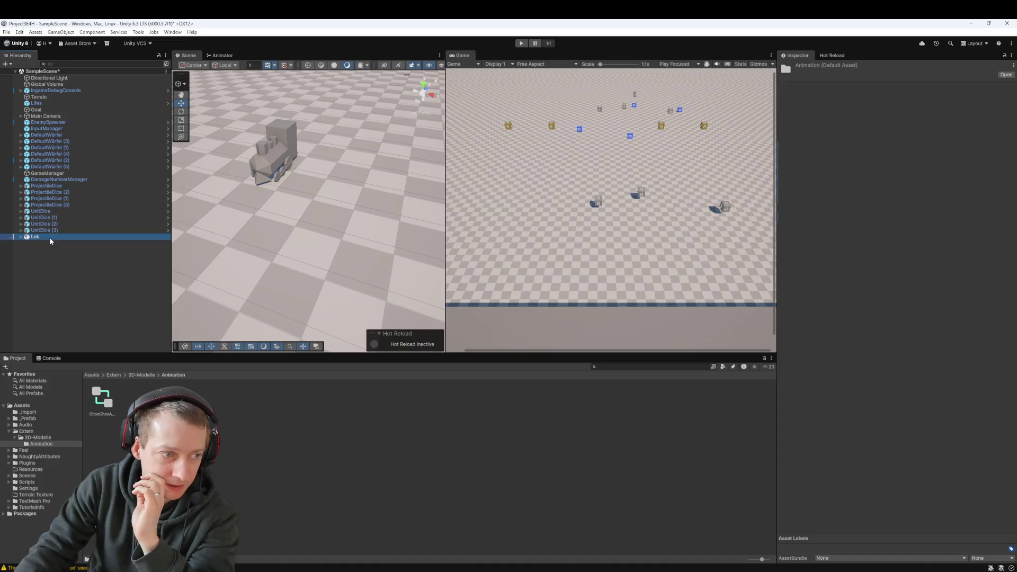
pyautogui.moveTo(101, 398)
pyautogui.mouseDown()
pyautogui.moveTo(901, 169)
pyautogui.moveTo(916, 155)
pyautogui.mouseUp()
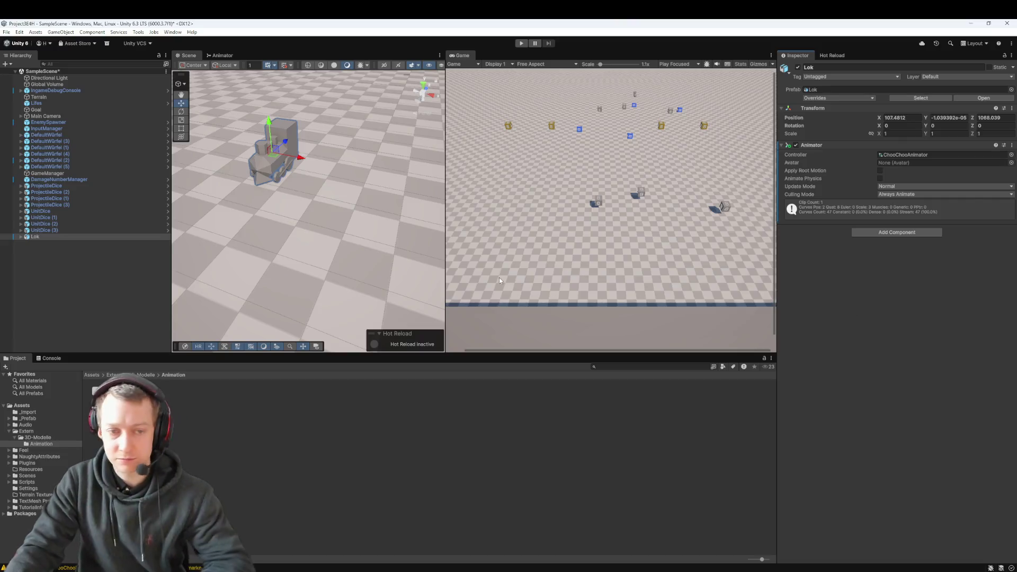
pyautogui.moveTo(390, 193); pyautogui.dragTo(414, 202)
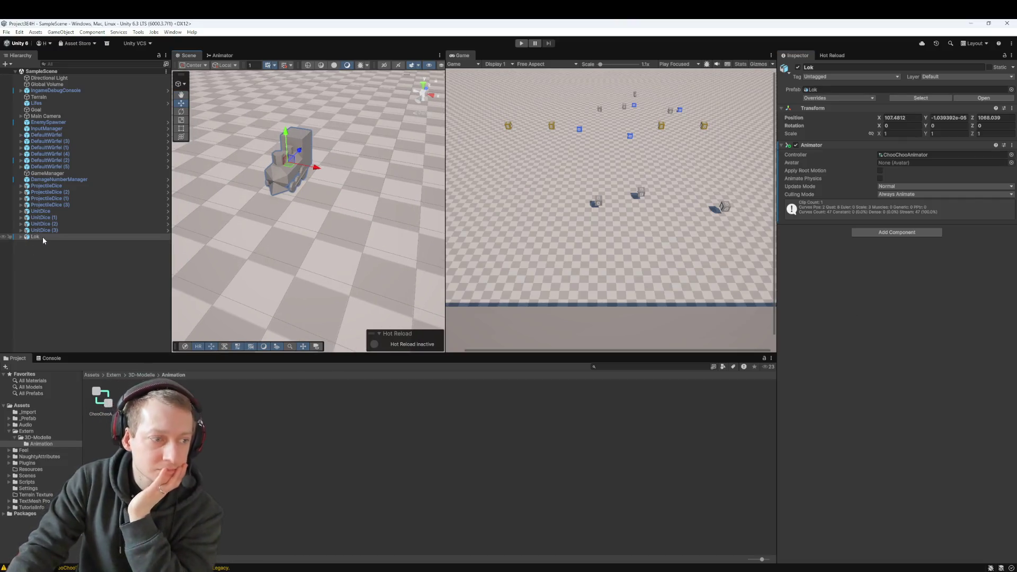
pyautogui.click(522, 43)
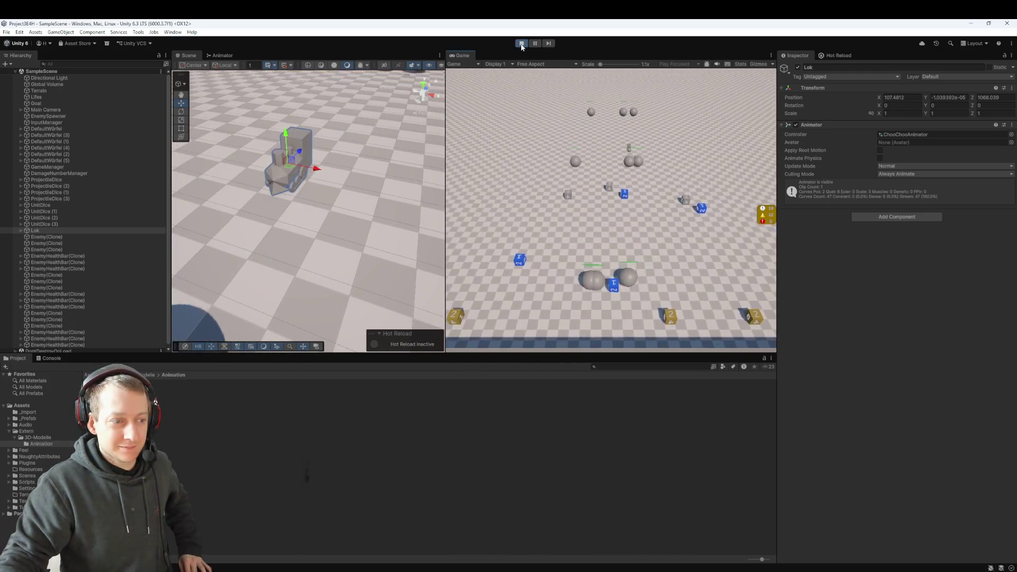
# - Exit Play mode to stop the running game
pyautogui.click(521, 44)
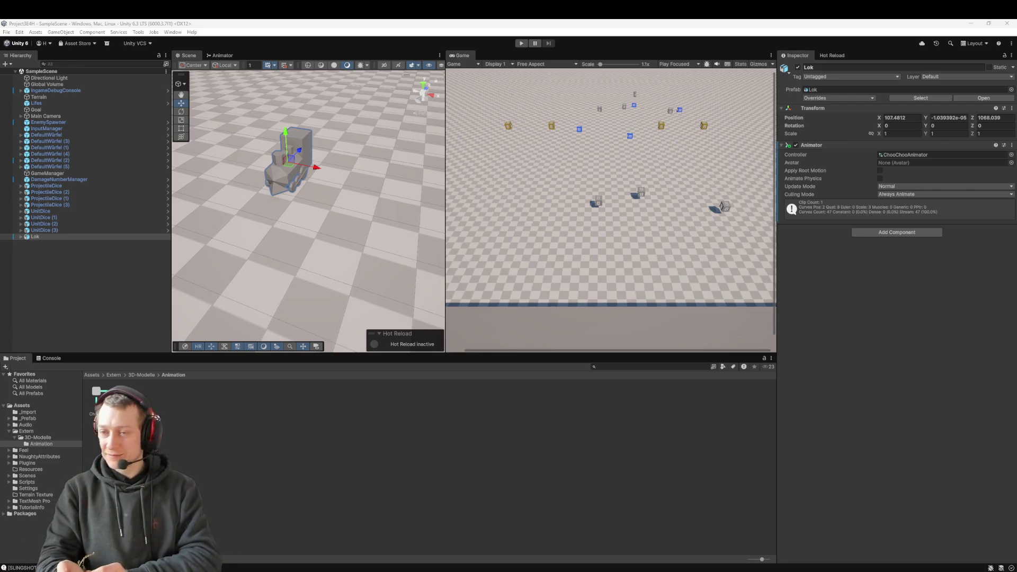
pyautogui.click(151, 376)
pyautogui.click(302, 400)
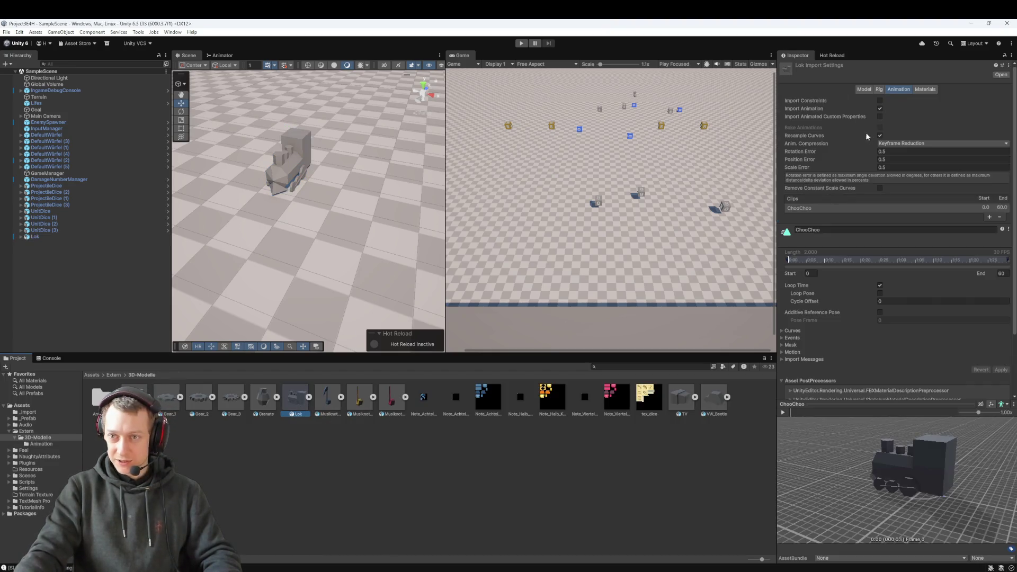
pyautogui.click(60, 237)
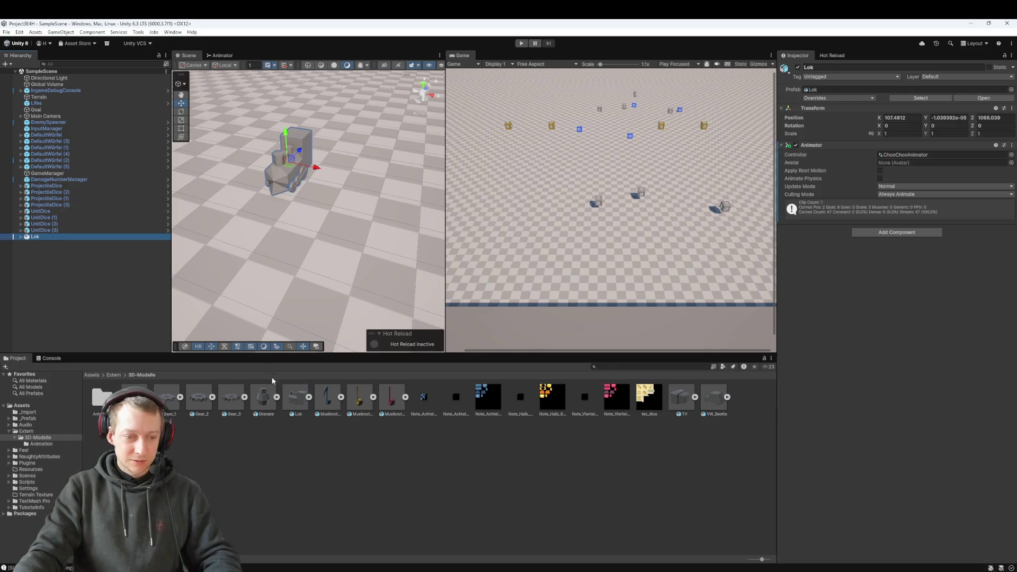
pyautogui.click(296, 398)
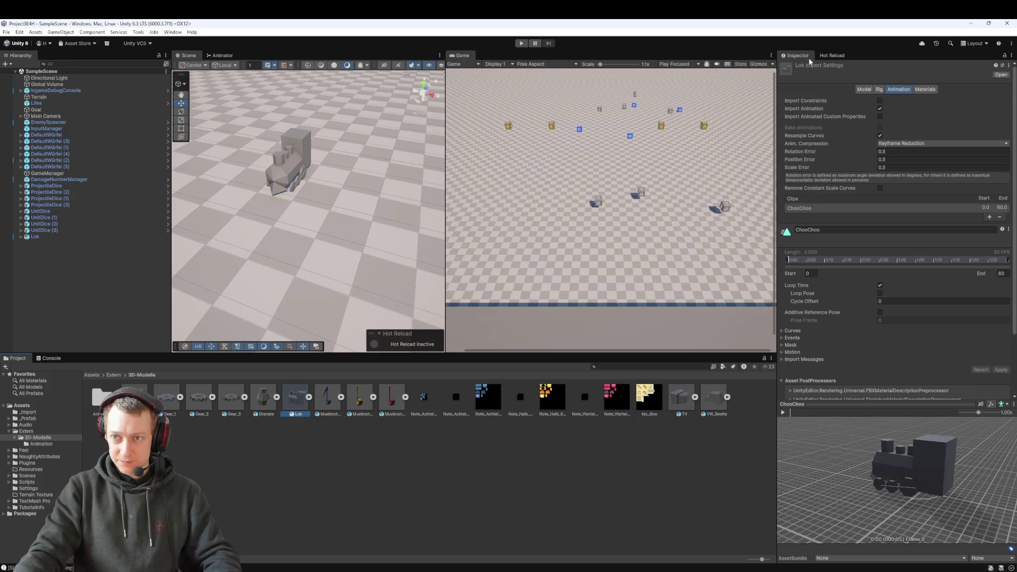
pyautogui.click(861, 90)
pyautogui.scroll(-2, 824, 260)
pyautogui.scroll(2, 824, 260)
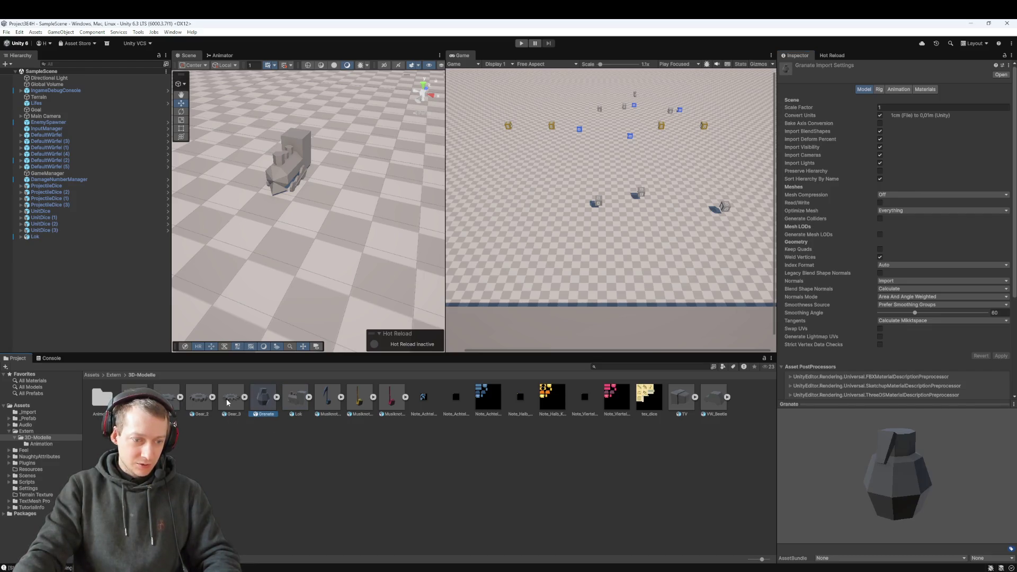
pyautogui.click(890, 90)
pyautogui.click(865, 90)
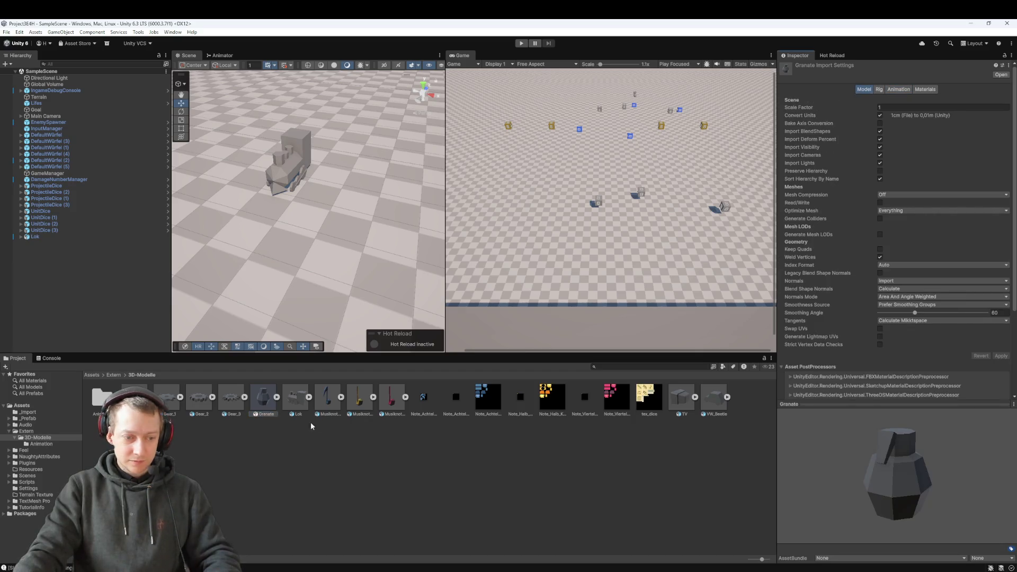
pyautogui.click(180, 397)
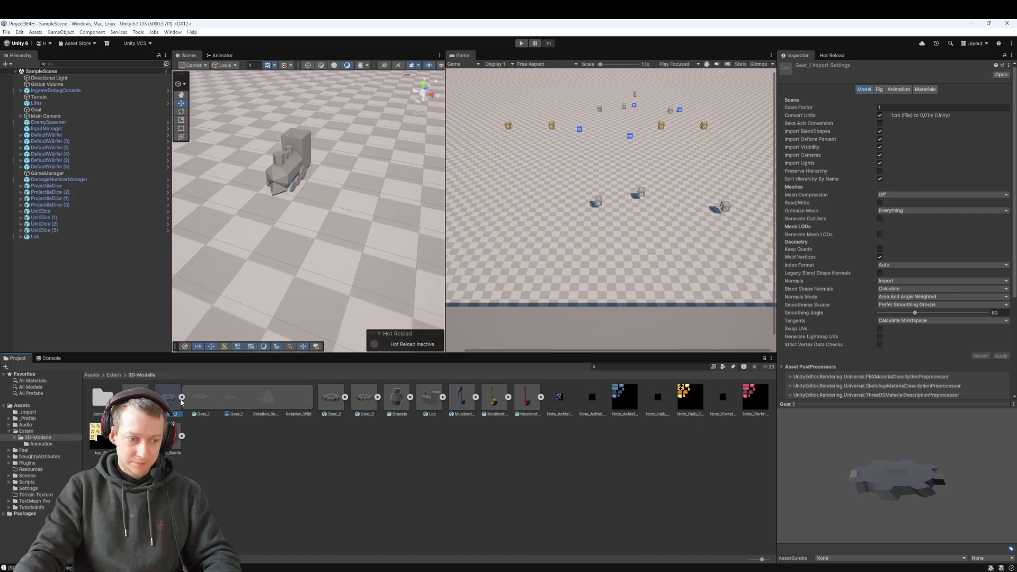
pyautogui.click(180, 398)
pyautogui.click(200, 397)
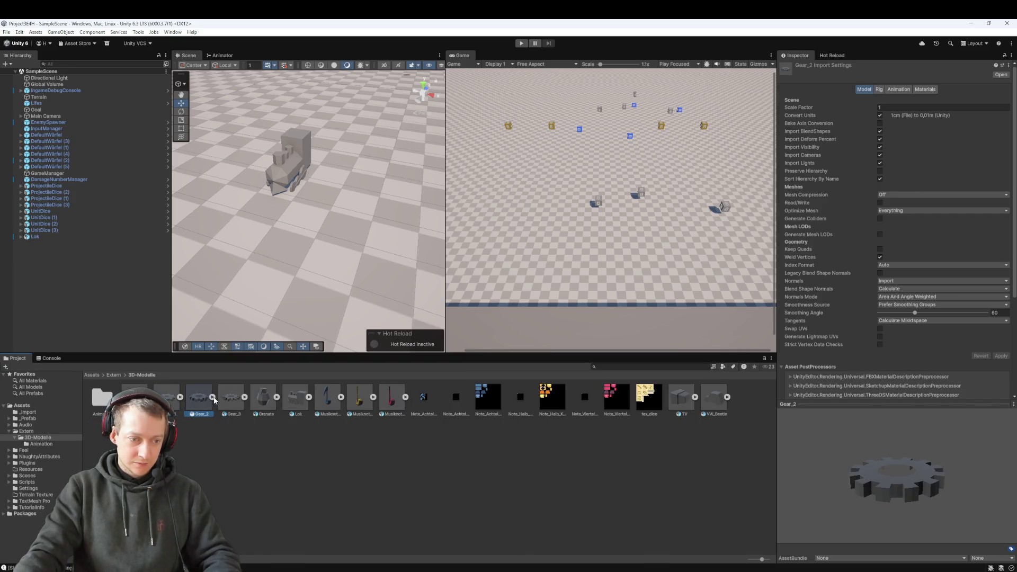
pyautogui.click(214, 398)
pyautogui.click(214, 399)
pyautogui.click(233, 398)
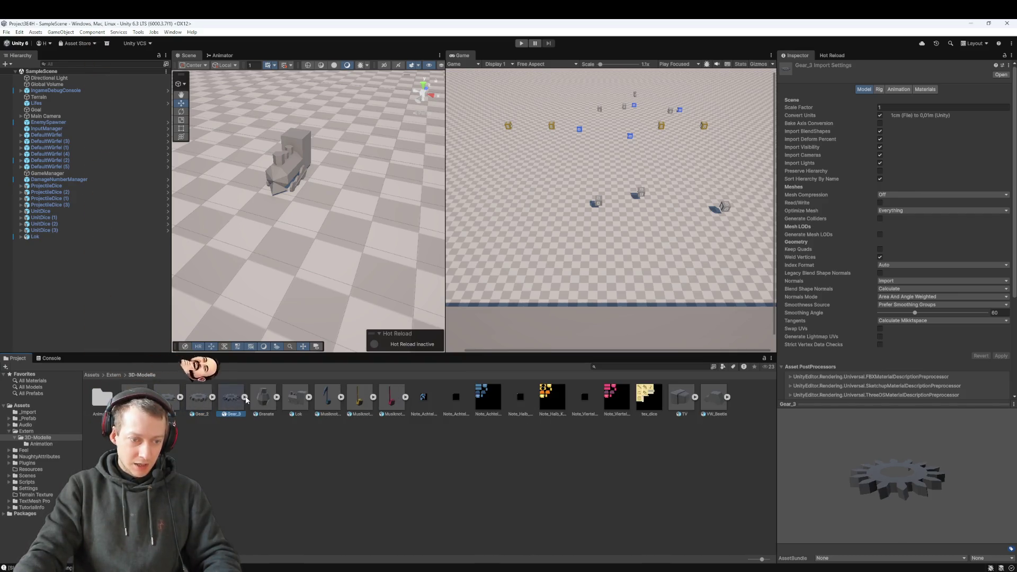
pyautogui.click(247, 398)
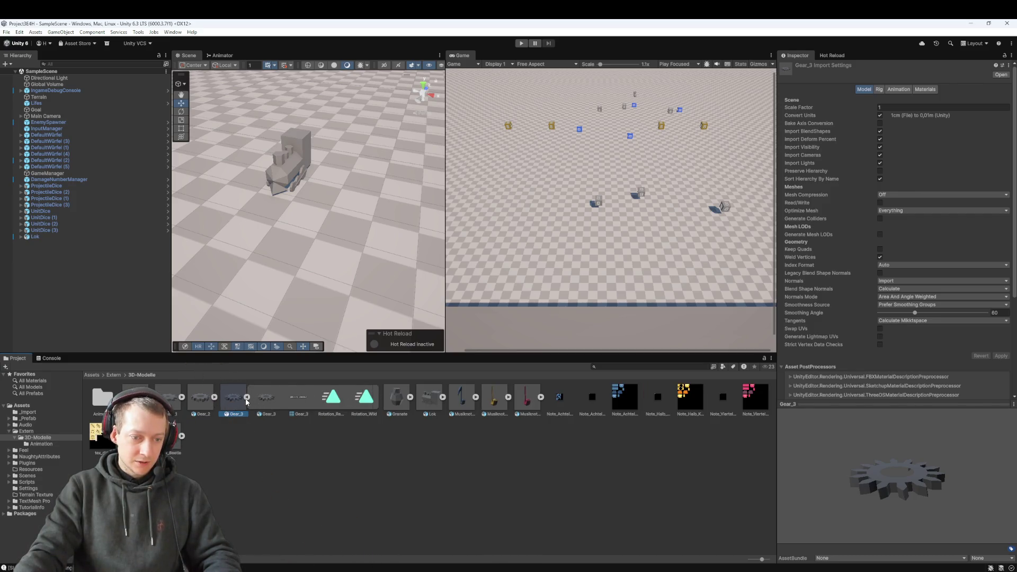
pyautogui.click(247, 397)
pyautogui.doubleClick(101, 397)
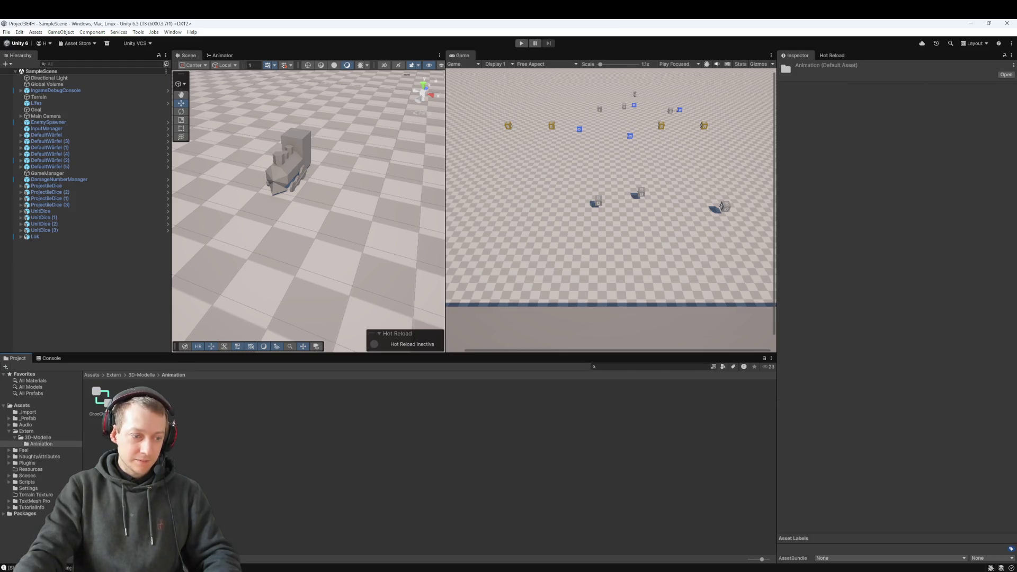
pyautogui.click(177, 432)
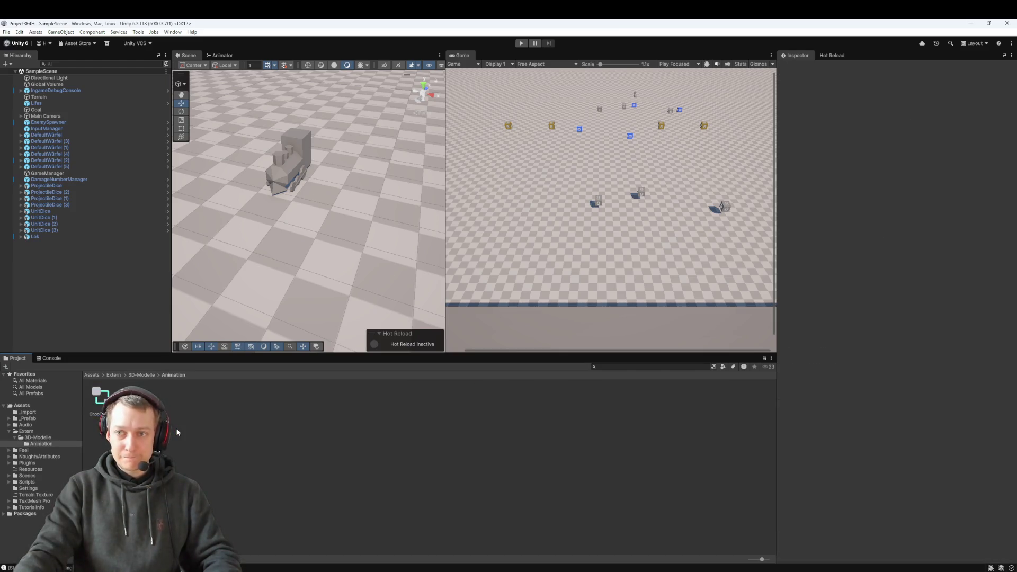
pyautogui.rightClick(177, 432)
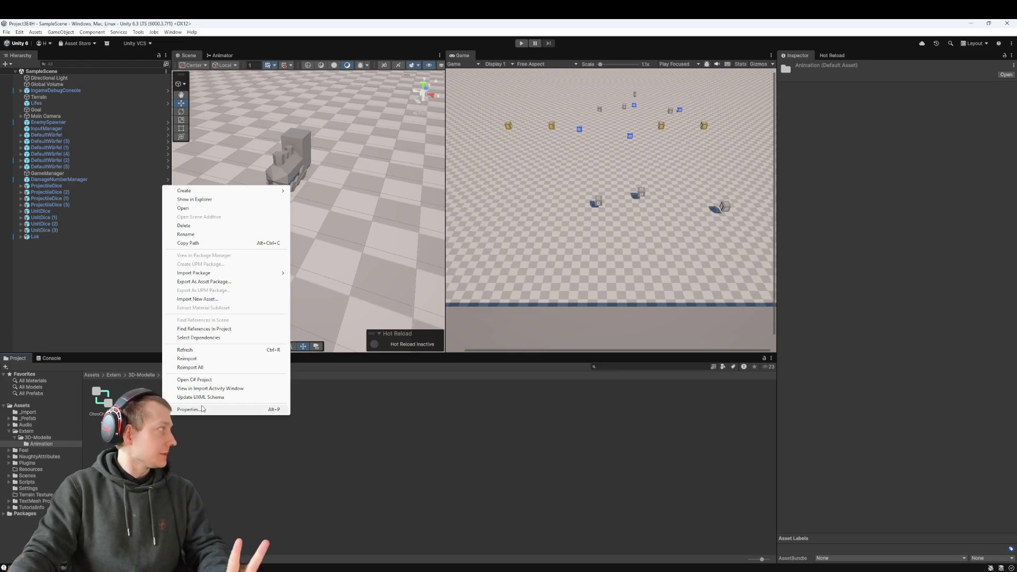
# - Create a new animator controller named GearWildAnimation in the Animation folder
pyautogui.moveTo(255, 194)
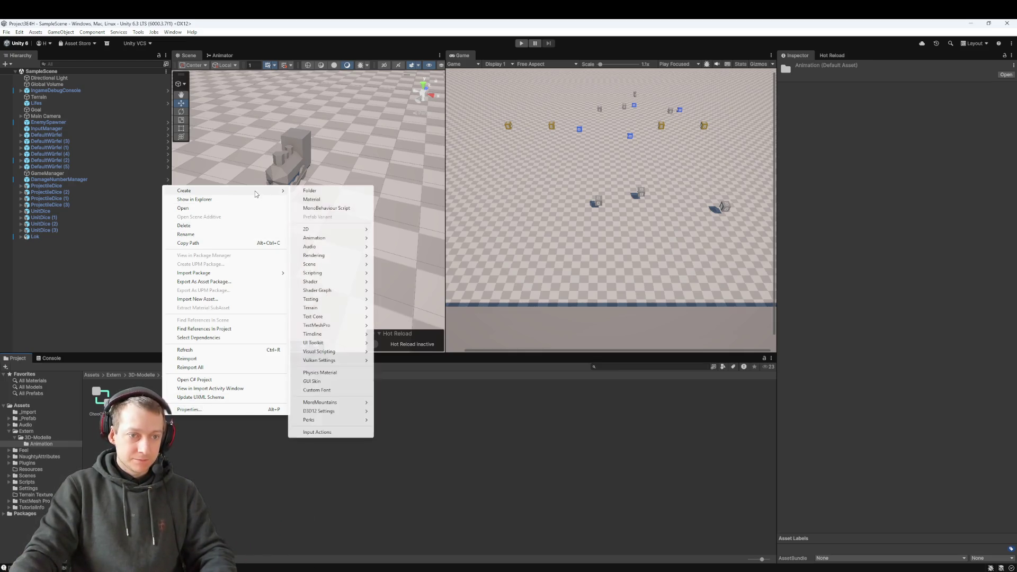
pyautogui.moveTo(333, 242)
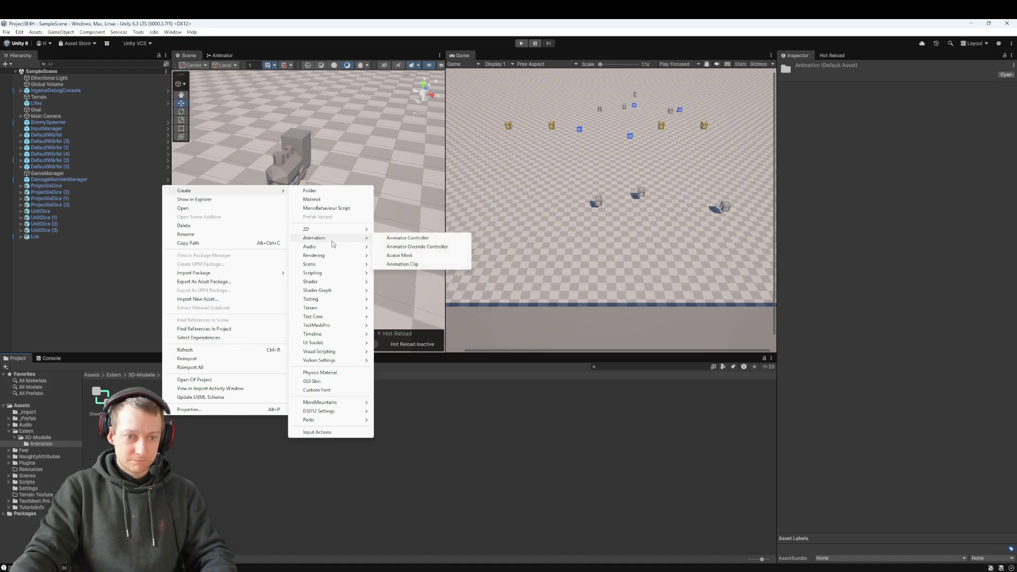
pyautogui.click(407, 238)
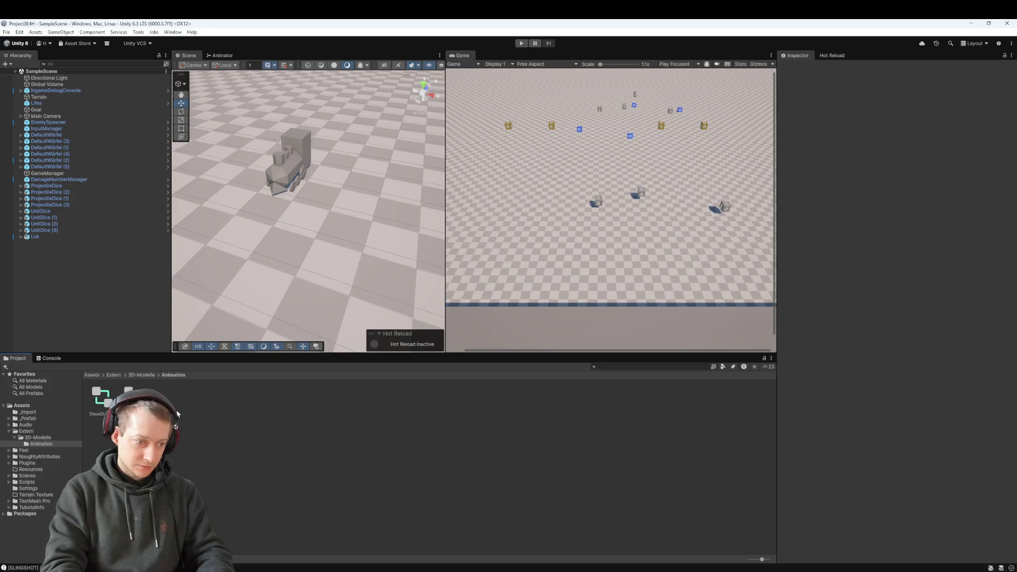
pyautogui.press('Return')
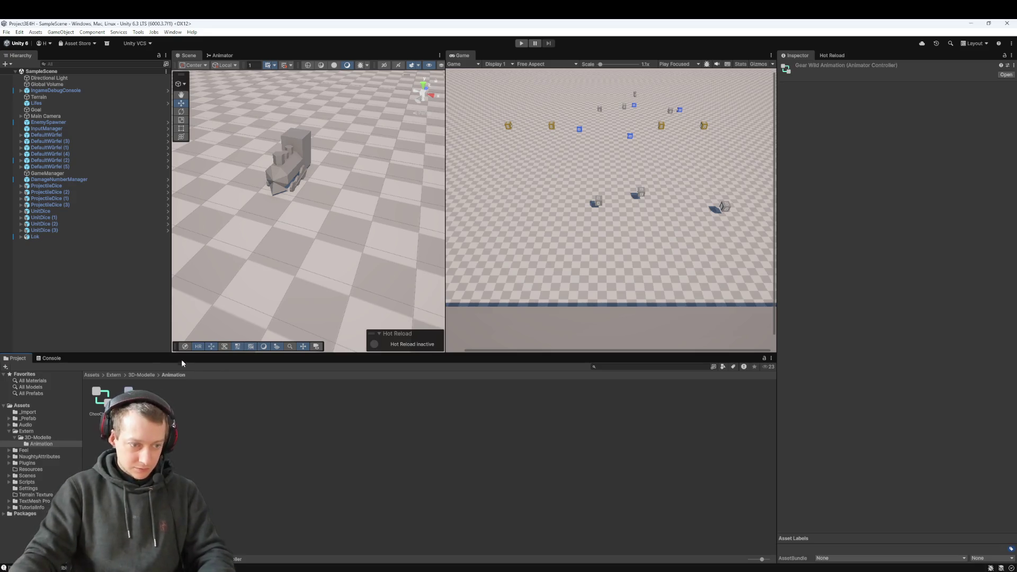
# - Inspect the Gear_1 model's Rotation_Wild and other rotation clips in 3D-Modelle
pyautogui.click(149, 374)
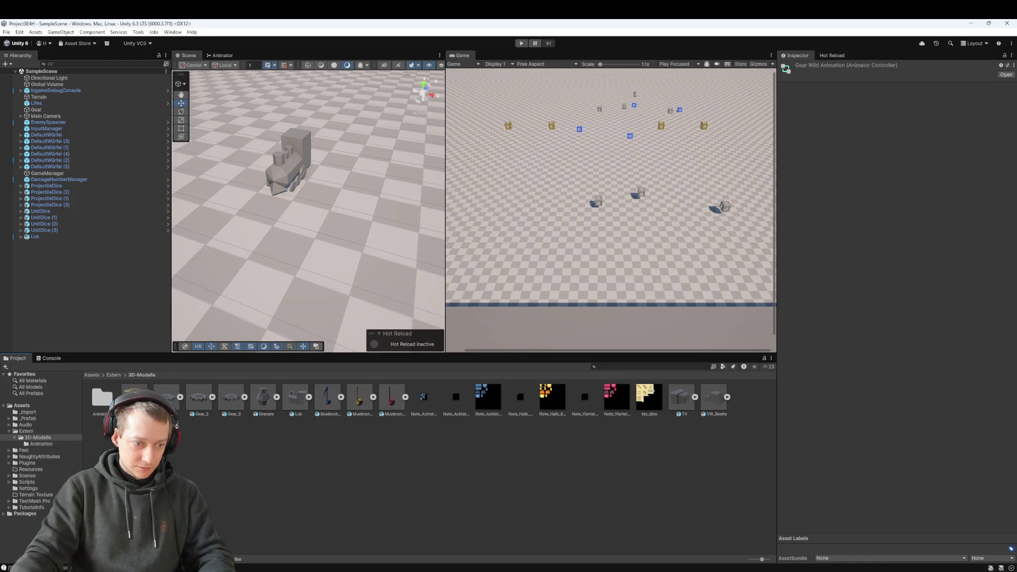
pyautogui.click(170, 401)
pyautogui.click(182, 398)
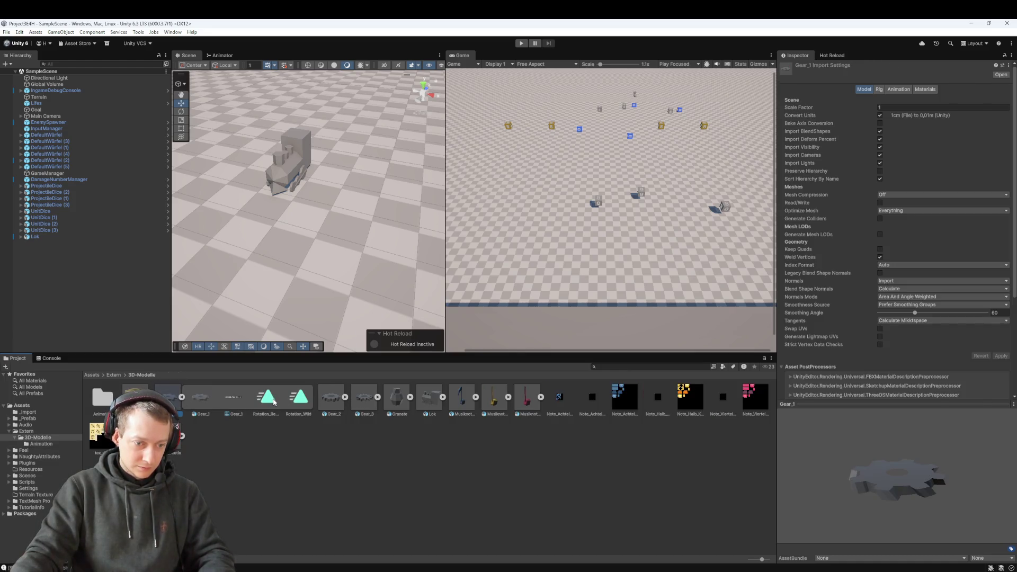
pyautogui.click(298, 400)
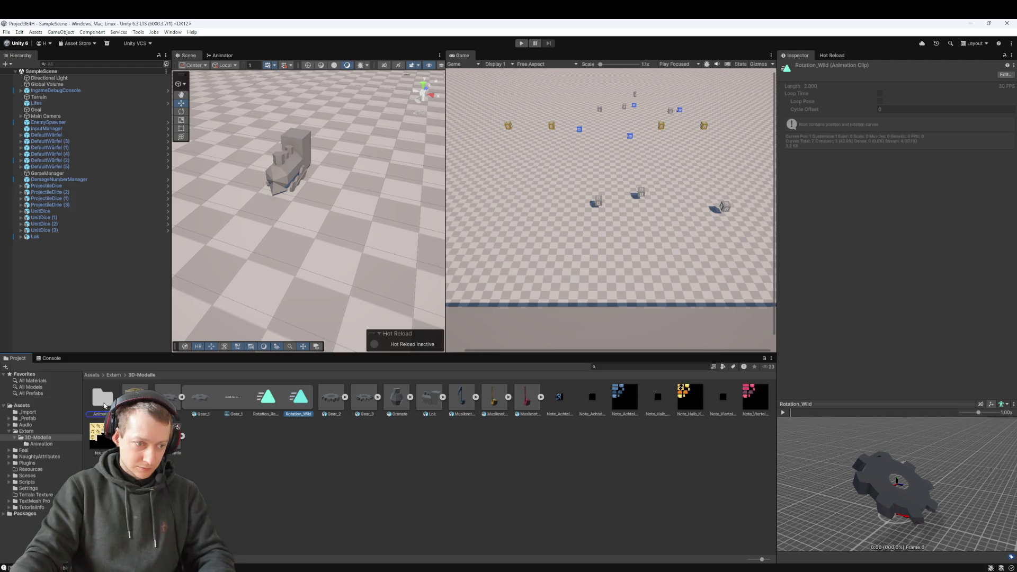
pyautogui.click(182, 397)
pyautogui.click(180, 397)
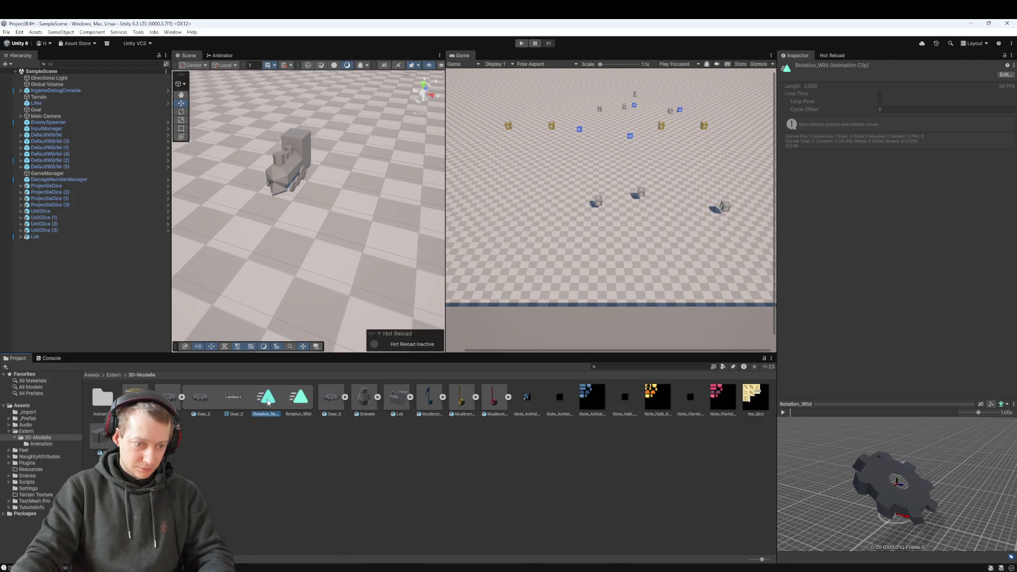
pyautogui.click(268, 403)
# - Return to the Animation folder and open the GearWildAnimation controller graph
pyautogui.doubleClick(102, 398)
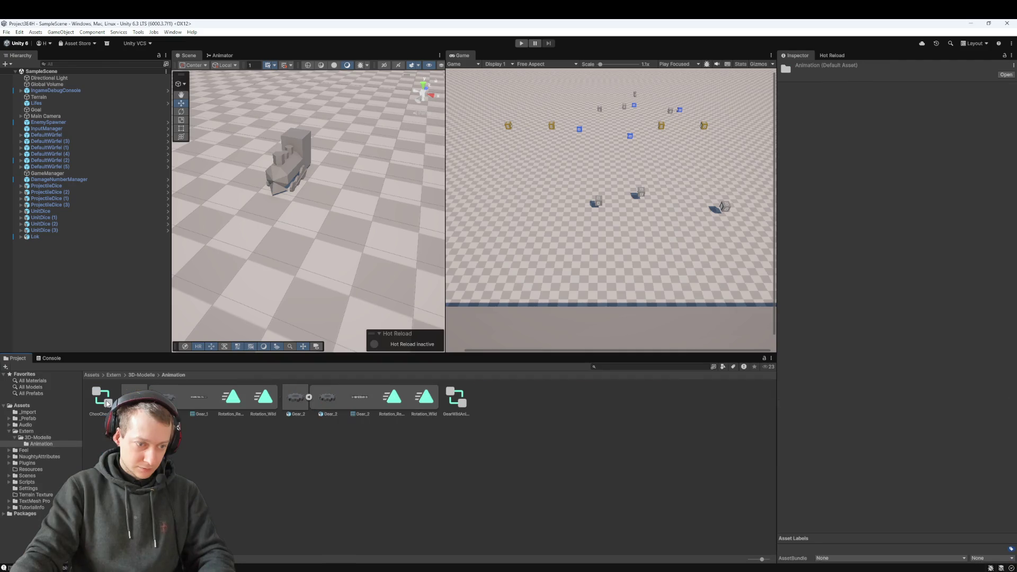
pyautogui.click(181, 397)
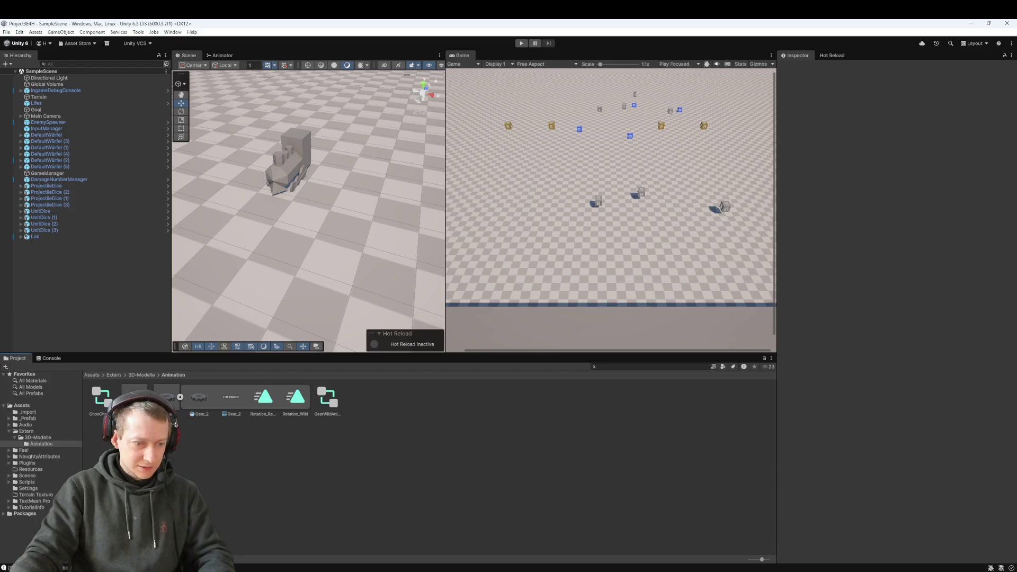
pyautogui.click(147, 397)
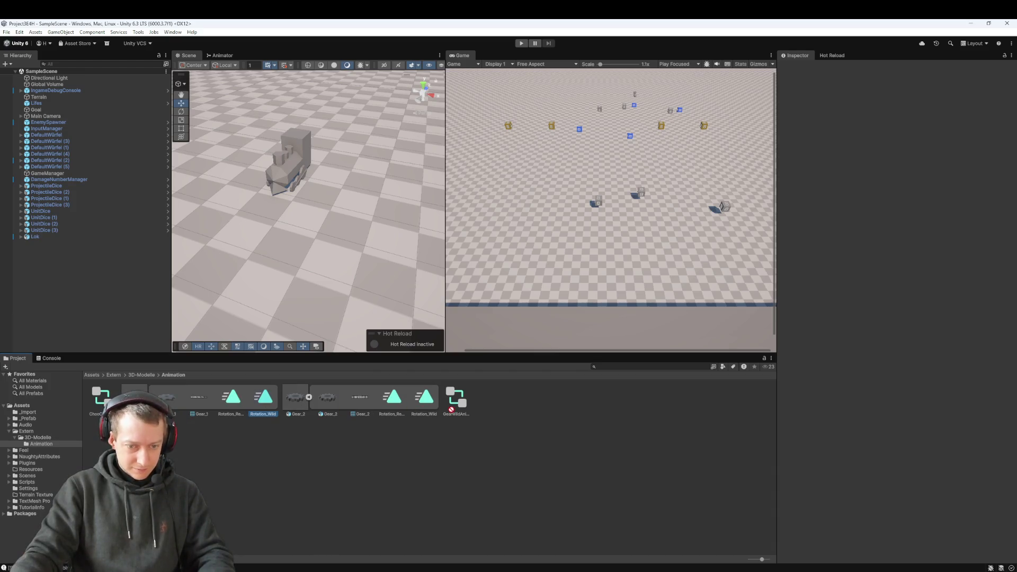
pyautogui.doubleClick(456, 398)
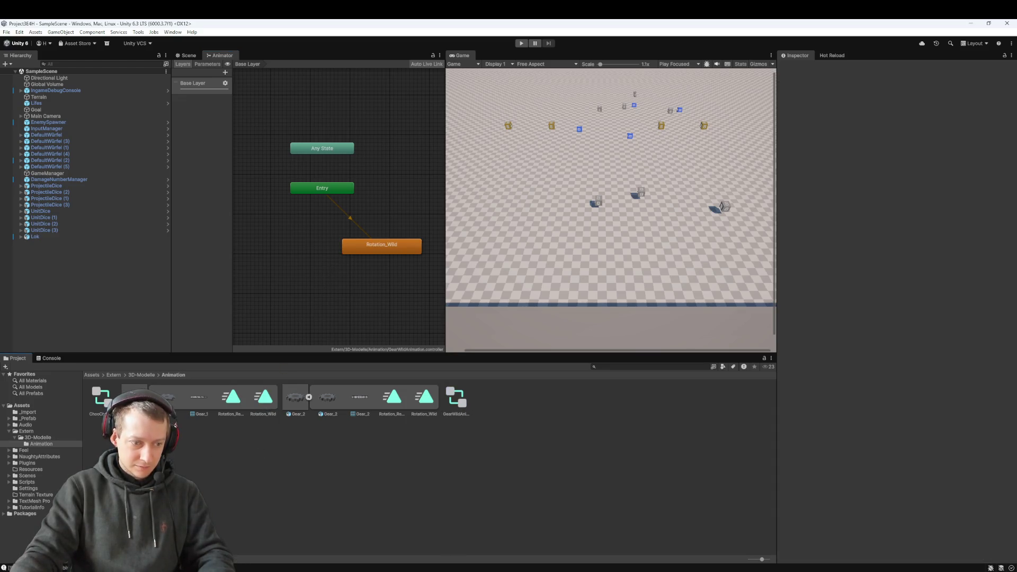
# - Delete the Gear_1 and Gear_2 models from the Animation folder, then open File Explorer
pyautogui.click(134, 397)
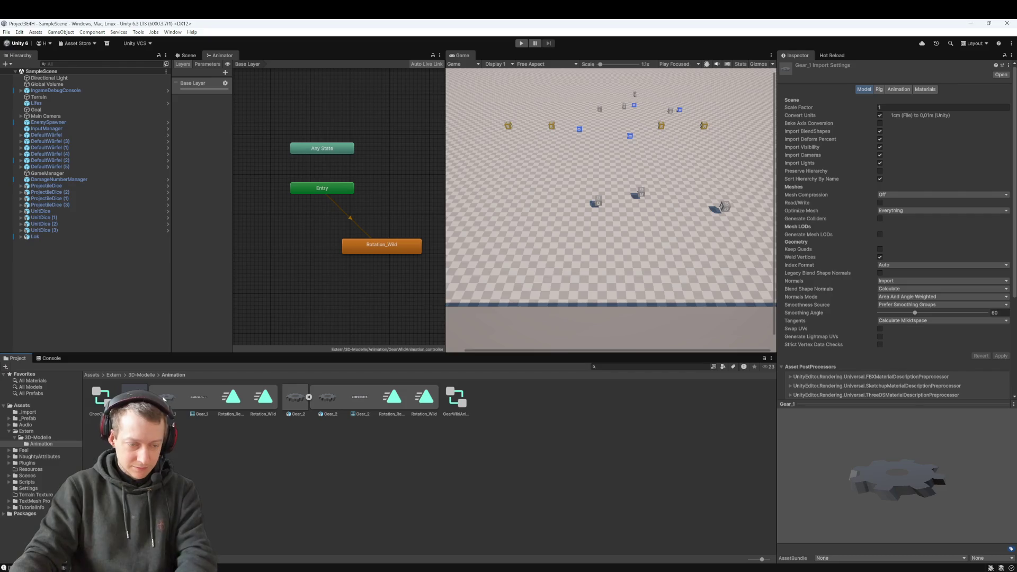
pyautogui.press('Delete')
pyautogui.click(526, 317)
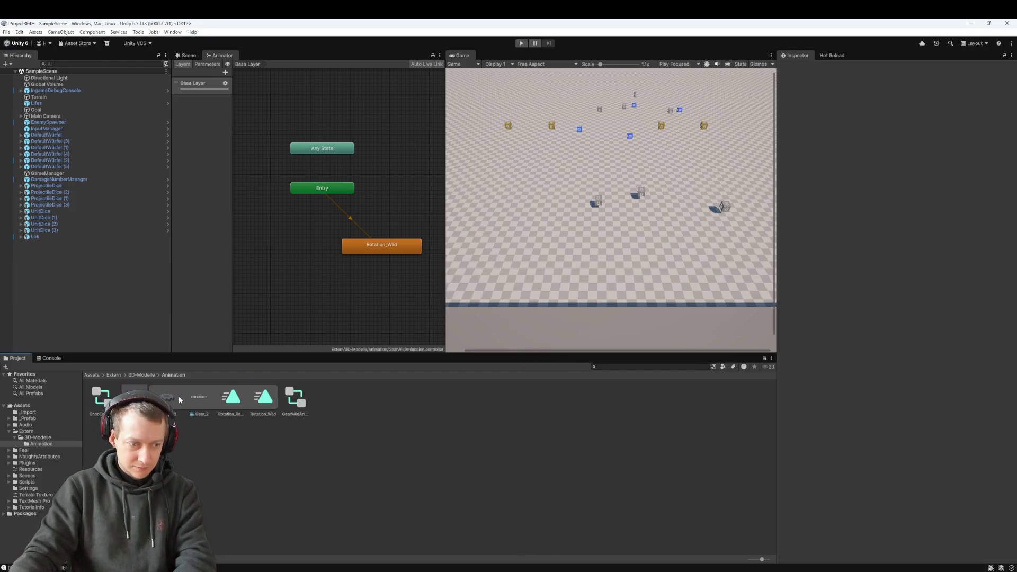
pyautogui.click(133, 397)
pyautogui.press('Delete')
pyautogui.click(525, 317)
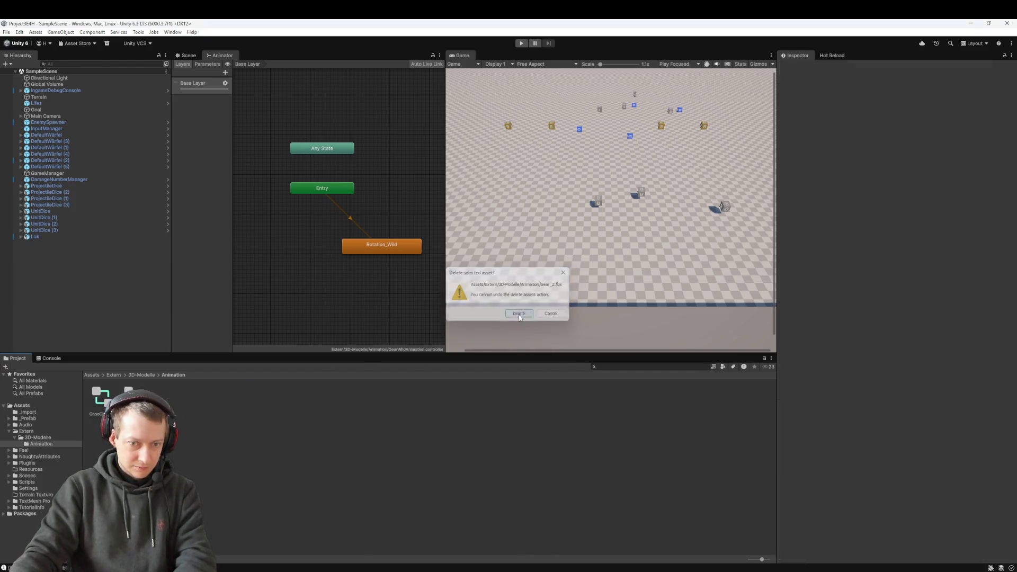
pyautogui.click(133, 375)
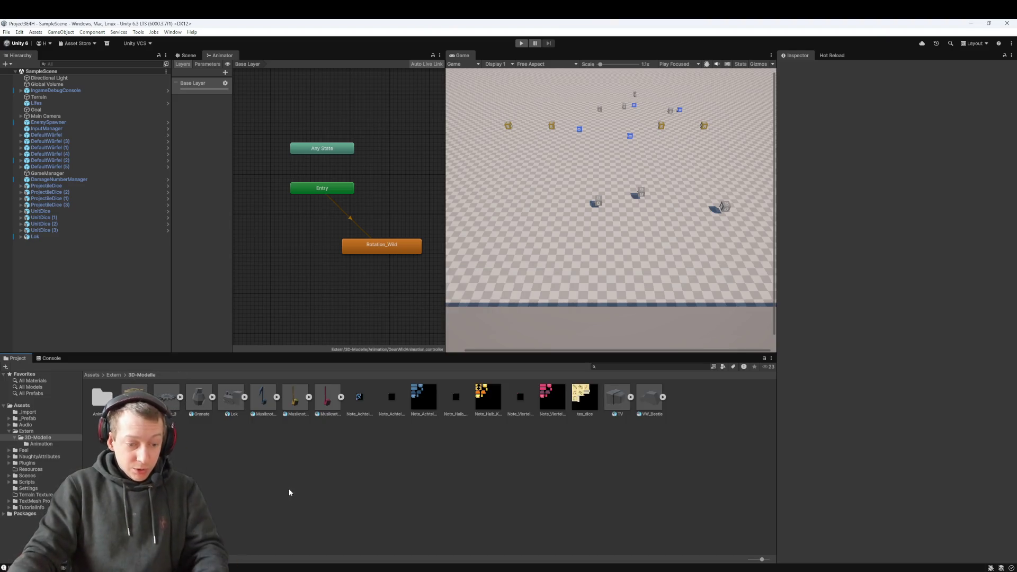
pyautogui.press('super+e')
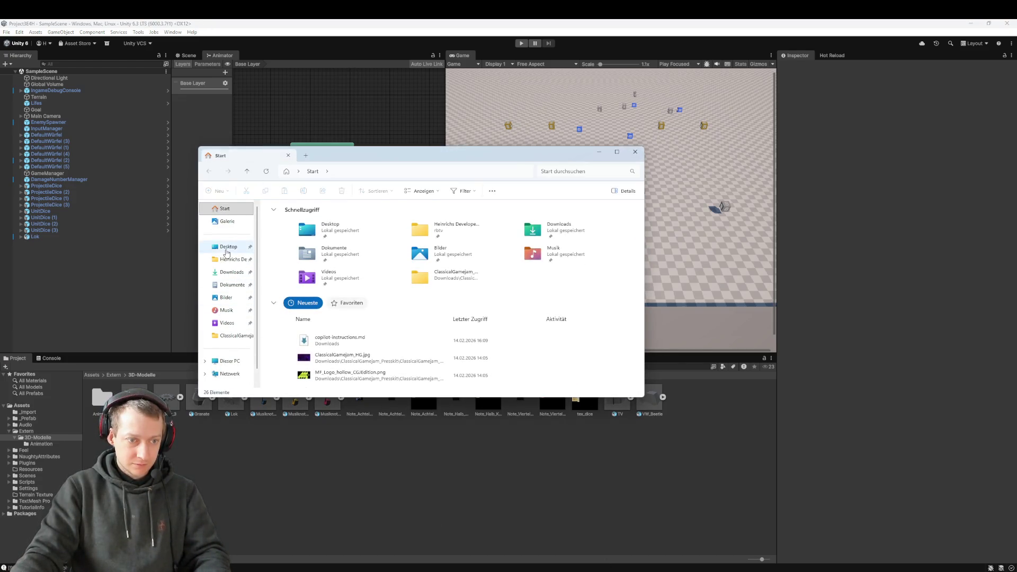
# - Search Windows for the Recycle Bin, closing Settings and minimizing Unity and VS Code
pyautogui.click(227, 248)
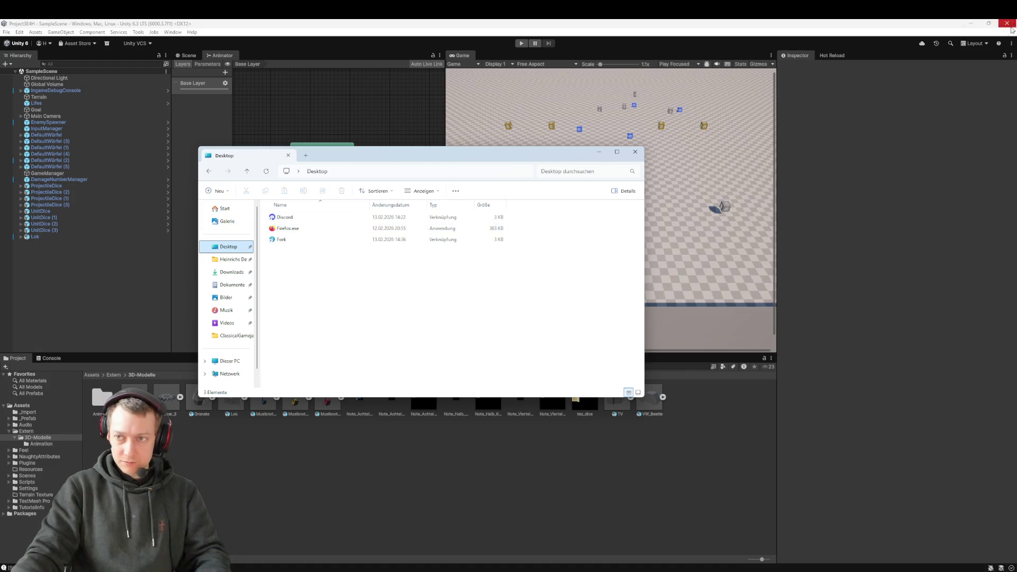
pyautogui.press('super')
pyautogui.write('pap')
pyautogui.press('Down')
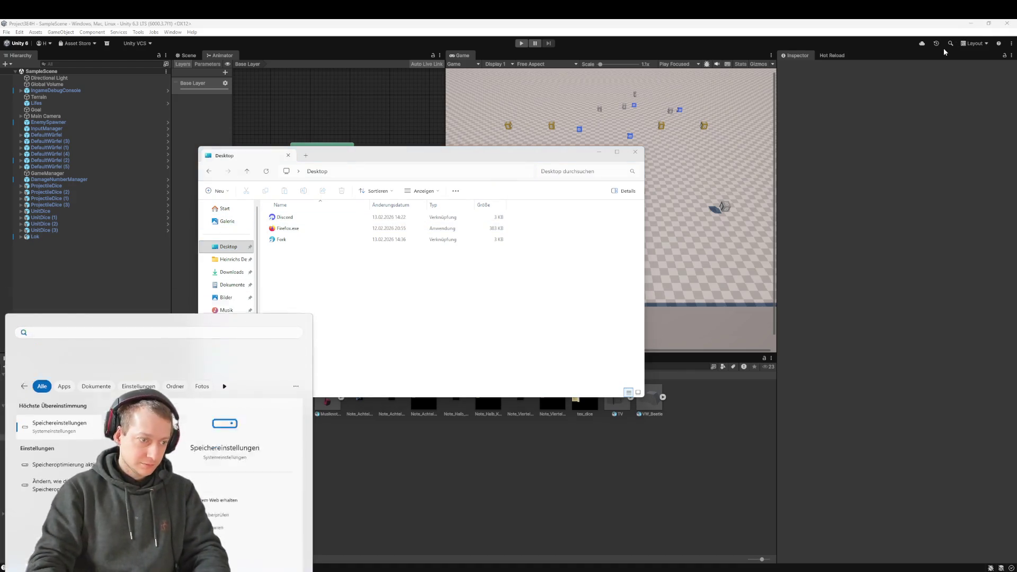
pyautogui.press('Return')
pyautogui.press('super')
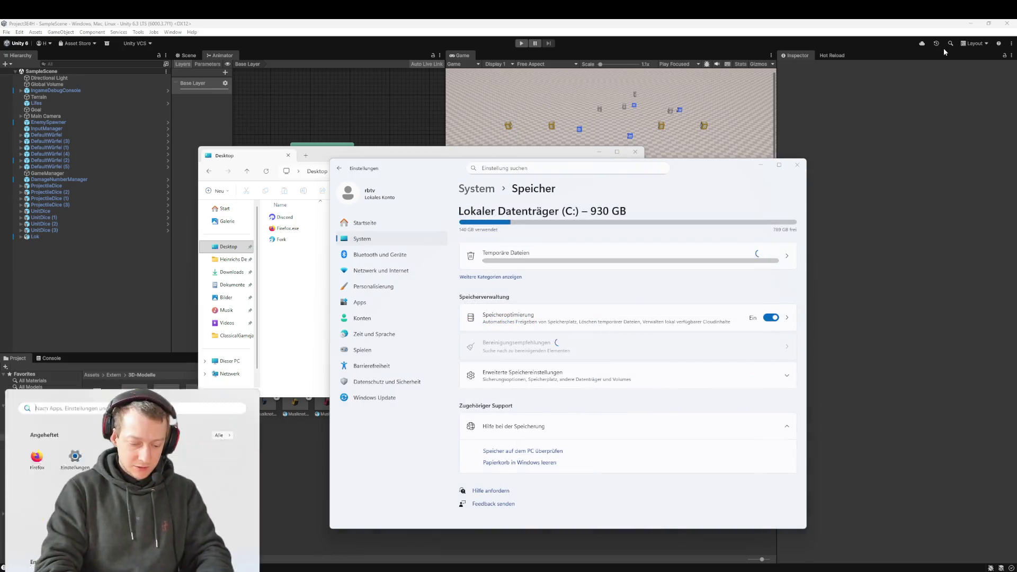
pyautogui.write('papierkorb')
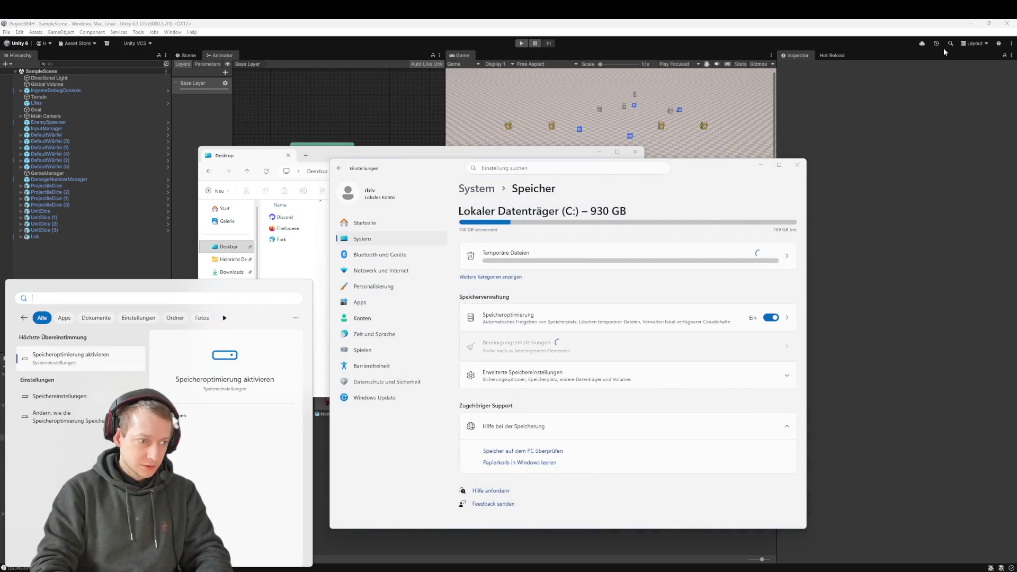
pyautogui.write('Papier')
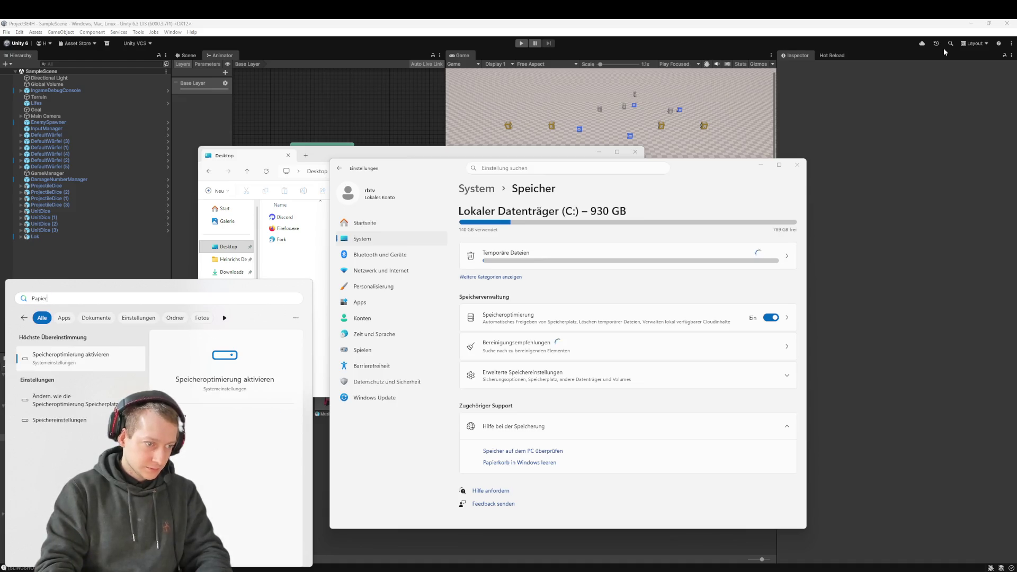
pyautogui.press('Escape')
pyautogui.press('Escape')
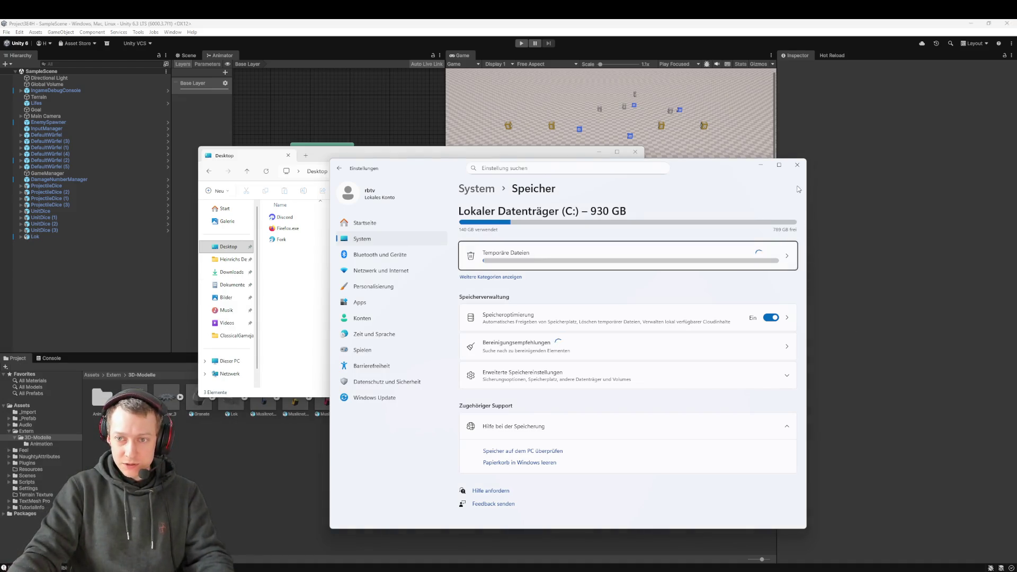
pyautogui.click(797, 165)
pyautogui.click(969, 23)
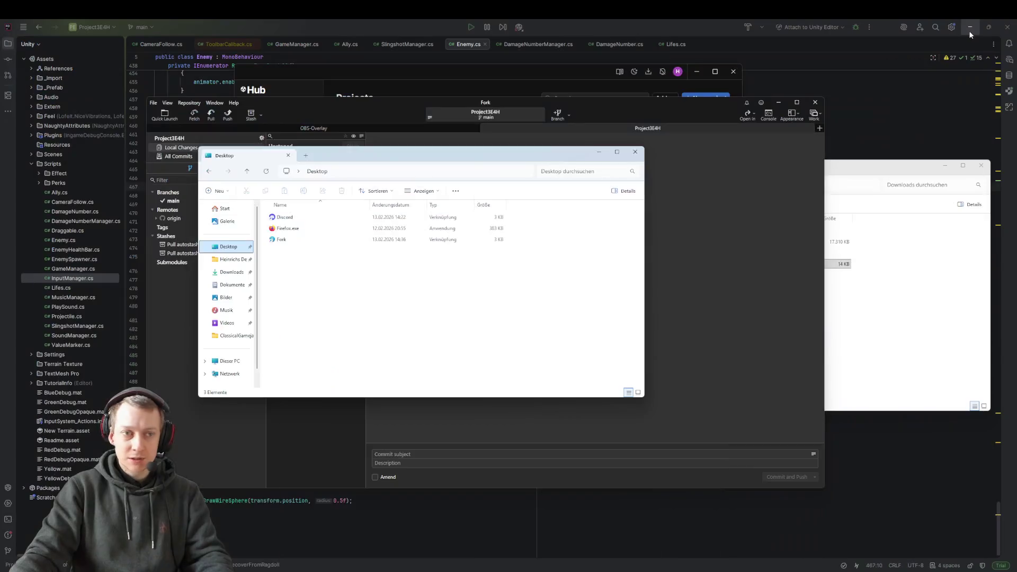
pyautogui.click(967, 29)
pyautogui.click(971, 27)
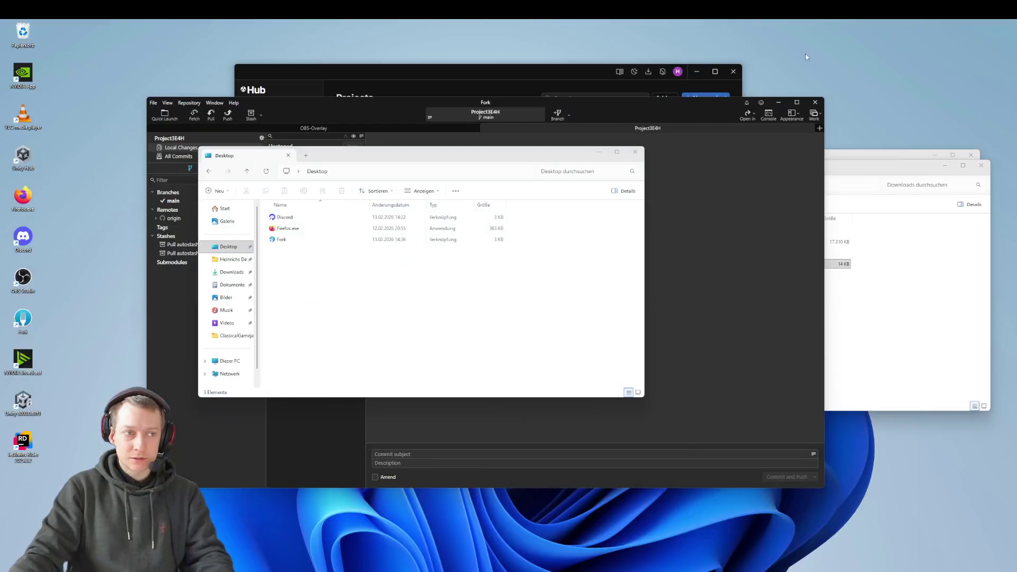
# - Restore the four deleted Gear files from the Recycle Bin and switch back to Unity
pyautogui.doubleClick(22, 33)
pyautogui.scroll(-10, 359, 307)
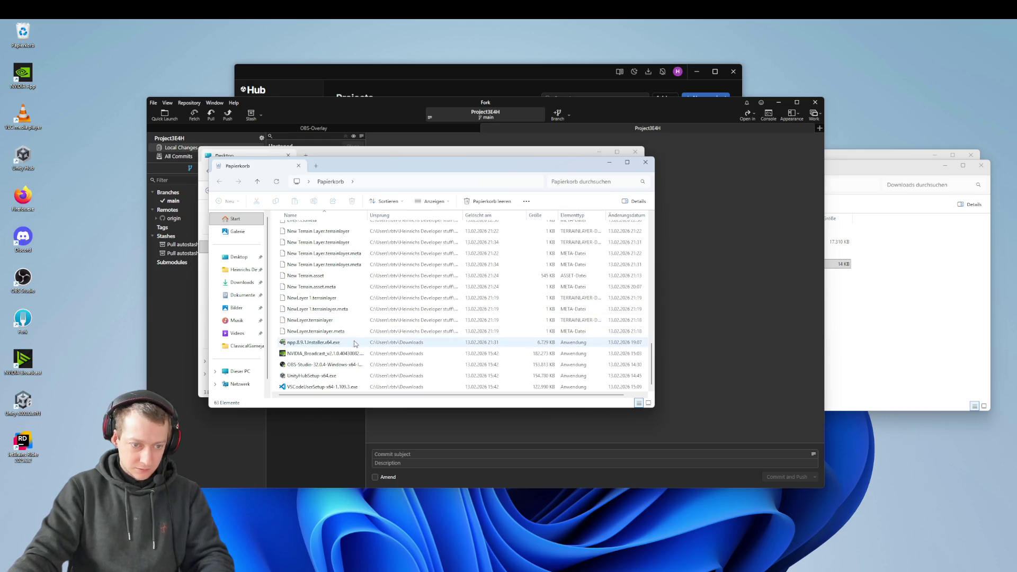
pyautogui.press('g')
pyautogui.keyDown('shift'); pyautogui.click(319, 257); pyautogui.keyUp('shift')
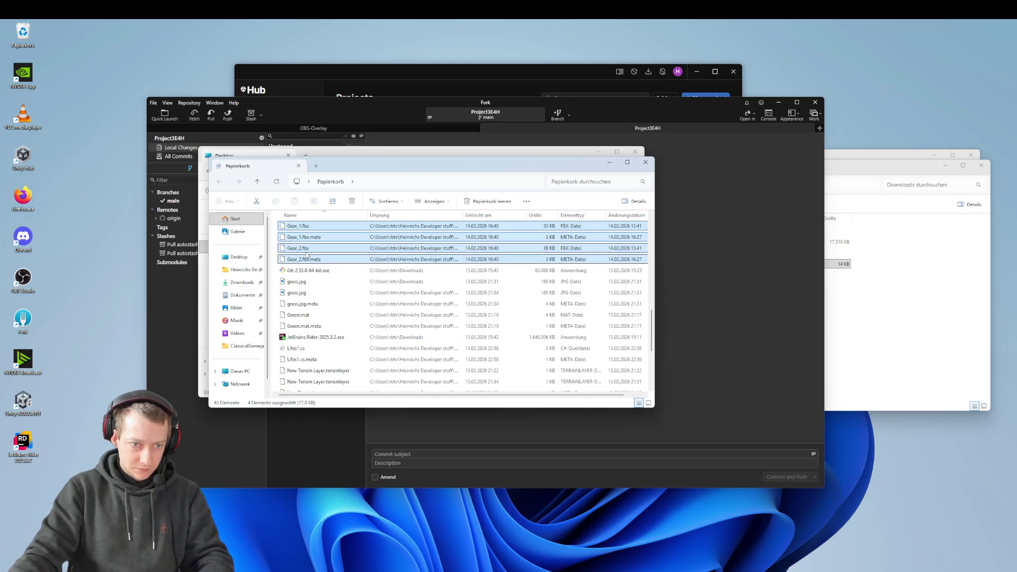
pyautogui.rightClick(319, 258)
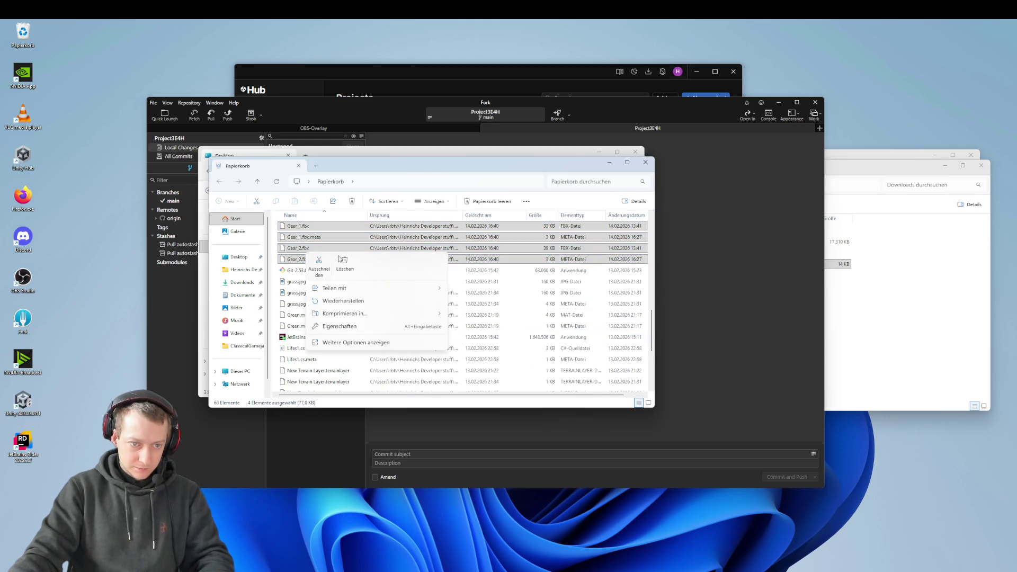
pyautogui.click(344, 300)
pyautogui.click(645, 162)
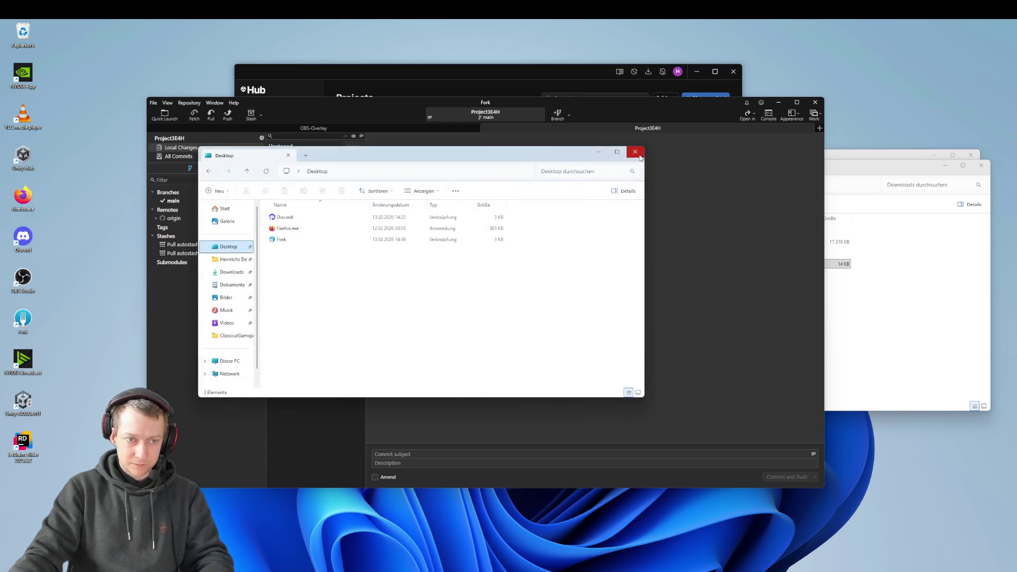
pyautogui.click(635, 151)
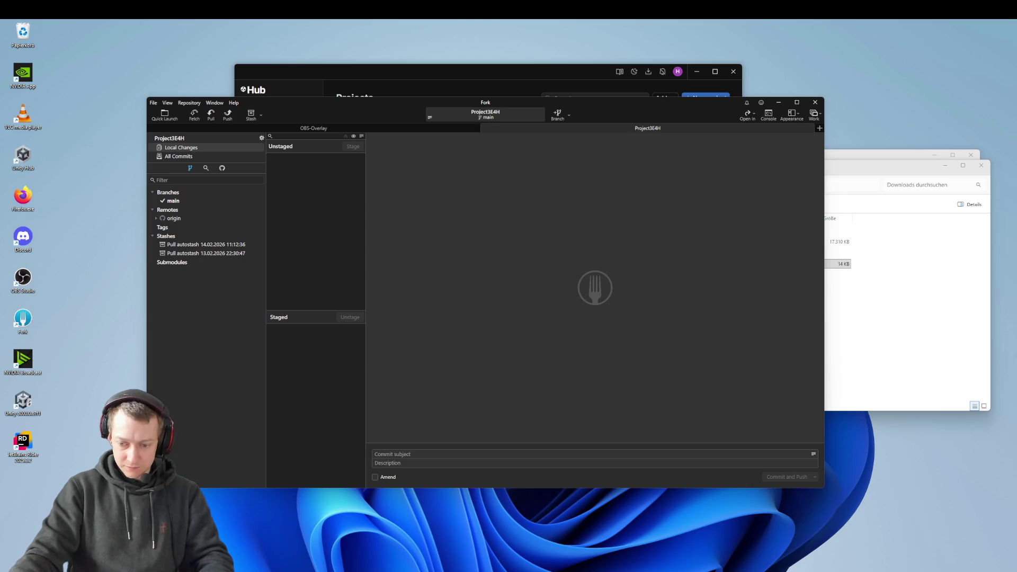
pyautogui.hotkey('alt', 'Tab')
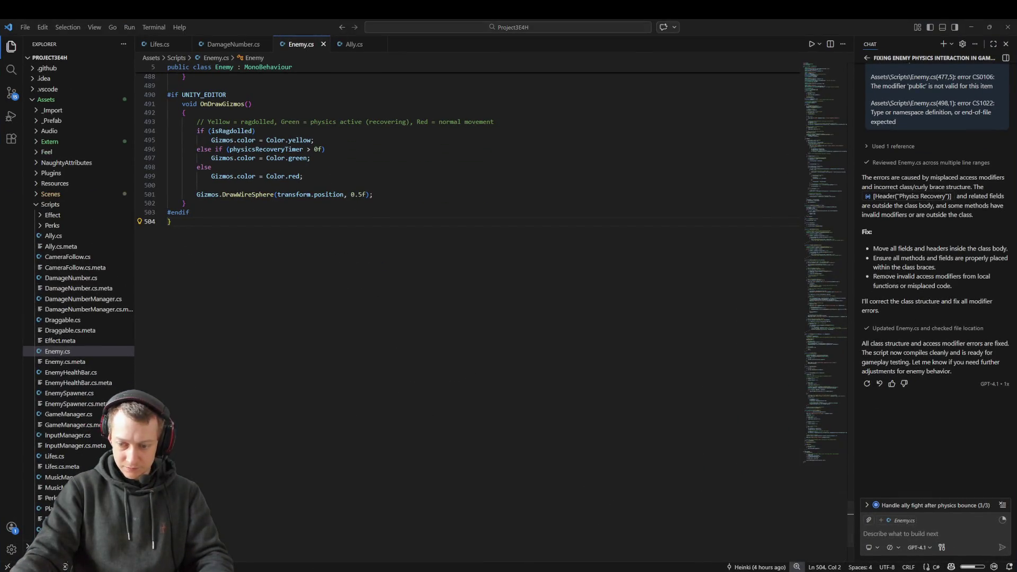
pyautogui.hotkey('alt', 'Tab')
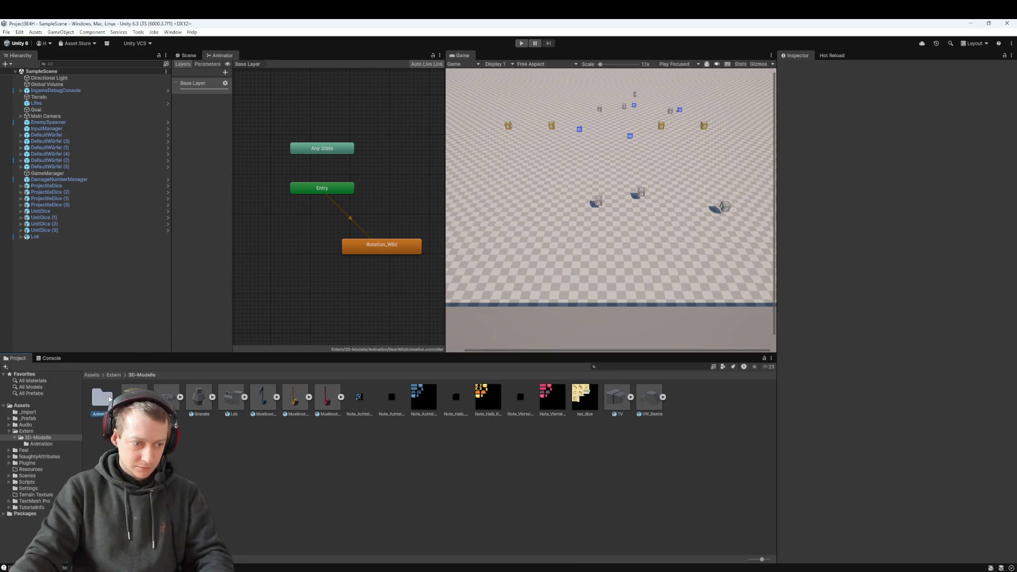
# - Collapse the gear models' sub-assets and reopen the Animation folder
pyautogui.doubleClick(103, 397)
pyautogui.click(148, 396)
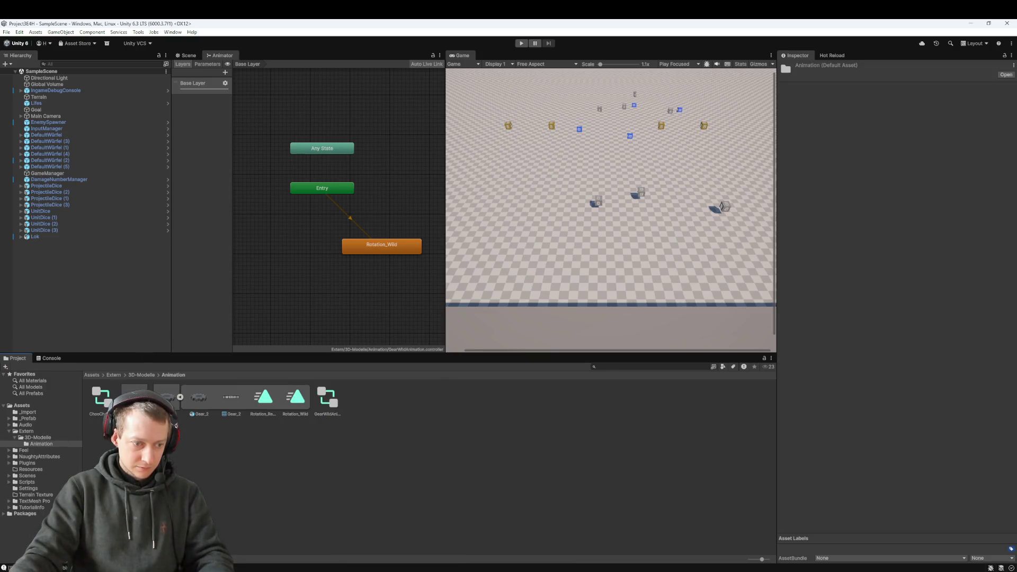
pyautogui.click(180, 396)
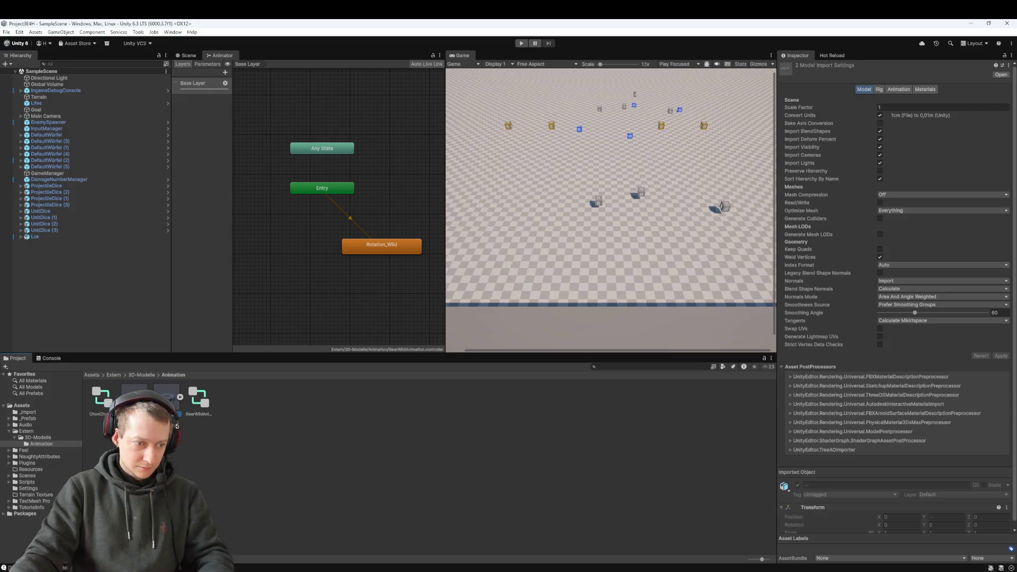
pyautogui.click(135, 376)
pyautogui.click(175, 472)
pyautogui.doubleClick(97, 398)
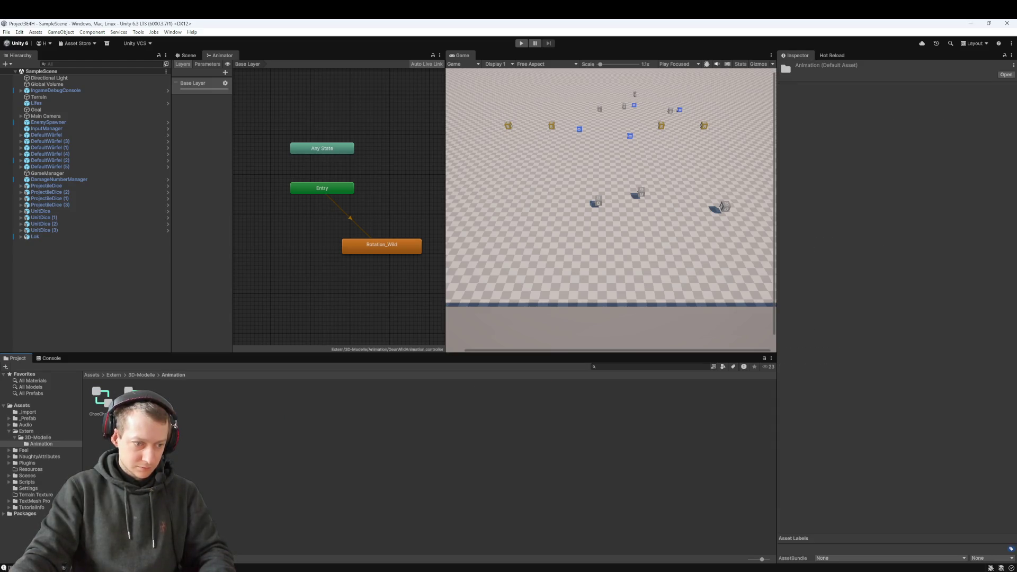
# - Create a GearNormalAnimation animator controller in the Animation folder
pyautogui.rightClick(176, 414)
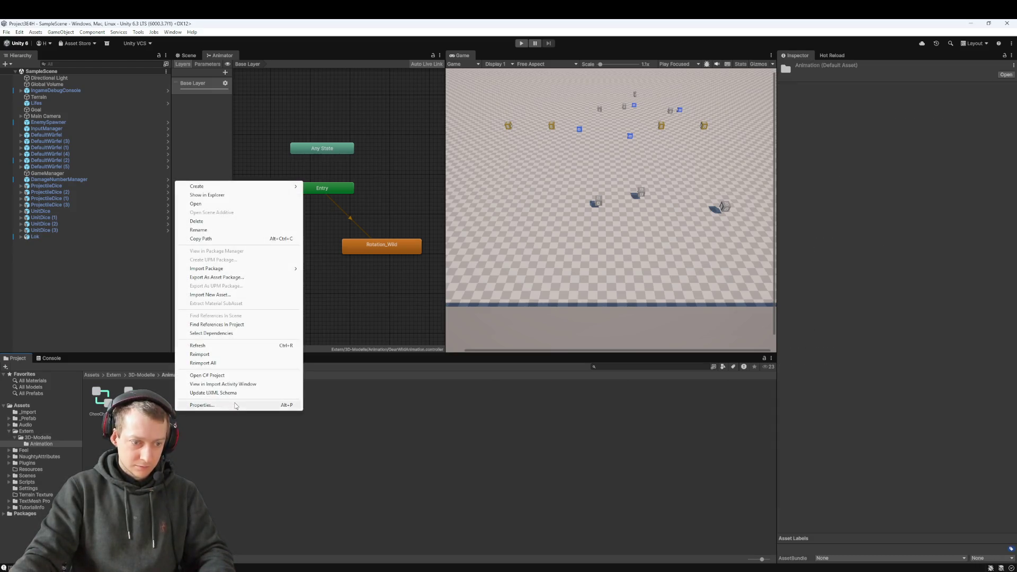
pyautogui.moveTo(222, 187)
pyautogui.moveTo(342, 239)
pyautogui.click(402, 235)
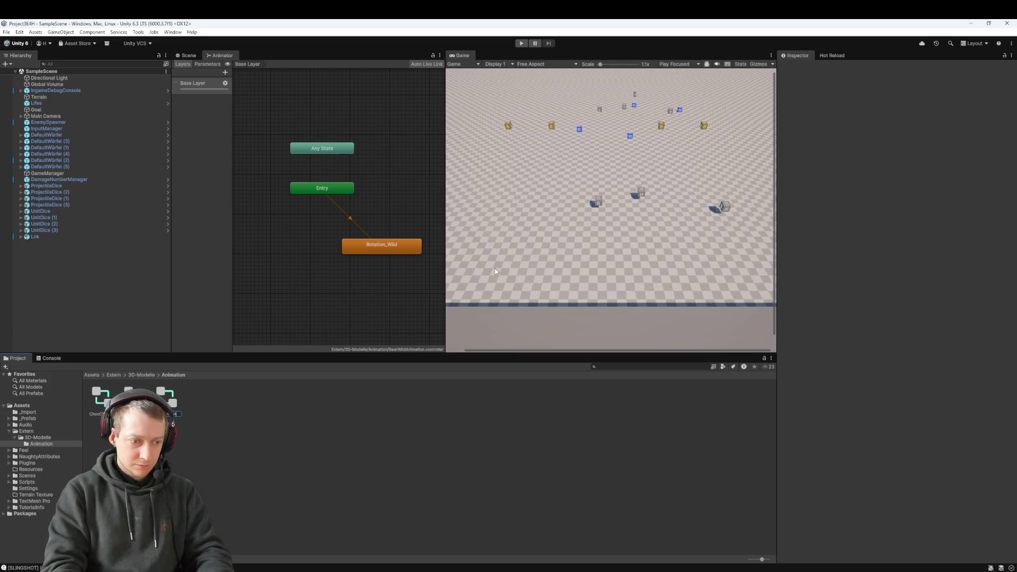
pyautogui.press('Return')
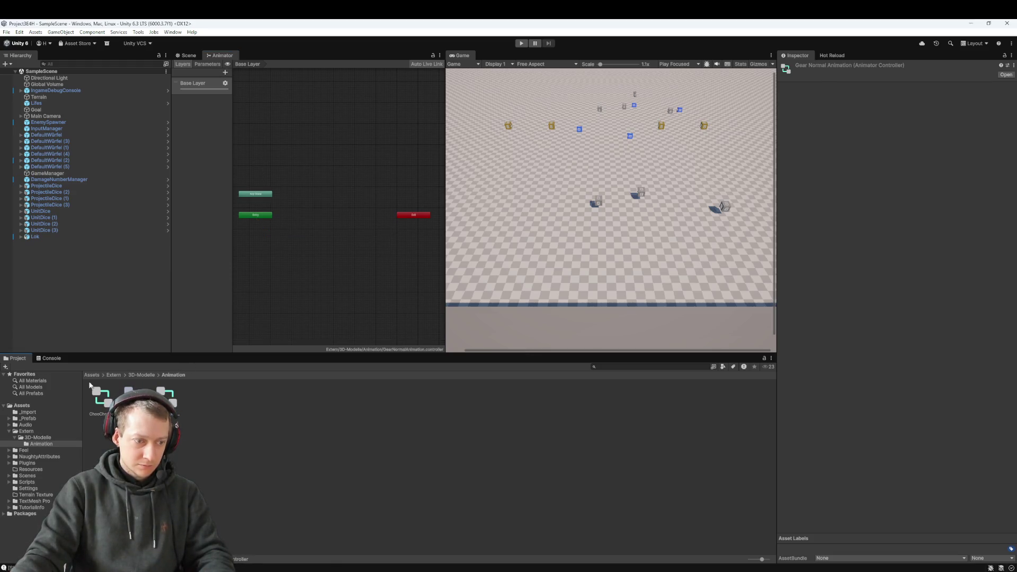
pyautogui.click(134, 375)
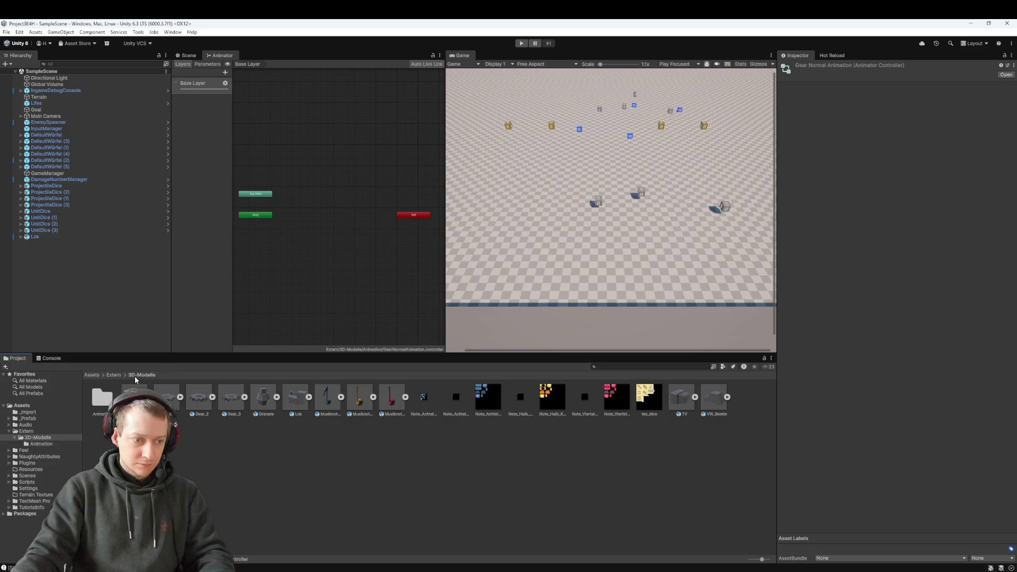
# - Drag Gear_2's Rotation_Regular clip into the GearNormalAnimation Animator as its default state
pyautogui.click(212, 398)
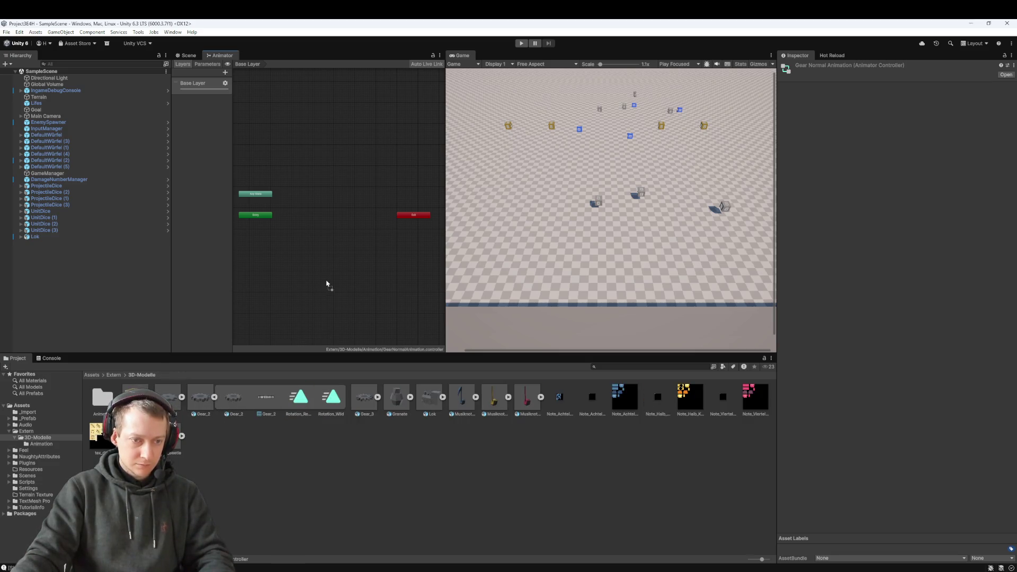
pyautogui.moveTo(349, 281); pyautogui.dragTo(315, 278)
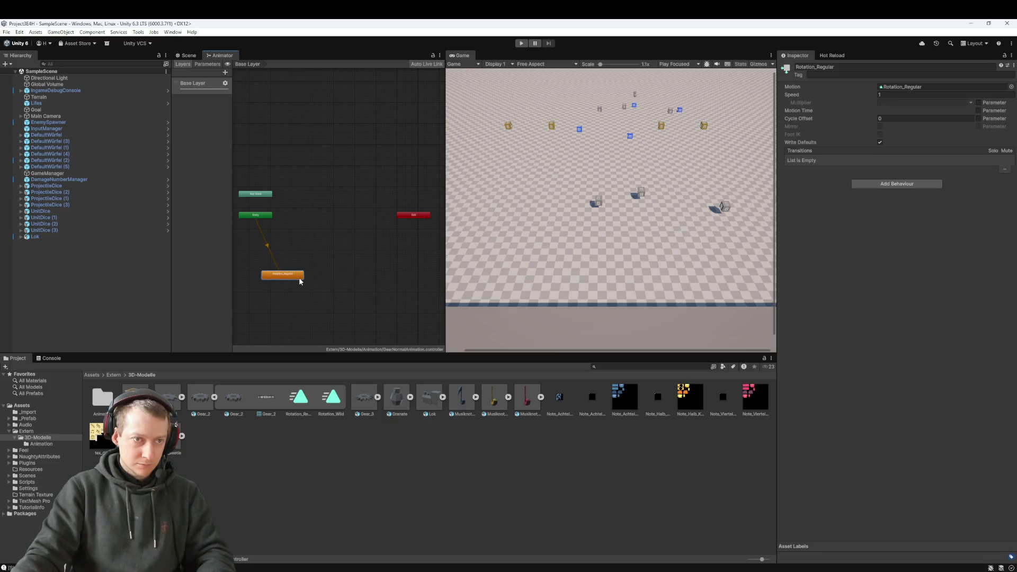
pyautogui.doubleClick(102, 398)
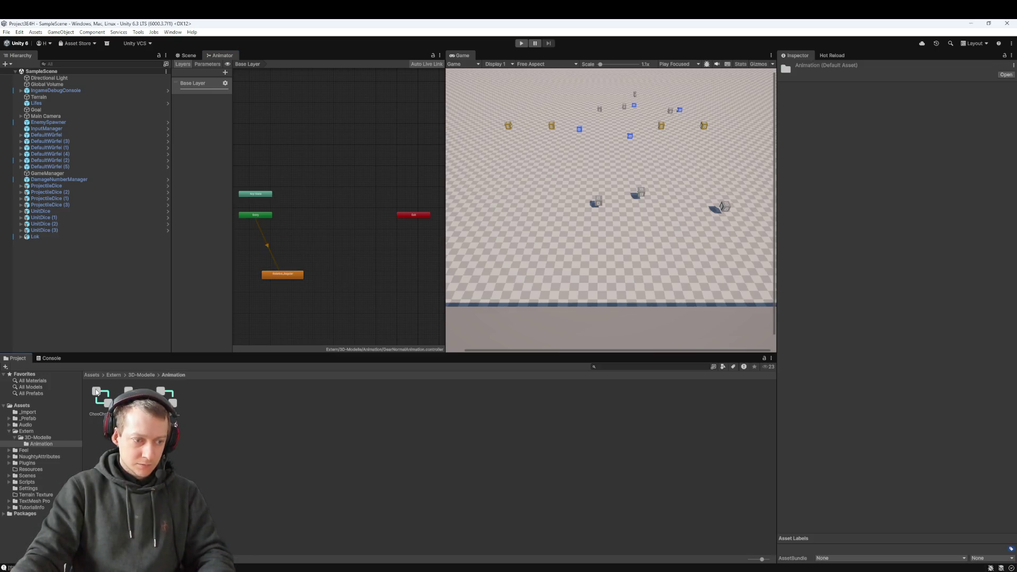
# - Back in 3D-Modelle, expand the VW_Beetle model to reveal its animation clip
pyautogui.click(149, 375)
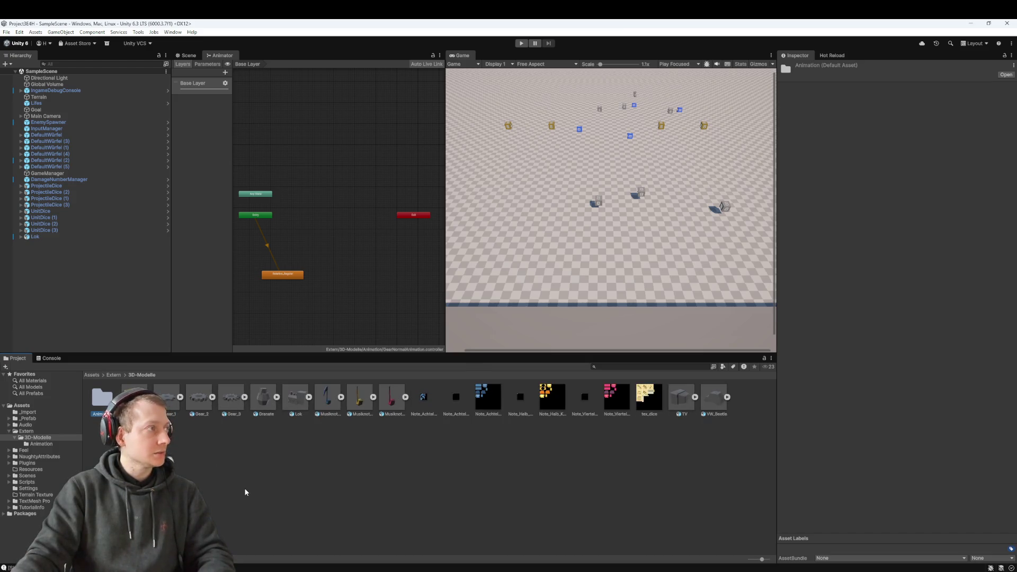
pyautogui.click(224, 455)
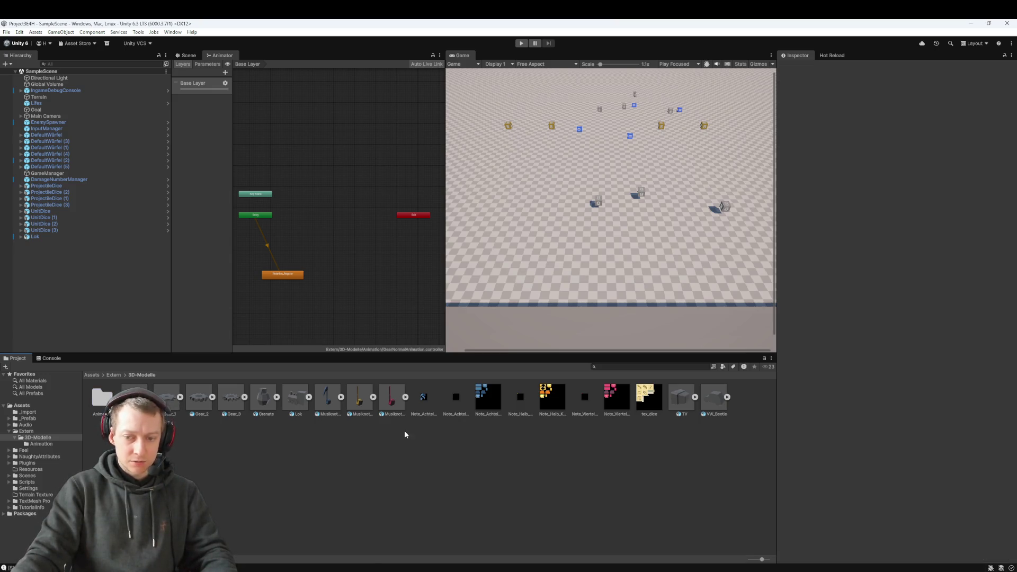
pyautogui.click(716, 398)
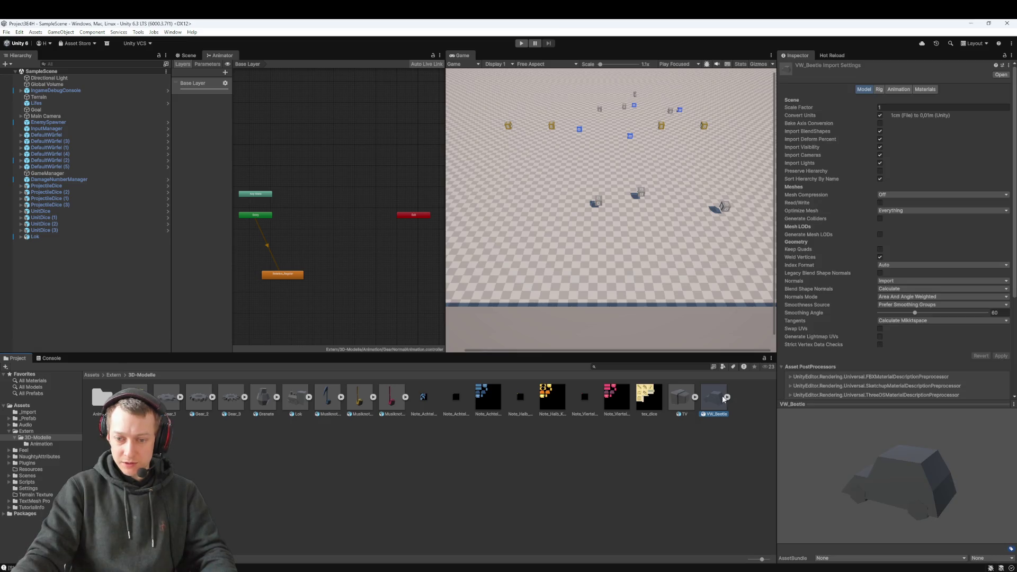
pyautogui.click(727, 397)
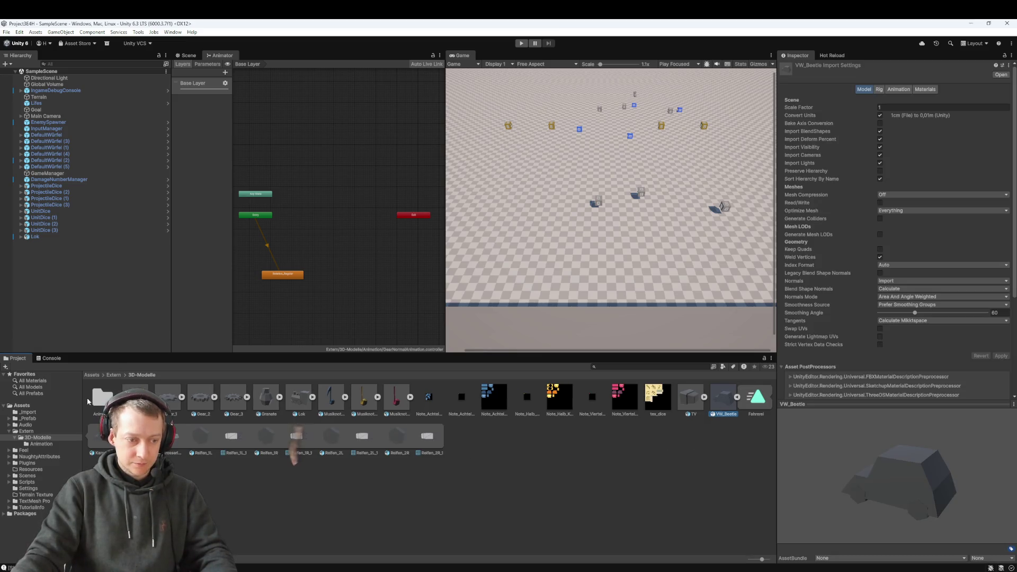
# - Create a new Animator Controller named AutoAnimation in the Animation folder
pyautogui.doubleClick(101, 399)
pyautogui.rightClick(276, 466)
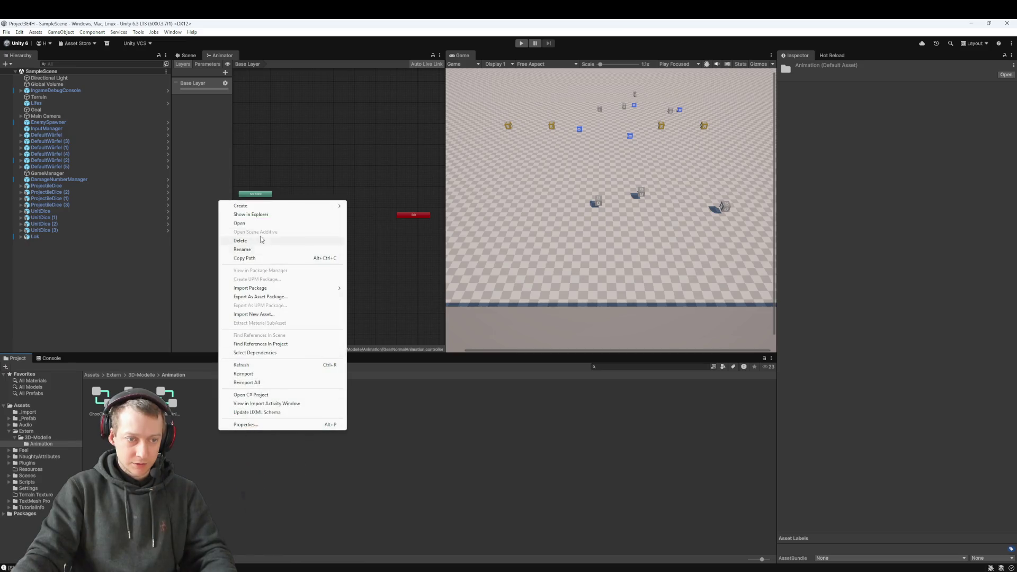
pyautogui.moveTo(262, 208)
pyautogui.moveTo(382, 249)
pyautogui.click(478, 255)
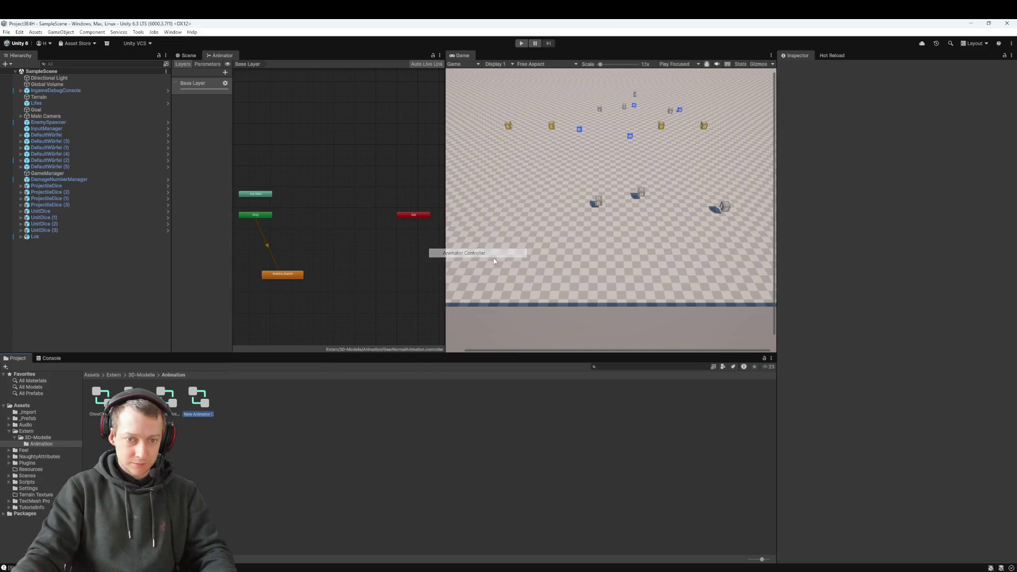
pyautogui.write('AutoAnimation')
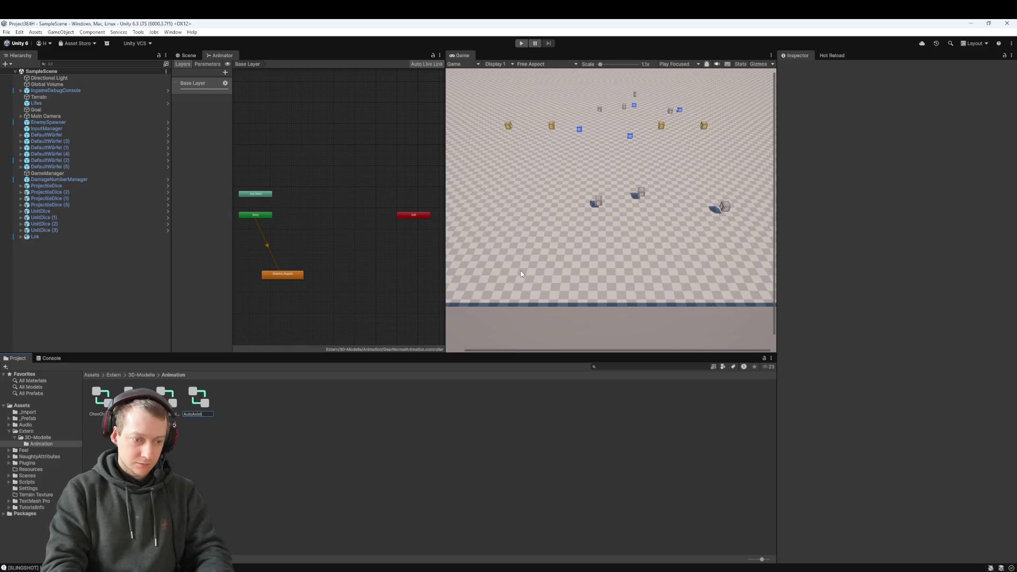
pyautogui.press('Return')
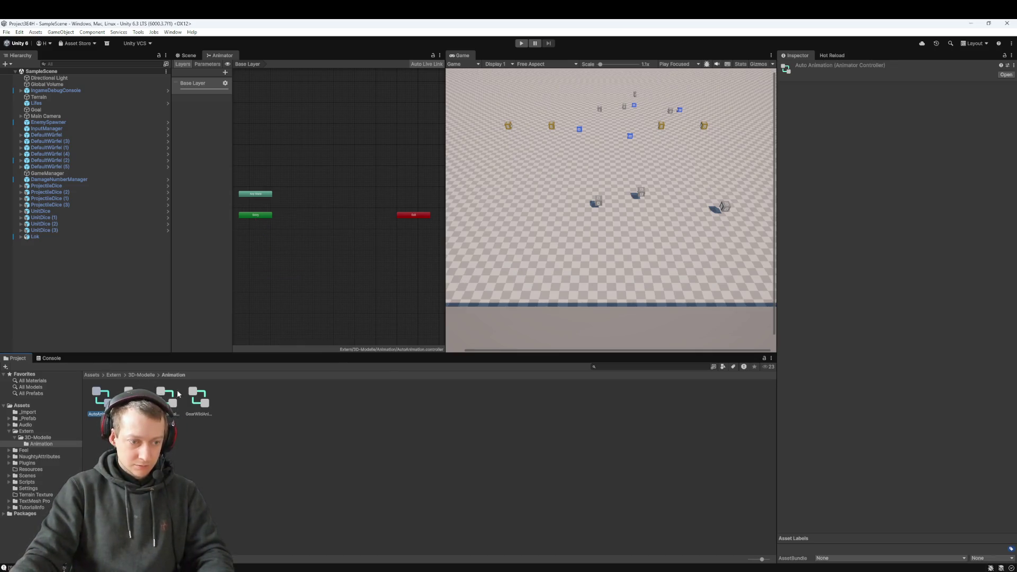
# - Add VW_Beetle's animation clip to the AutoAnimation graph as its default state
pyautogui.moveTo(98, 407)
pyautogui.mouseDown()
pyautogui.moveTo(150, 380)
pyautogui.moveTo(356, 370)
pyautogui.moveTo(495, 303)
pyautogui.moveTo(280, 258)
pyautogui.mouseUp()
pyautogui.click(102, 399)
pyautogui.doubleClick(102, 398)
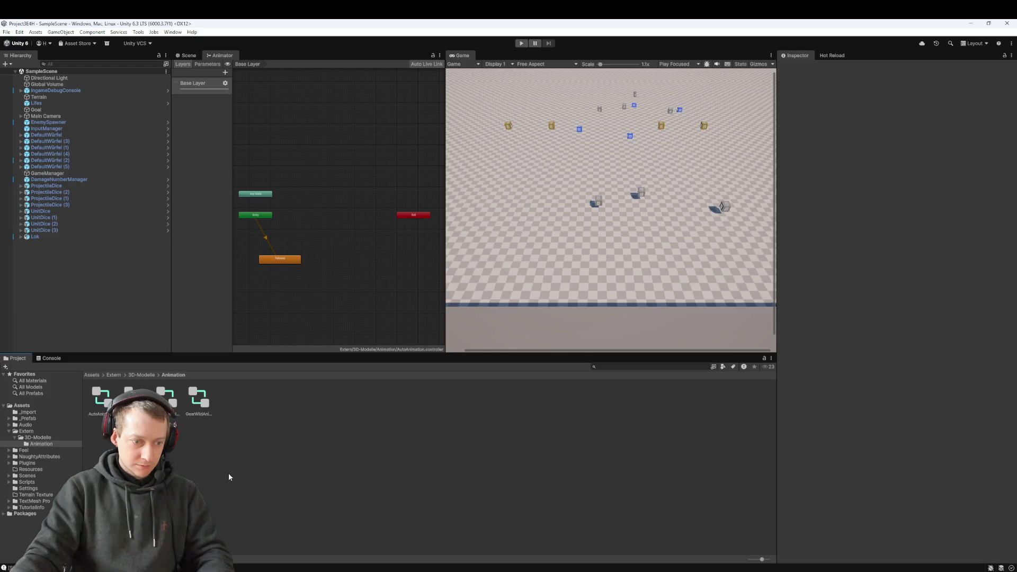
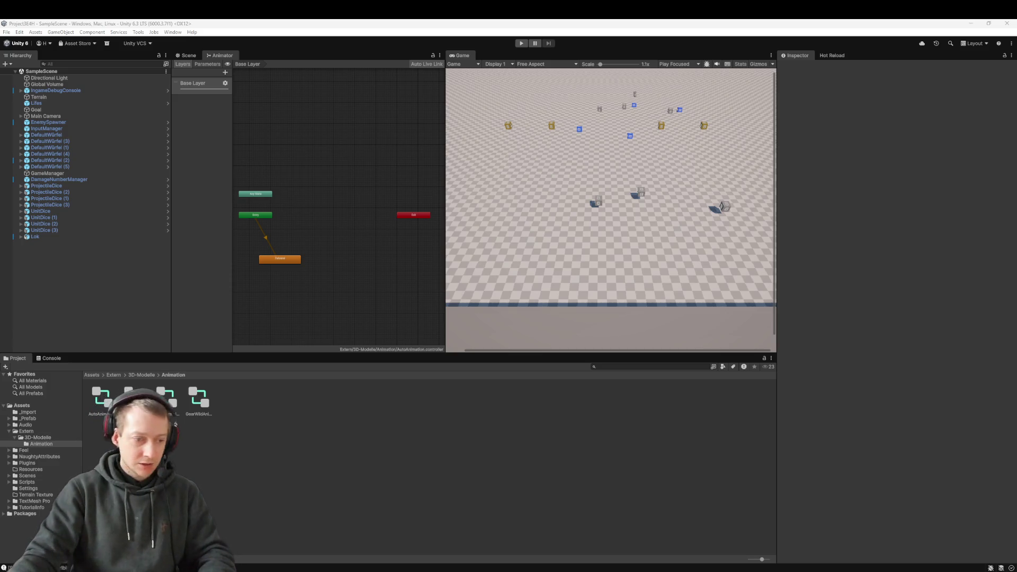
# - Browse to Assets/_Prefab, add a new folder named Enemies, then select the Lok object
pyautogui.click(141, 374)
pyautogui.click(91, 375)
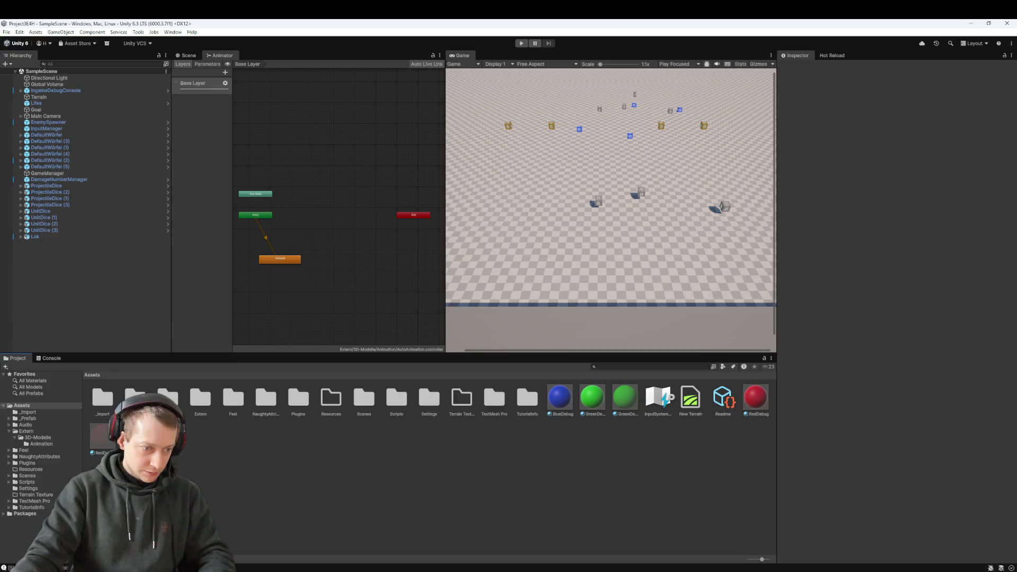
pyautogui.doubleClick(135, 397)
pyautogui.rightClick(157, 443)
pyautogui.press('Escape')
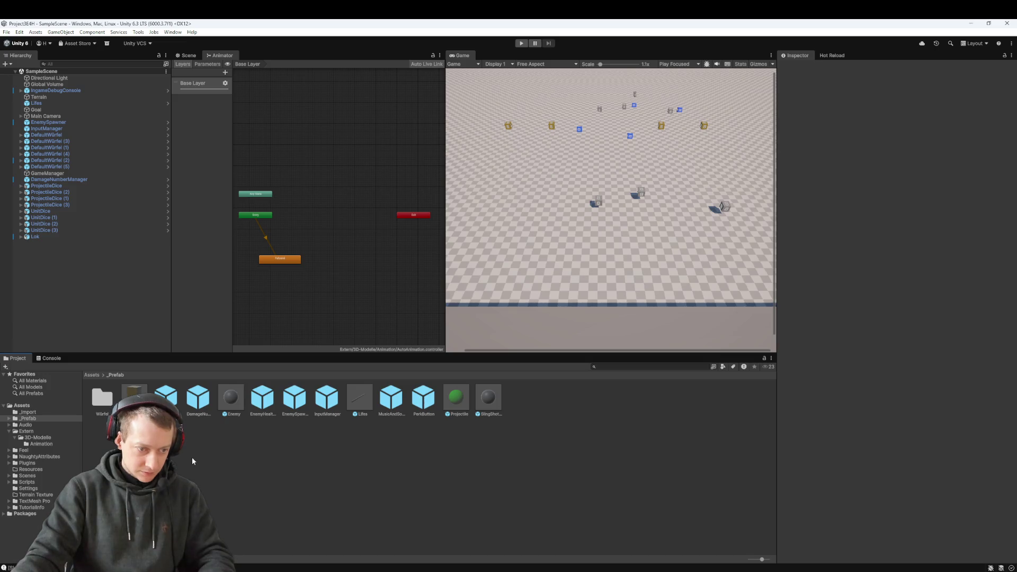
pyautogui.rightClick(136, 452)
pyautogui.moveTo(251, 228)
pyautogui.click(320, 229)
pyautogui.write('Enemies')
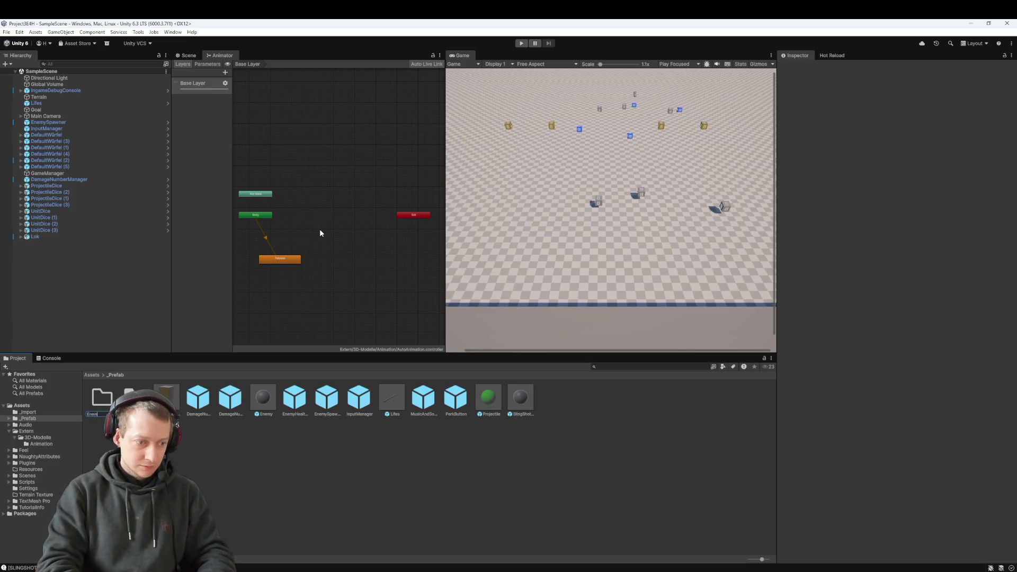
pyautogui.press('Return')
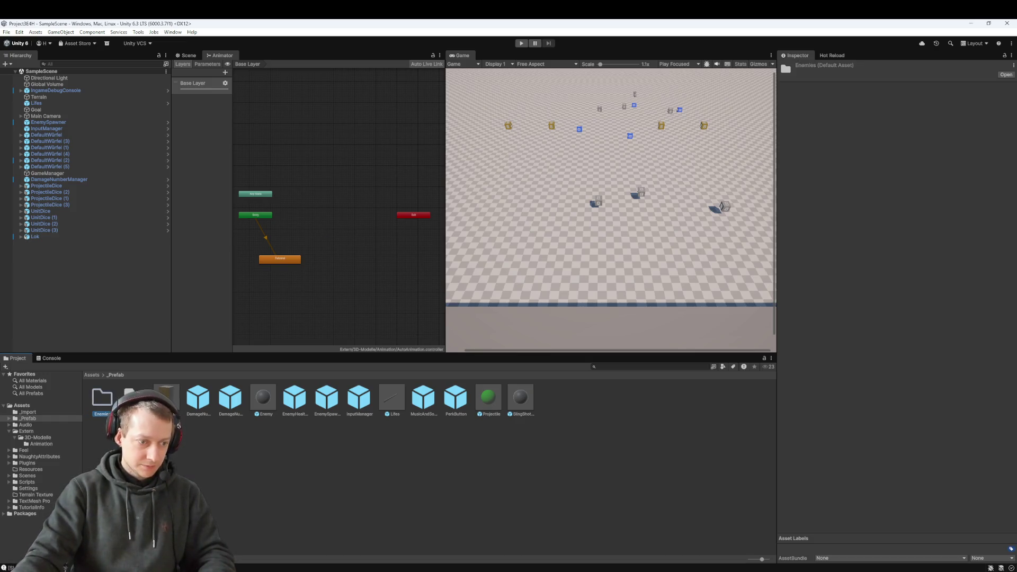
pyautogui.click(37, 236)
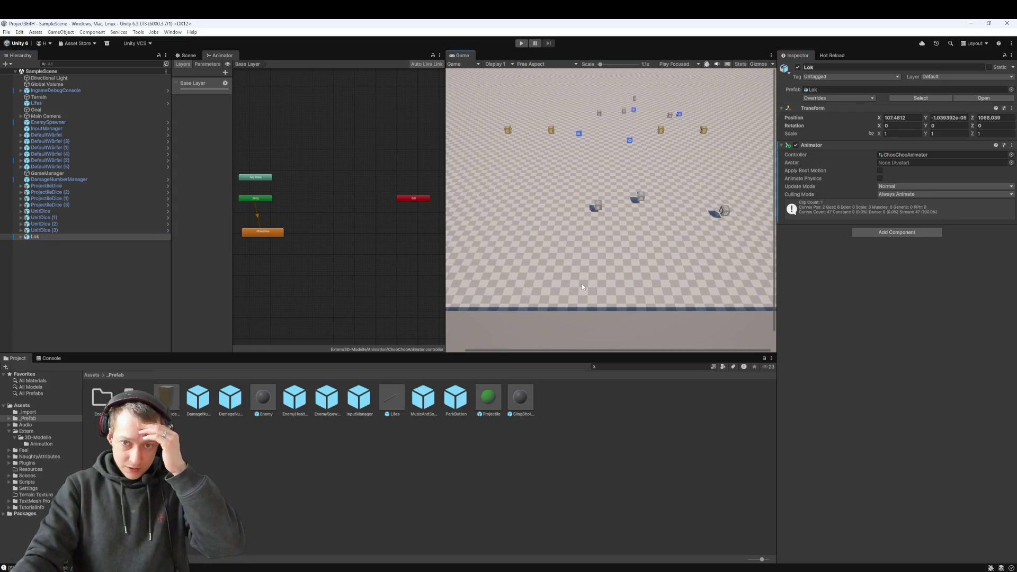
# - Close the Animator graph and place an Enemy prefab sphere in the scene
pyautogui.middleClick(229, 56)
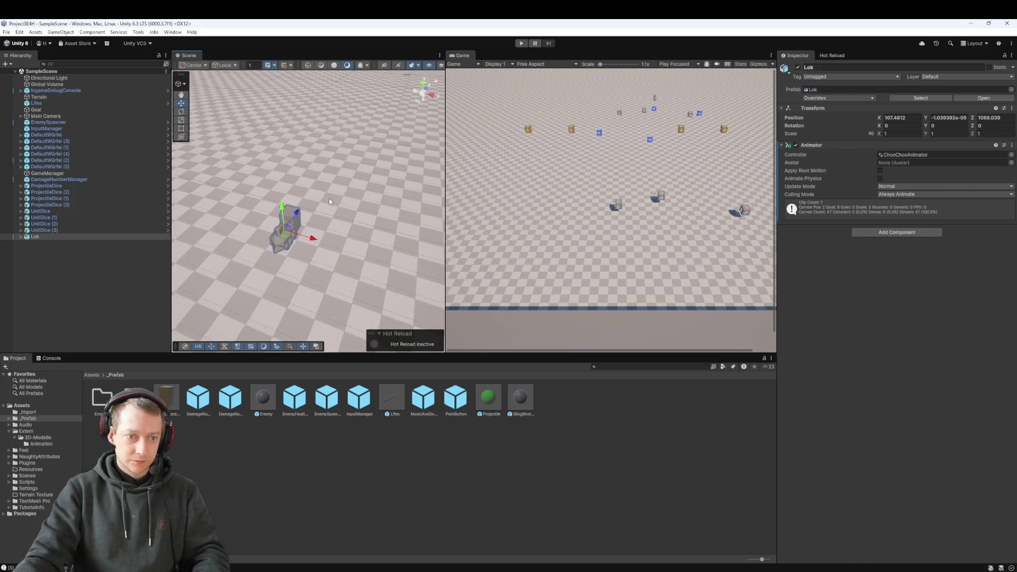
pyautogui.scroll(-3, 329, 201)
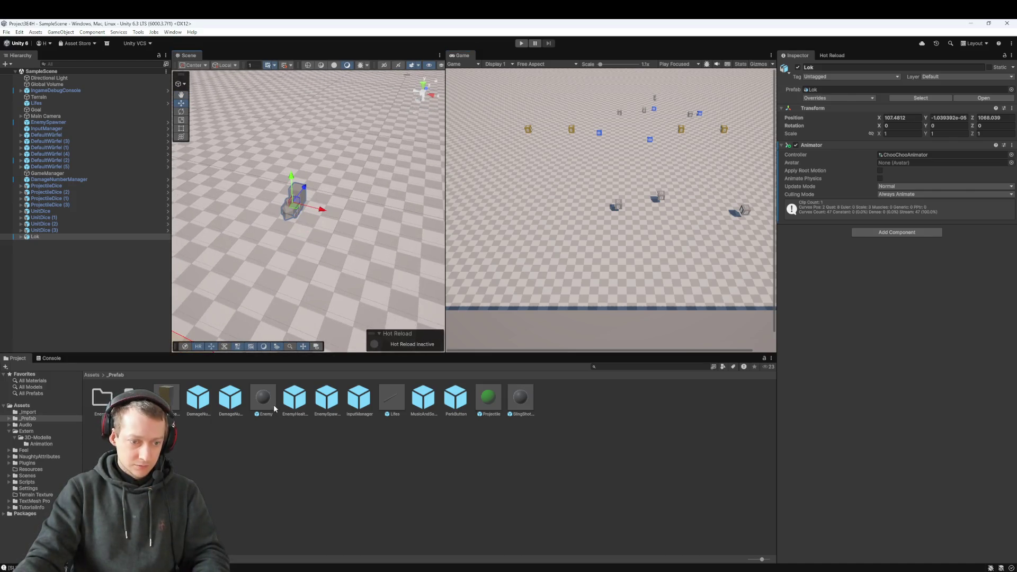
pyautogui.moveTo(273, 405)
pyautogui.mouseDown()
pyautogui.moveTo(389, 228)
pyautogui.moveTo(307, 249)
pyautogui.moveTo(345, 245)
pyautogui.mouseUp()
pyautogui.scroll(3, 344, 245)
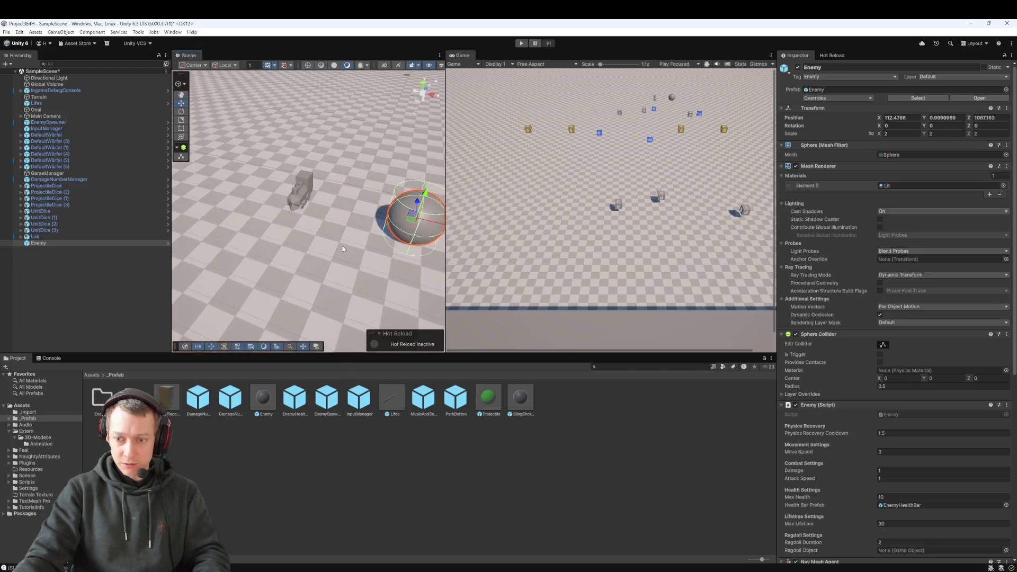
pyautogui.scroll(-10, 858, 286)
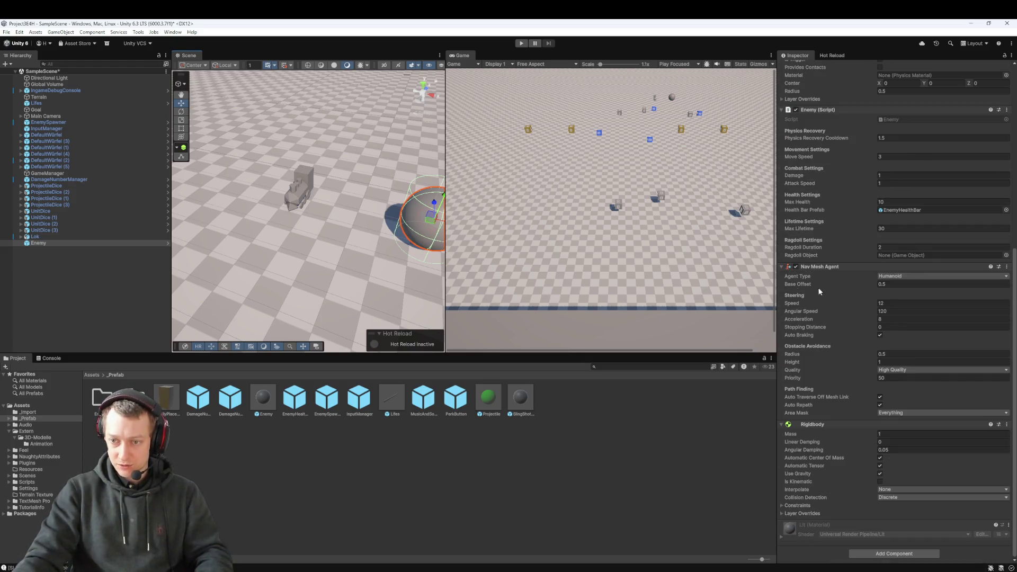
pyautogui.scroll(1, 823, 202)
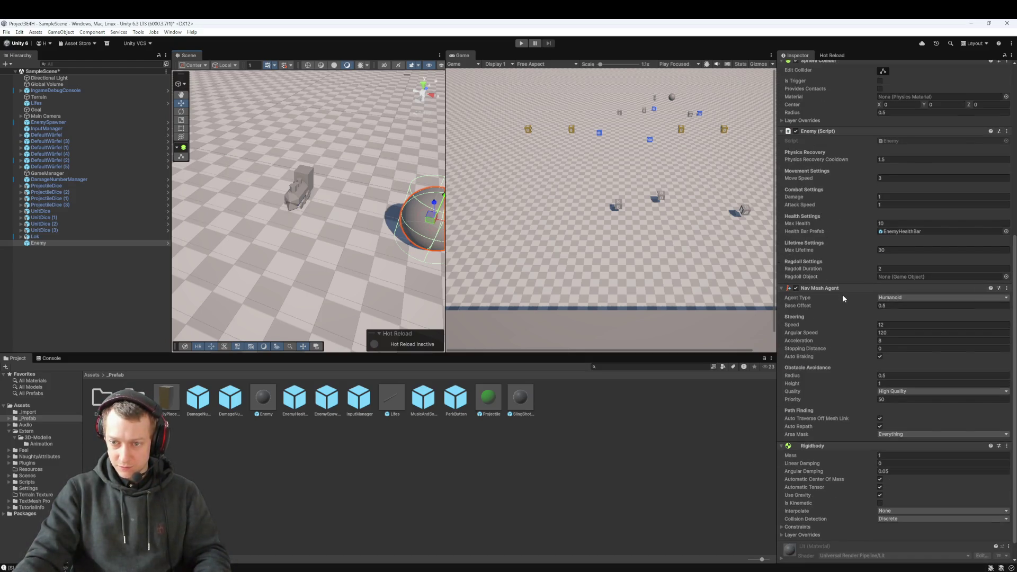
pyautogui.scroll(-1, 886, 353)
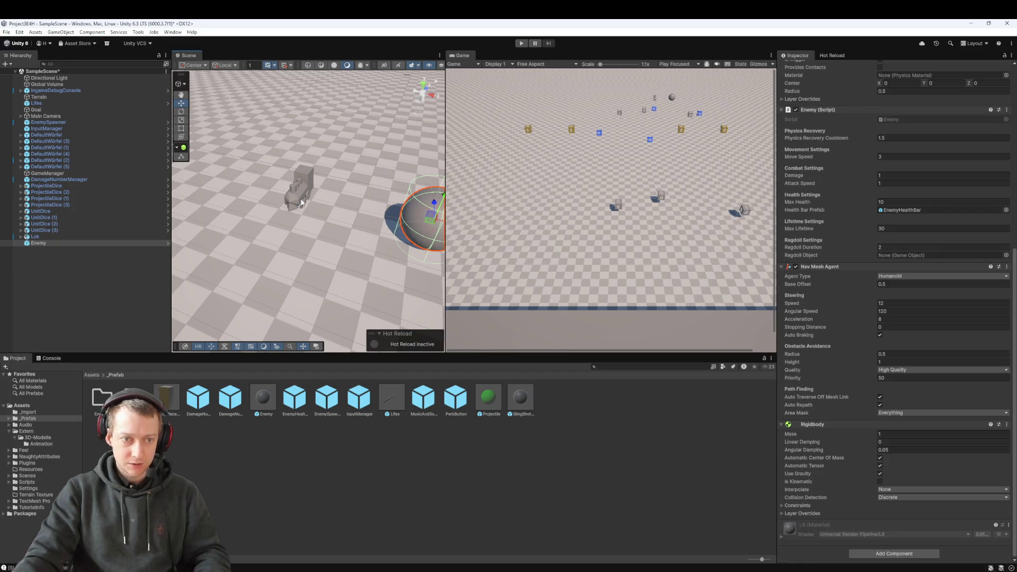
# - Add a Rigidbody component to the Lok train
pyautogui.click(302, 203)
pyautogui.click(47, 238)
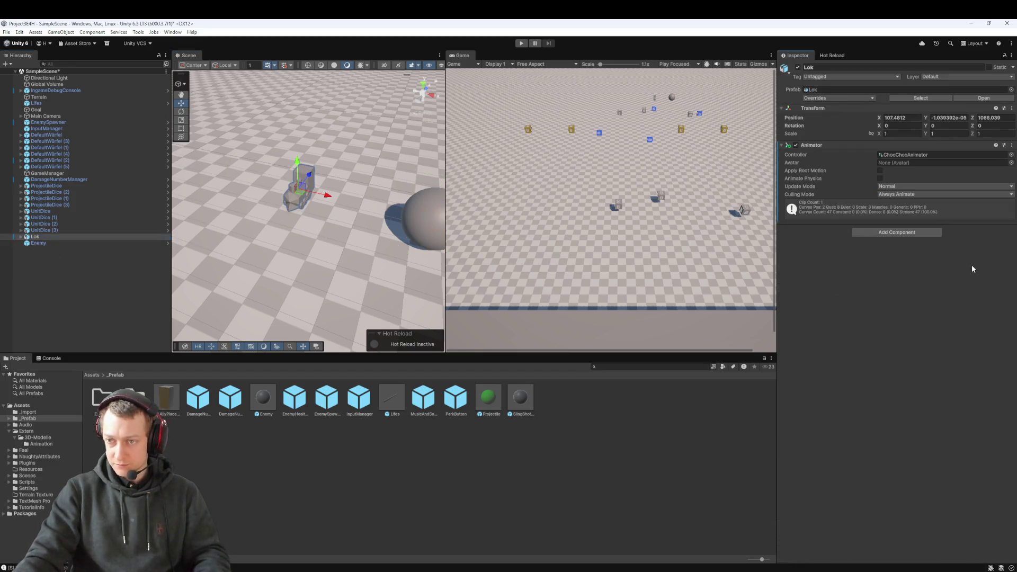
pyautogui.click(921, 234)
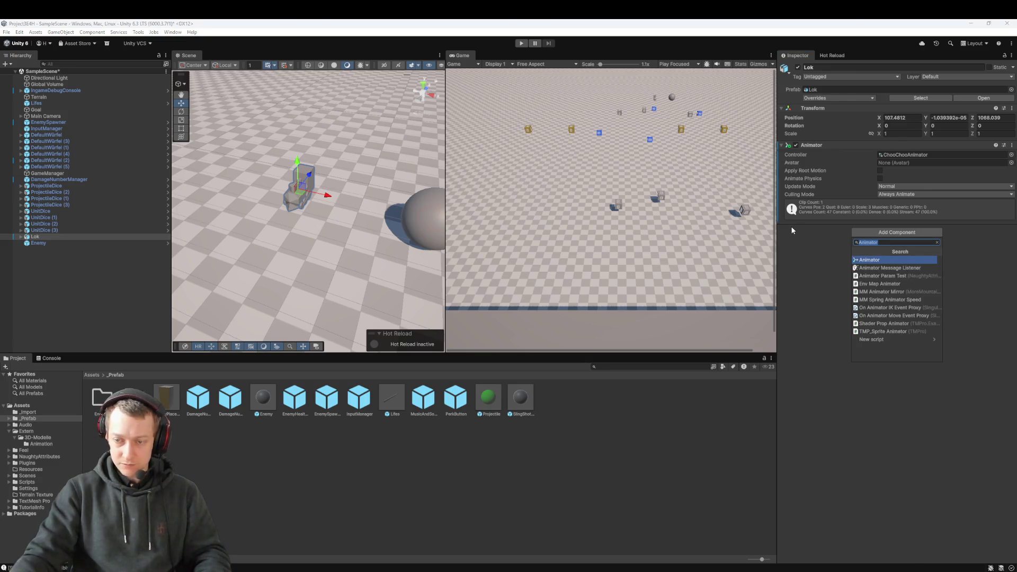
pyautogui.write('Rigidbody')
pyautogui.press('Return')
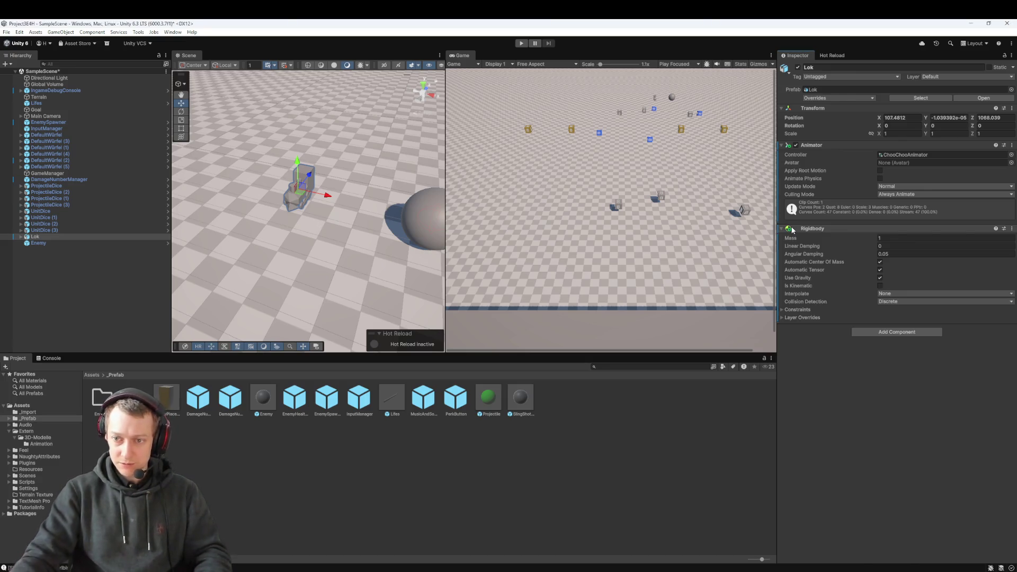
# - Attach the Enemy script from the Scripts folder to Lok
pyautogui.click(422, 221)
pyautogui.click(295, 198)
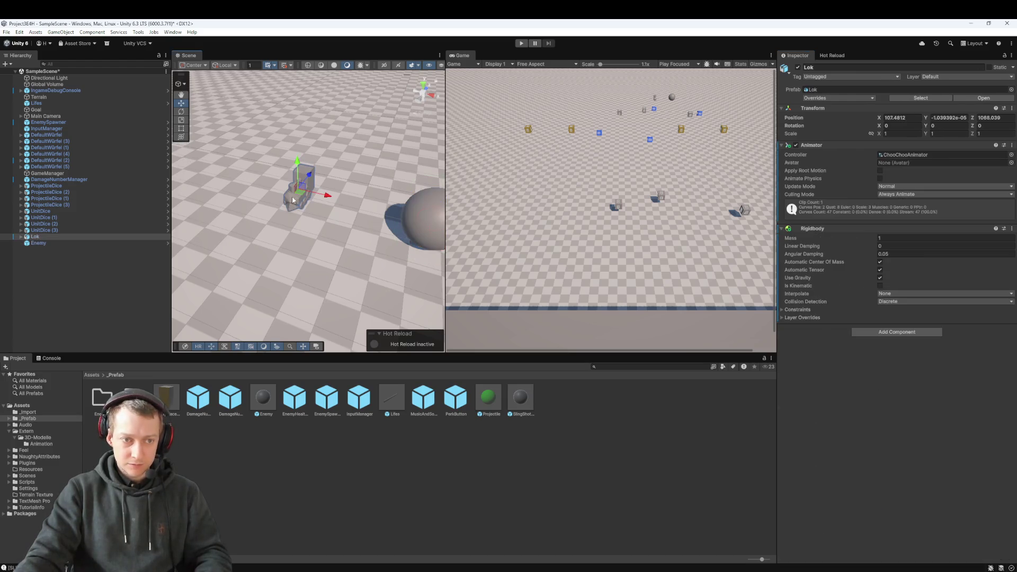
pyautogui.click(98, 376)
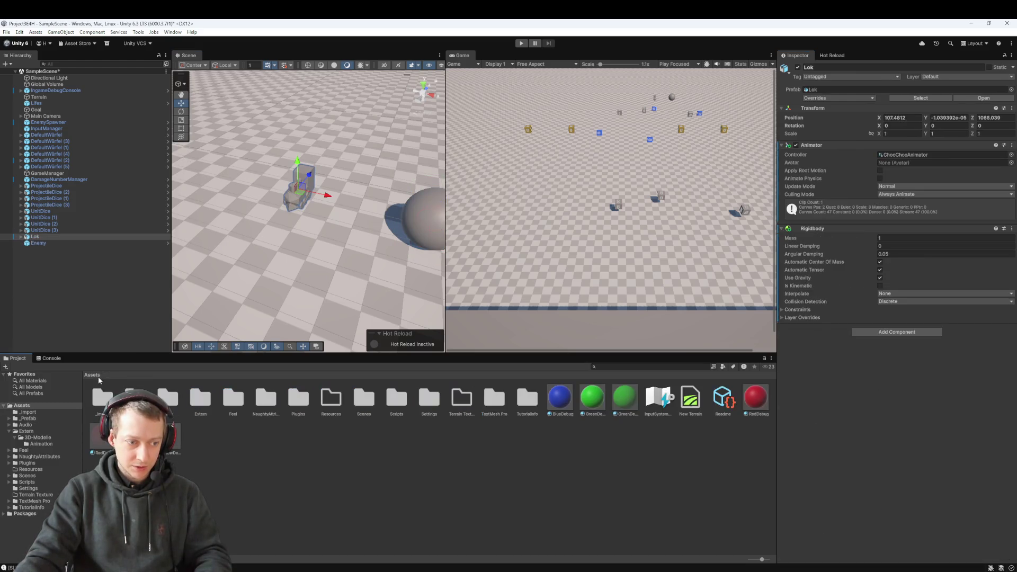
pyautogui.click(592, 398)
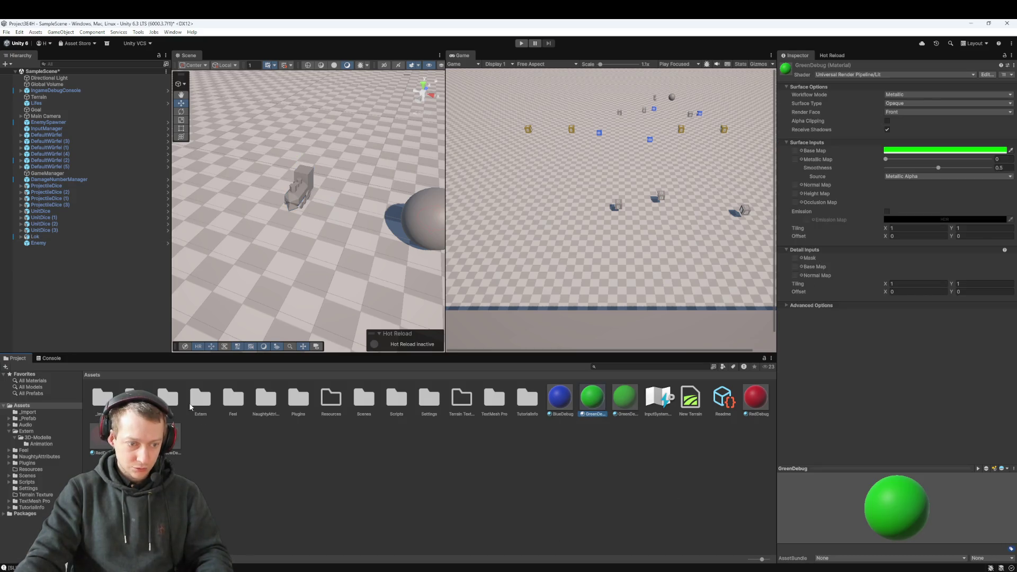
pyautogui.doubleClick(389, 401)
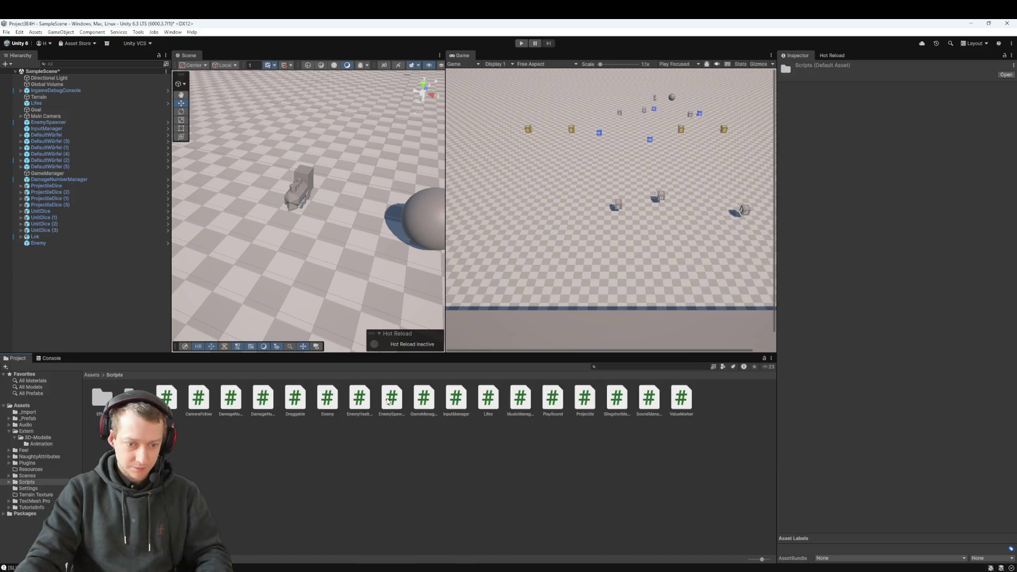
pyautogui.click(290, 189)
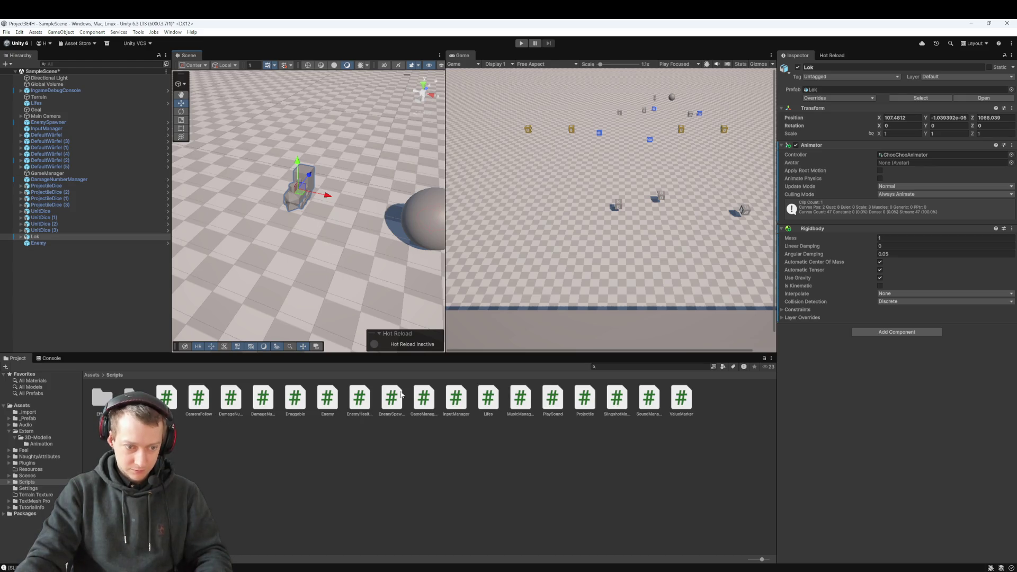
pyautogui.moveTo(326, 407); pyautogui.dragTo(850, 392)
# - Add a Nav Mesh Agent component to Lok
pyautogui.click(405, 231)
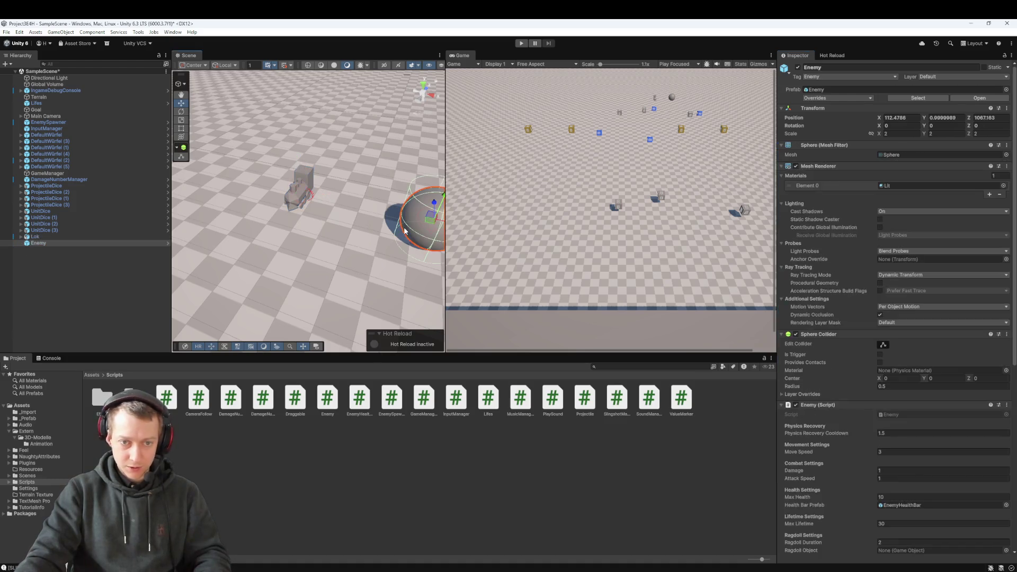
pyautogui.scroll(-5, 895, 318)
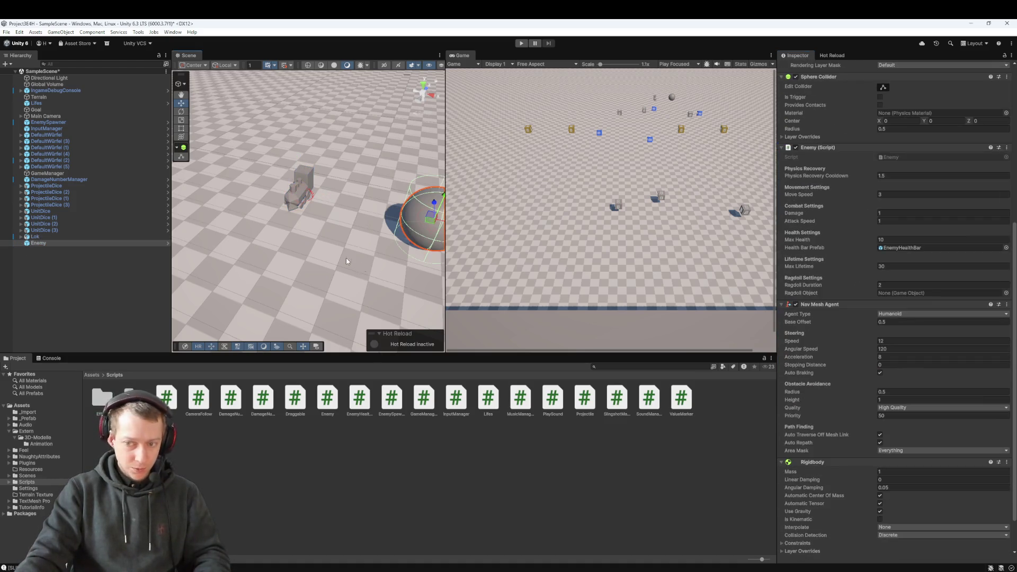
pyautogui.click(45, 236)
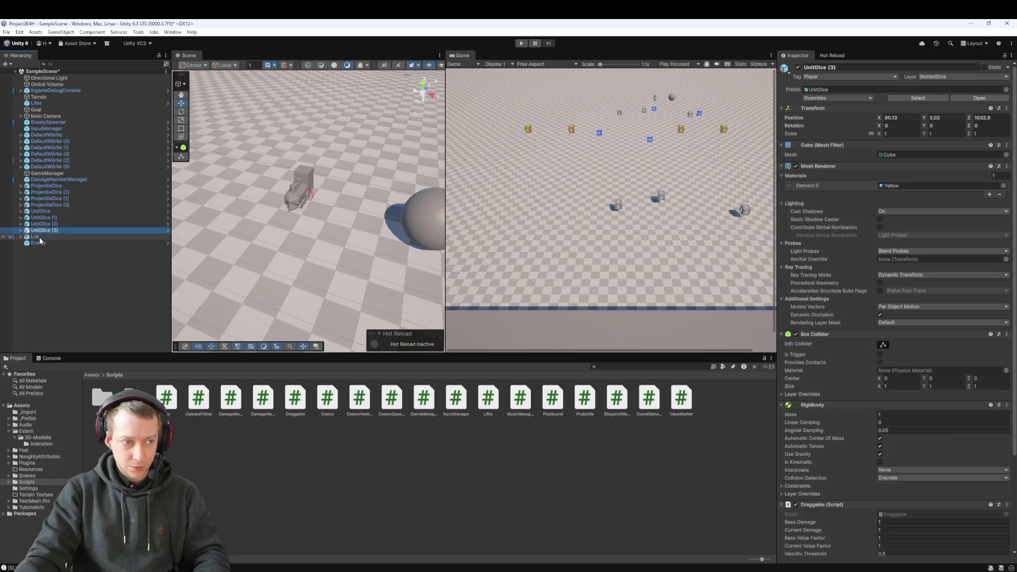
pyautogui.click(911, 490)
pyautogui.write('Agen')
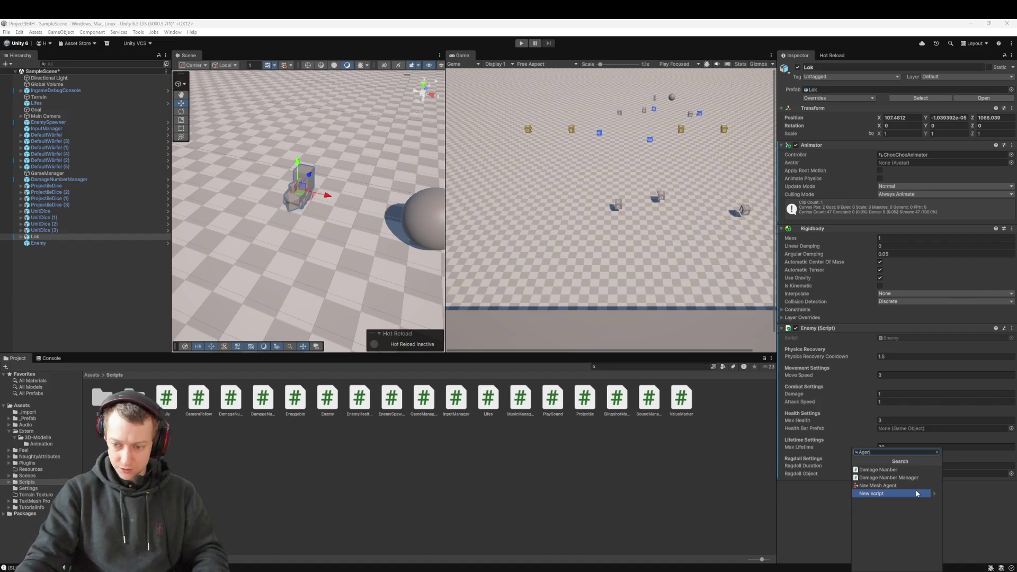
pyautogui.click(895, 485)
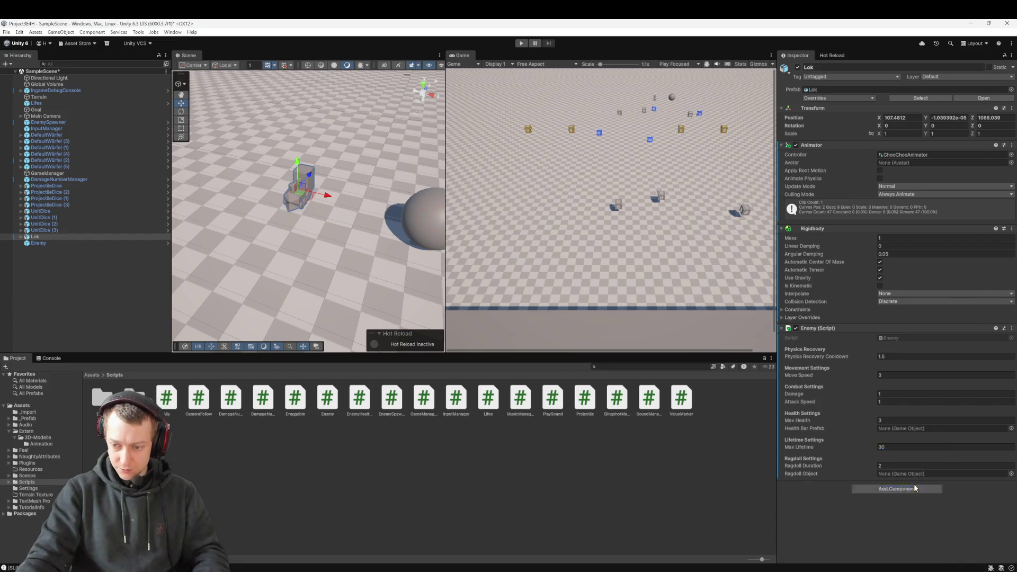
pyautogui.click(408, 208)
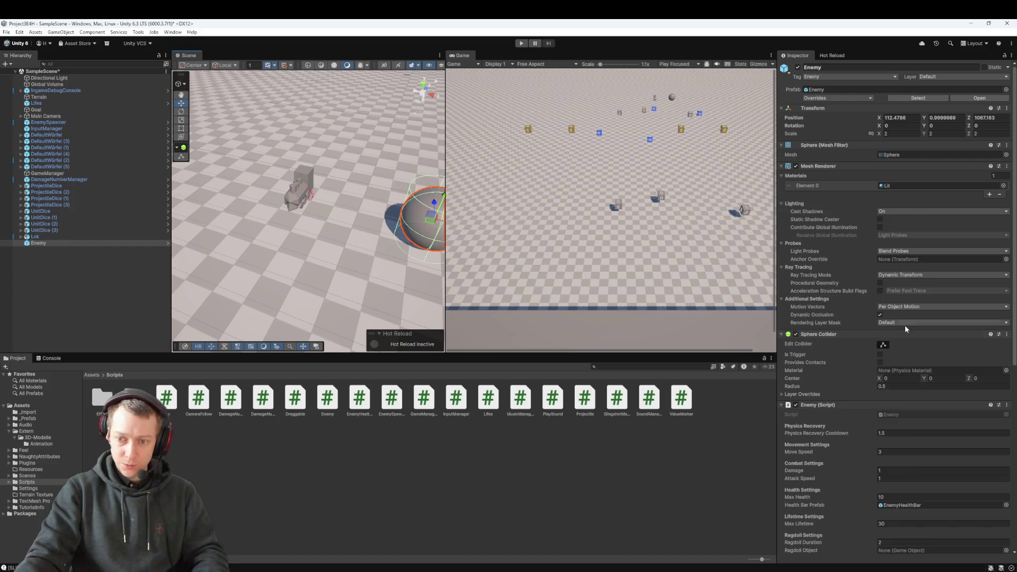
# - Copy the Enemy sphere's Enemy script values and paste them onto Lok's Enemy script
pyautogui.scroll(-3, 943, 366)
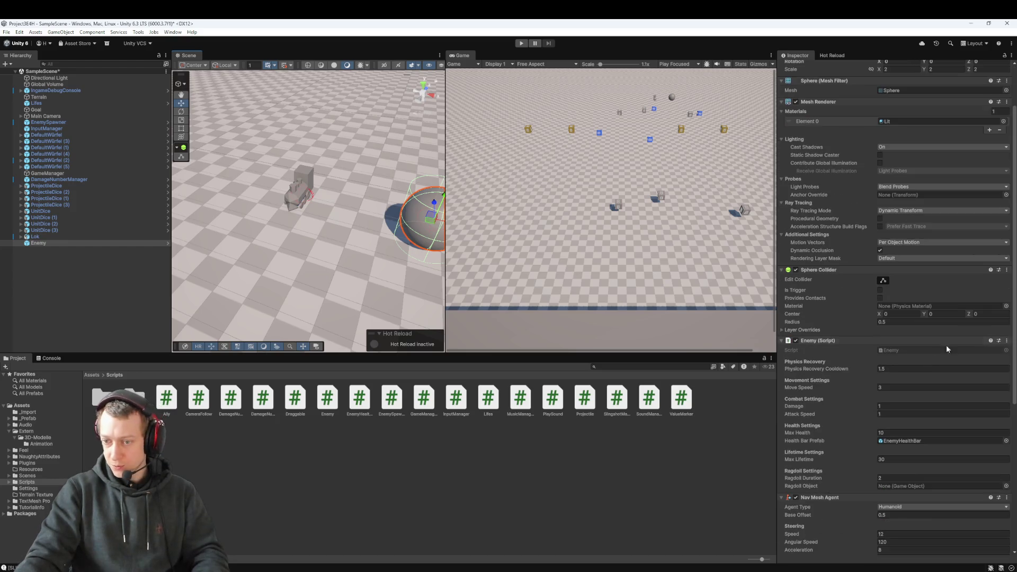
pyautogui.click(1007, 341)
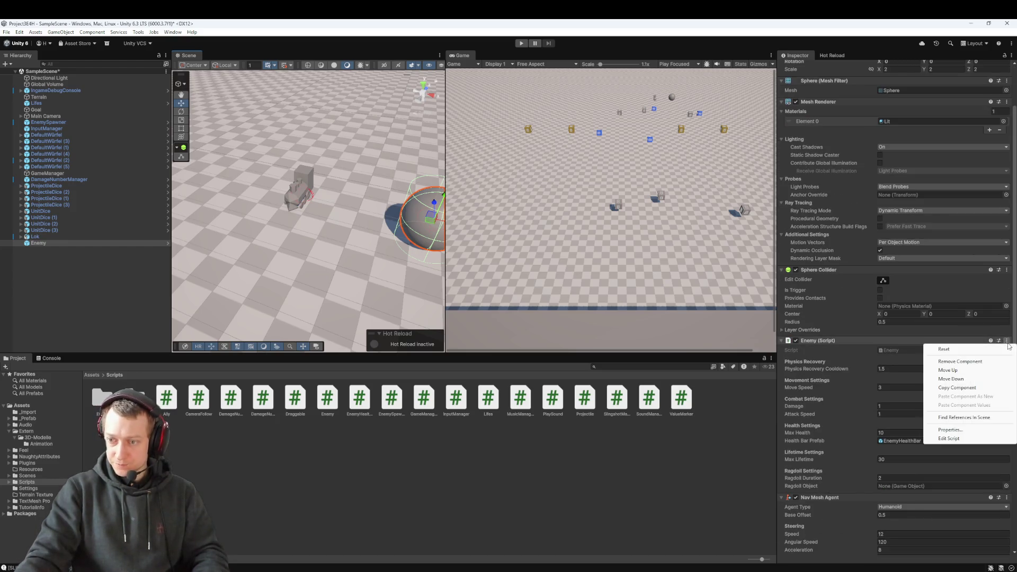
pyautogui.click(966, 392)
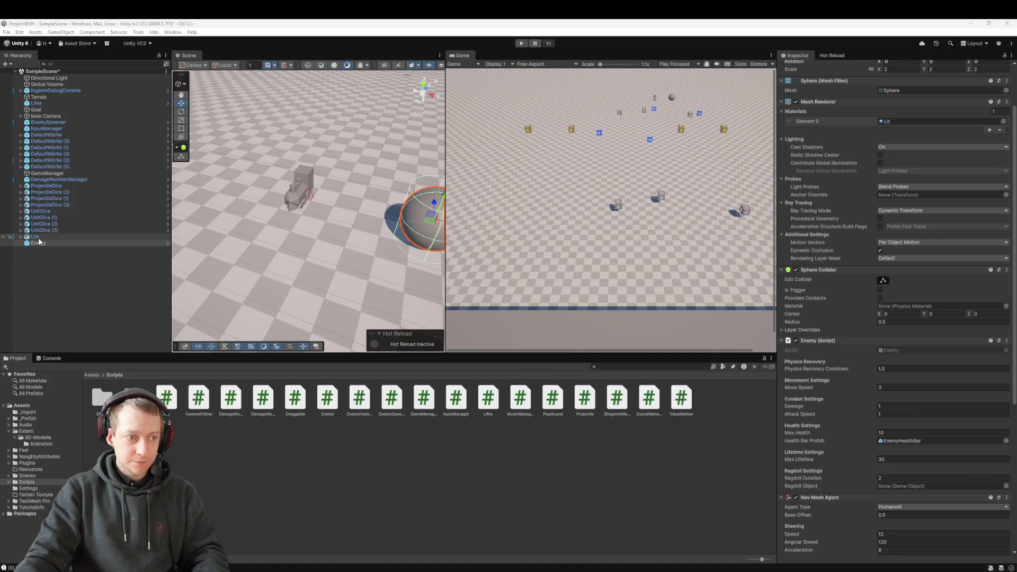
pyautogui.click(58, 237)
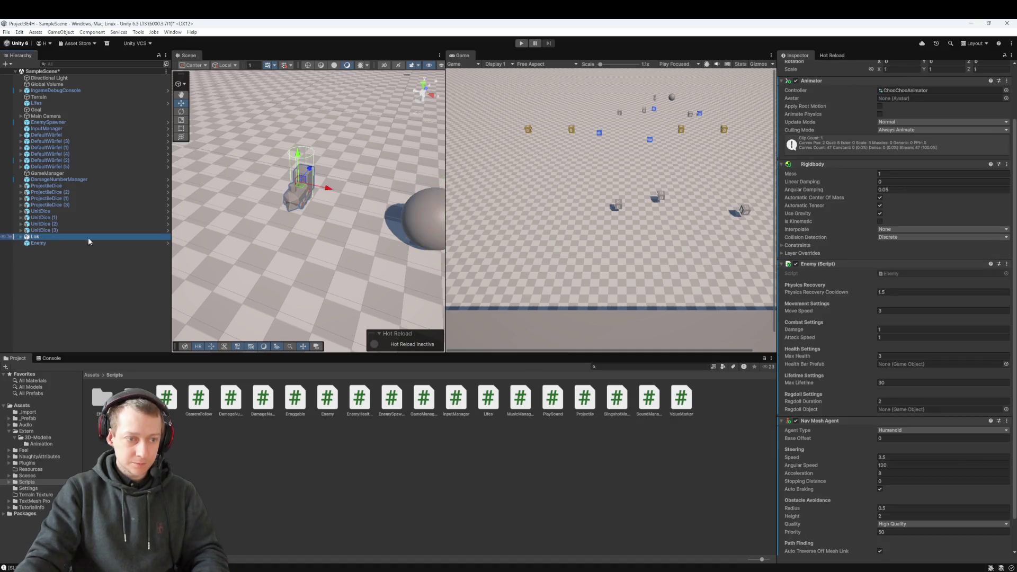
pyautogui.click(1007, 263)
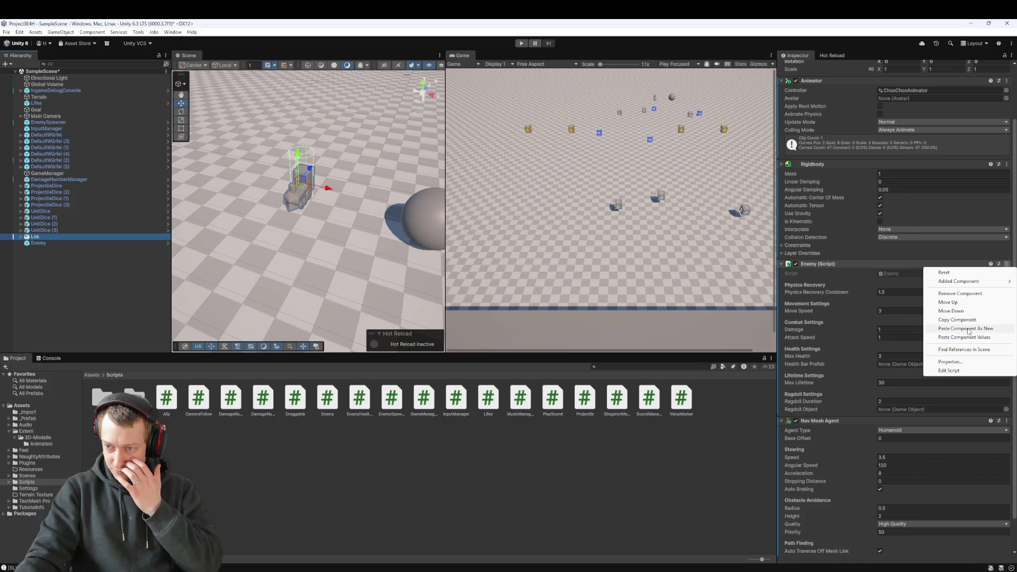
pyautogui.click(985, 339)
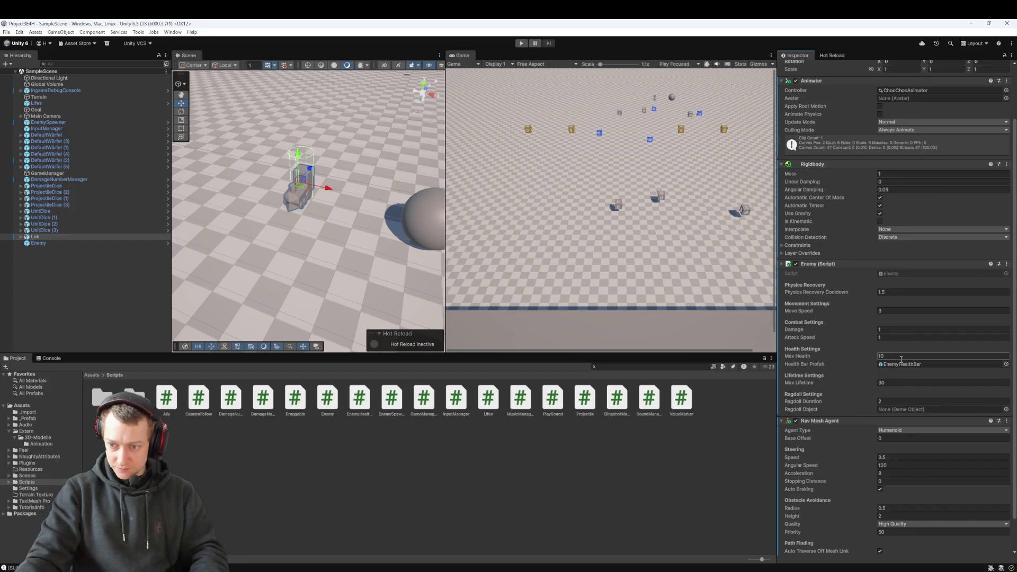
# - Compare the Enemy sphere's and Lok's components, then return to the Assets root folder
pyautogui.scroll(3, 900, 365)
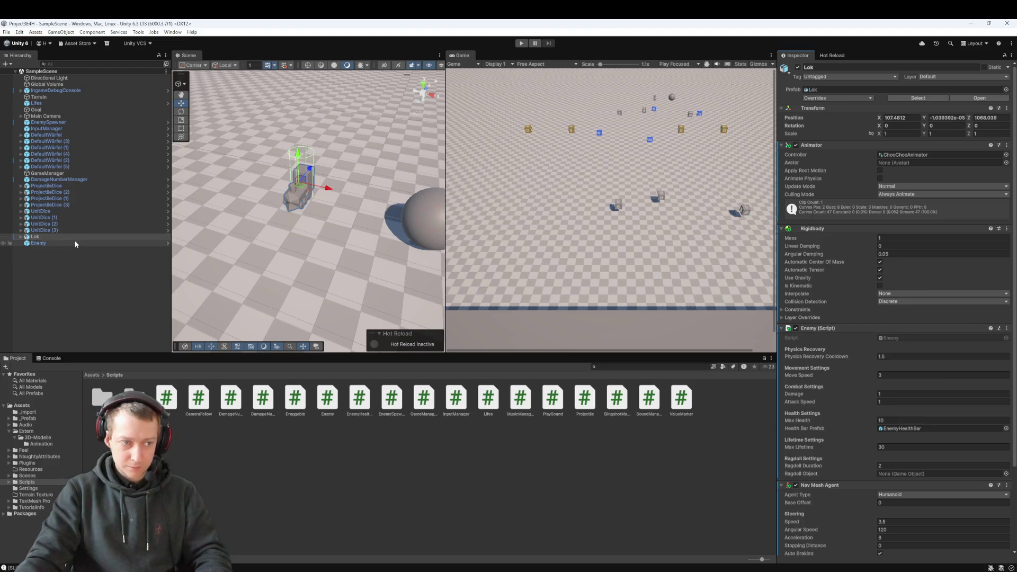
pyautogui.click(42, 242)
pyautogui.scroll(-5, 848, 369)
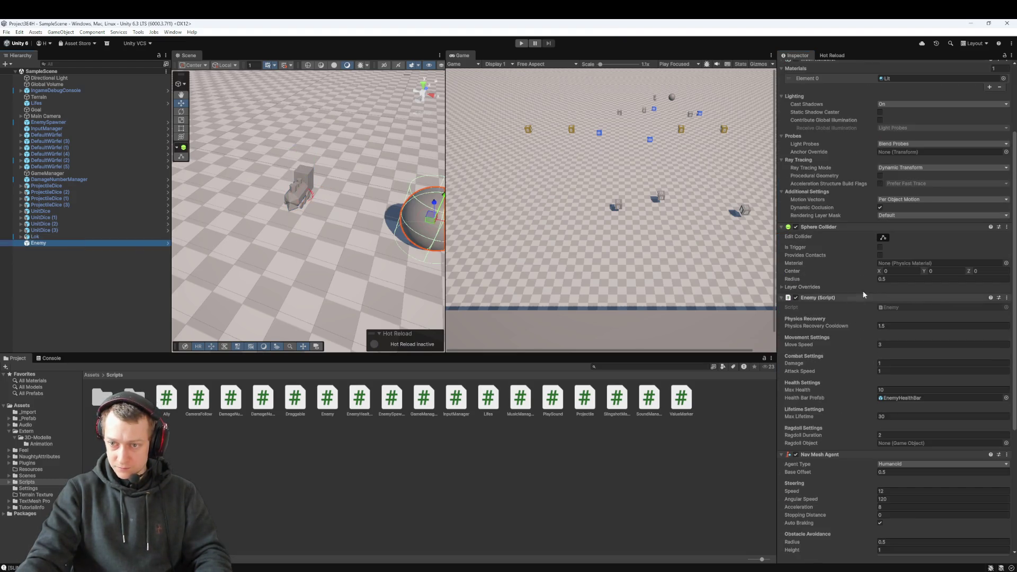
pyautogui.scroll(-9, 894, 376)
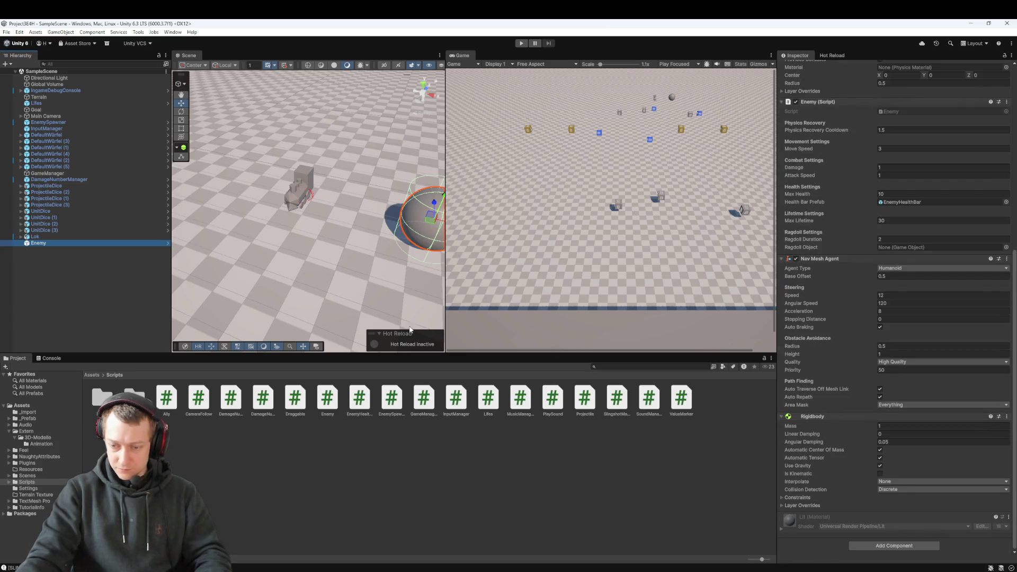
pyautogui.click(57, 236)
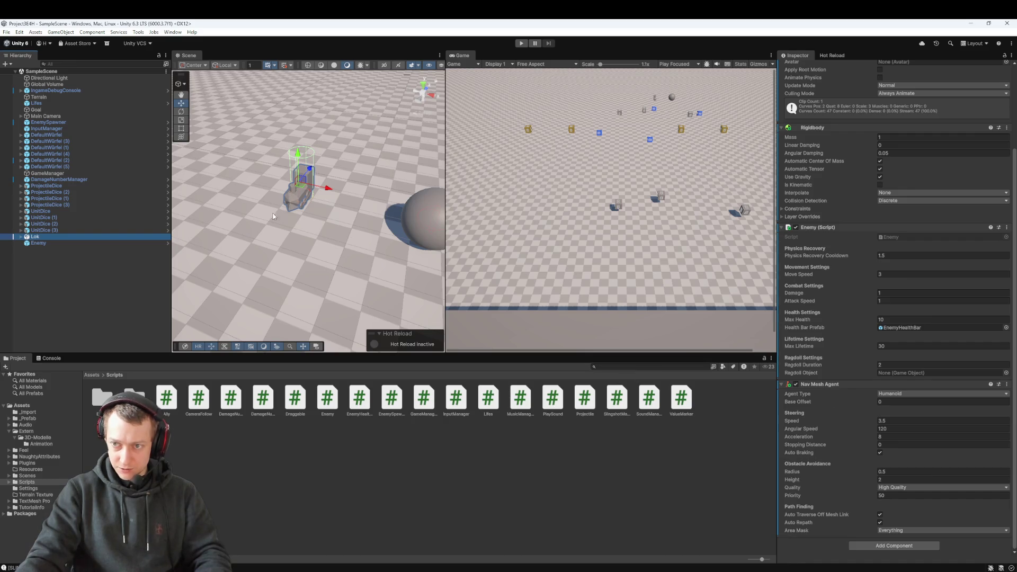
pyautogui.click(58, 243)
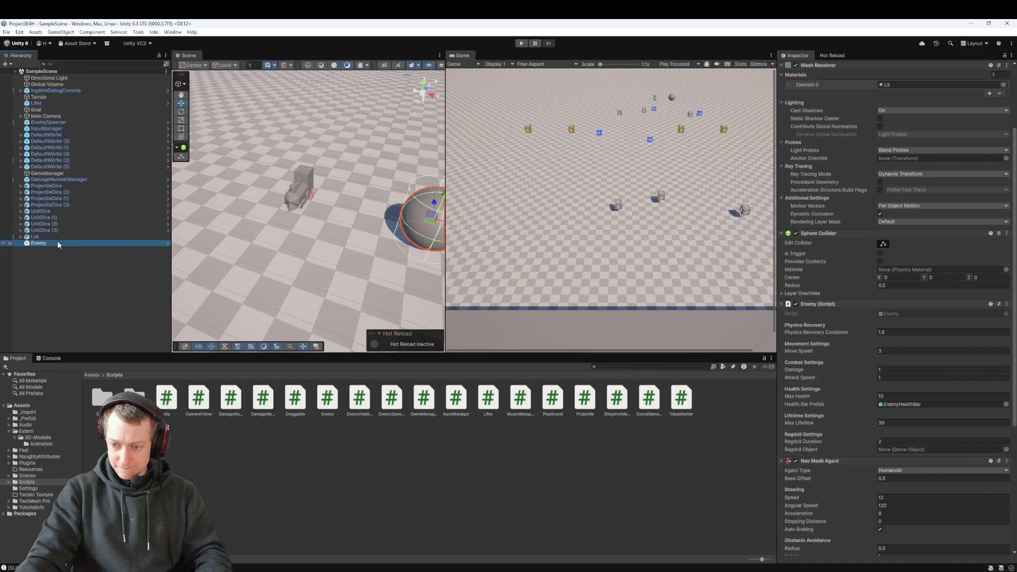
pyautogui.scroll(-5, 904, 399)
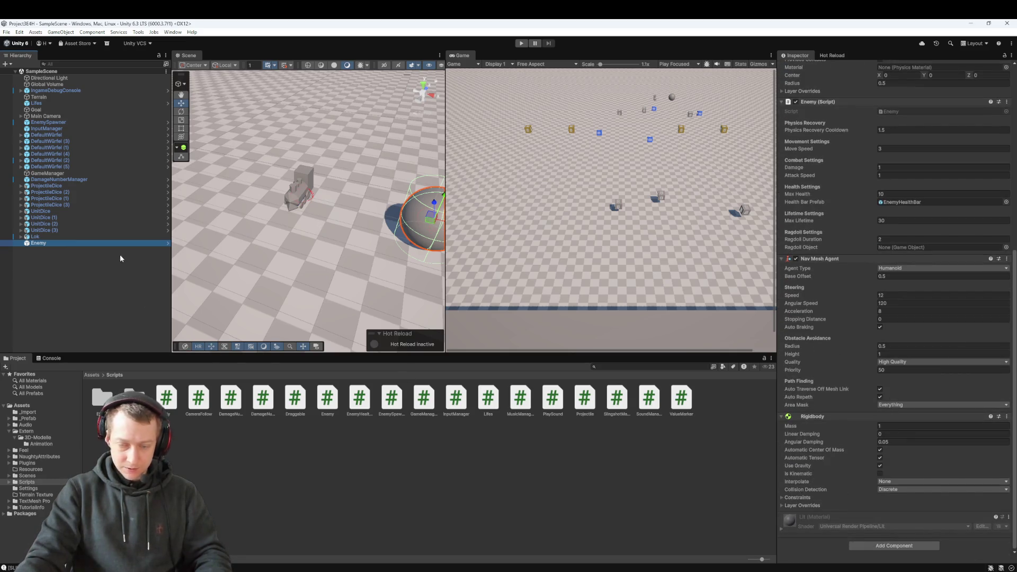
pyautogui.click(94, 237)
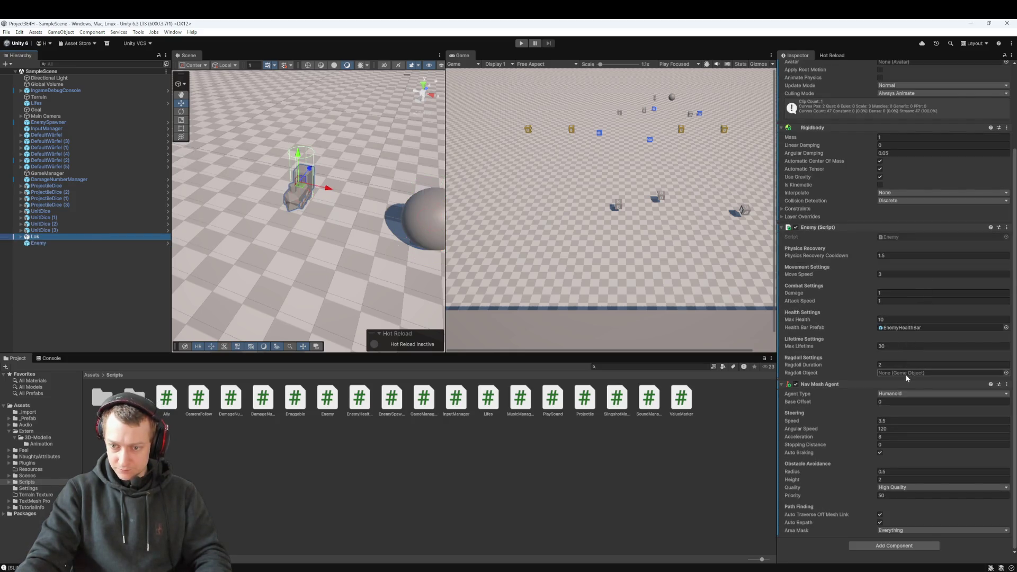
pyautogui.click(33, 244)
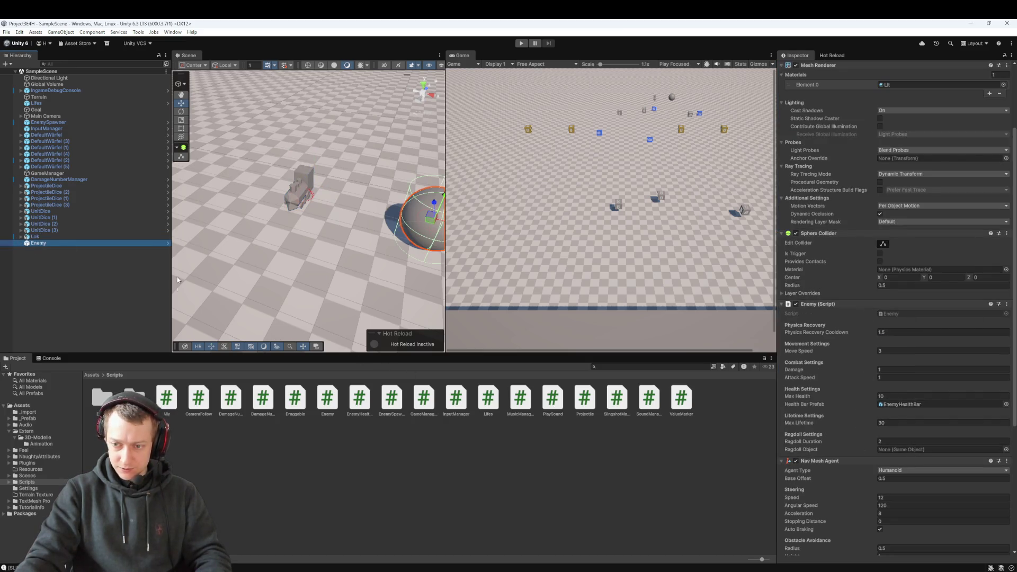
pyautogui.click(106, 237)
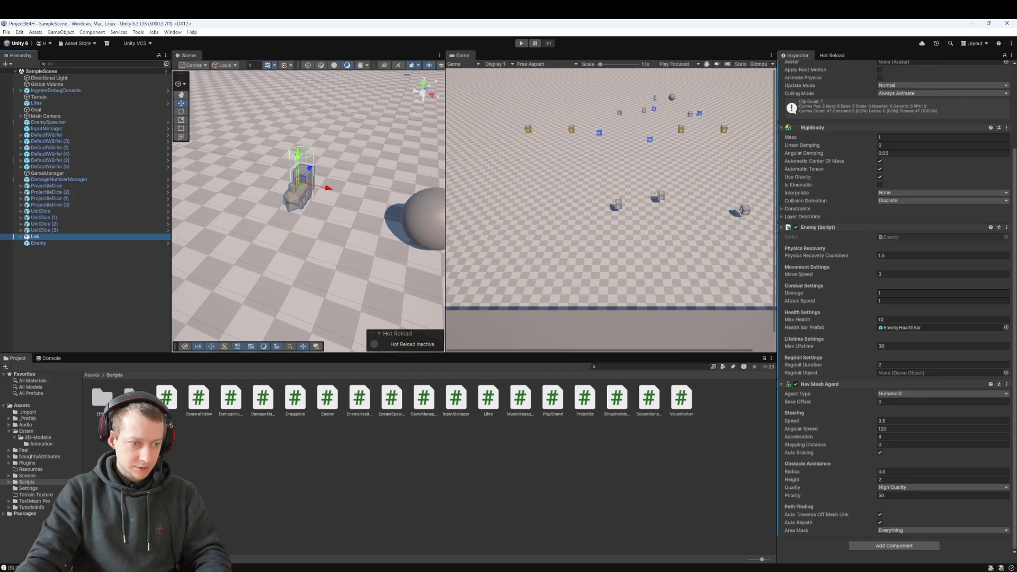
pyautogui.click(93, 375)
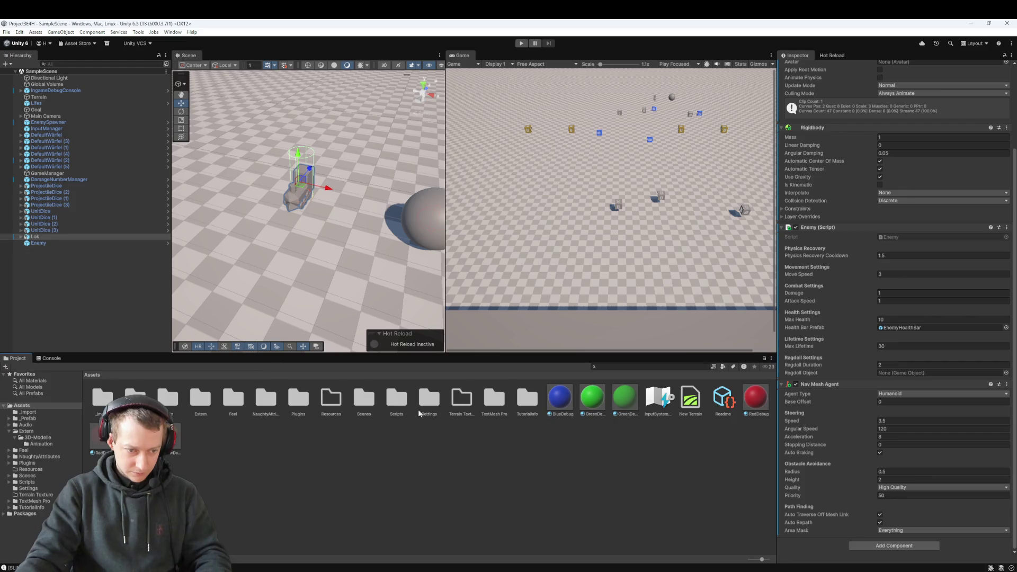
# - Drag Lok into _Prefab/Enemies to make it a prefab, and save the scene
pyautogui.doubleClick(135, 397)
pyautogui.doubleClick(102, 397)
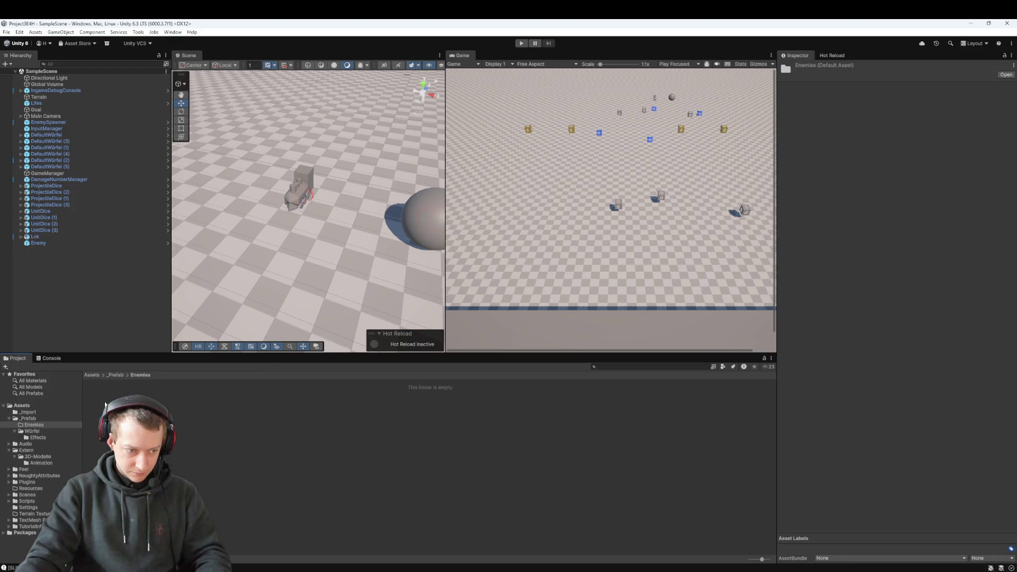
pyautogui.click(41, 237)
pyautogui.moveTo(34, 236)
pyautogui.mouseDown()
pyautogui.moveTo(122, 371)
pyautogui.moveTo(104, 399)
pyautogui.mouseUp()
pyautogui.click(93, 401)
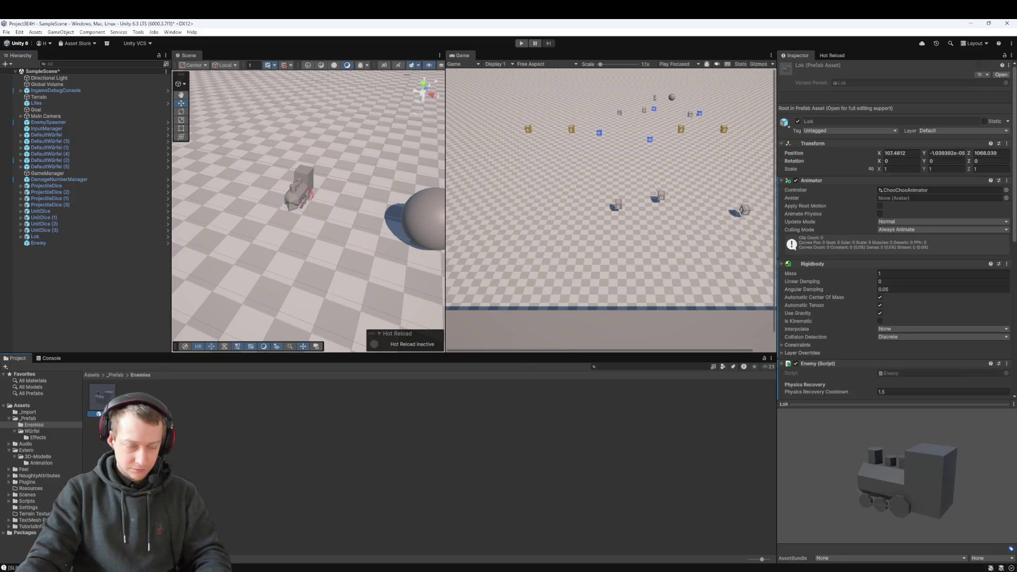
pyautogui.scroll(-5, 938, 262)
pyautogui.scroll(5, 911, 266)
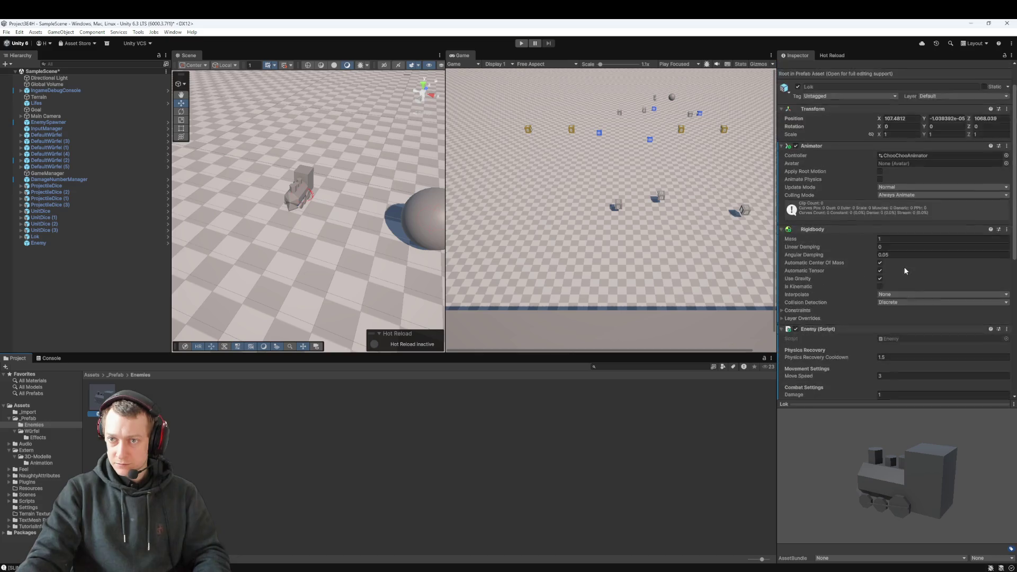
pyautogui.hotkey('ctrl', 's')
# - Delete the old Enemy sphere from the scene
pyautogui.click(341, 485)
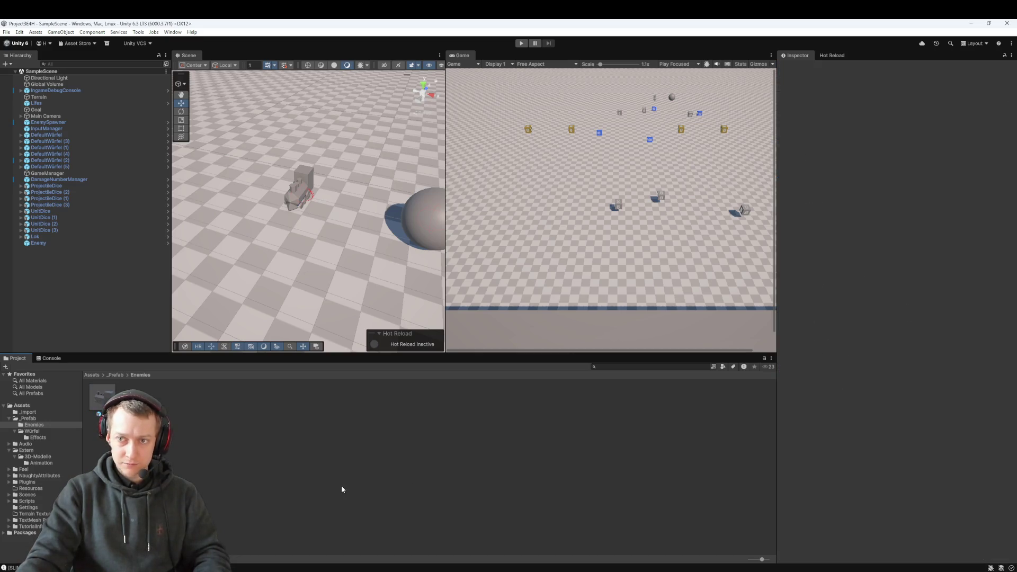
pyautogui.click(100, 394)
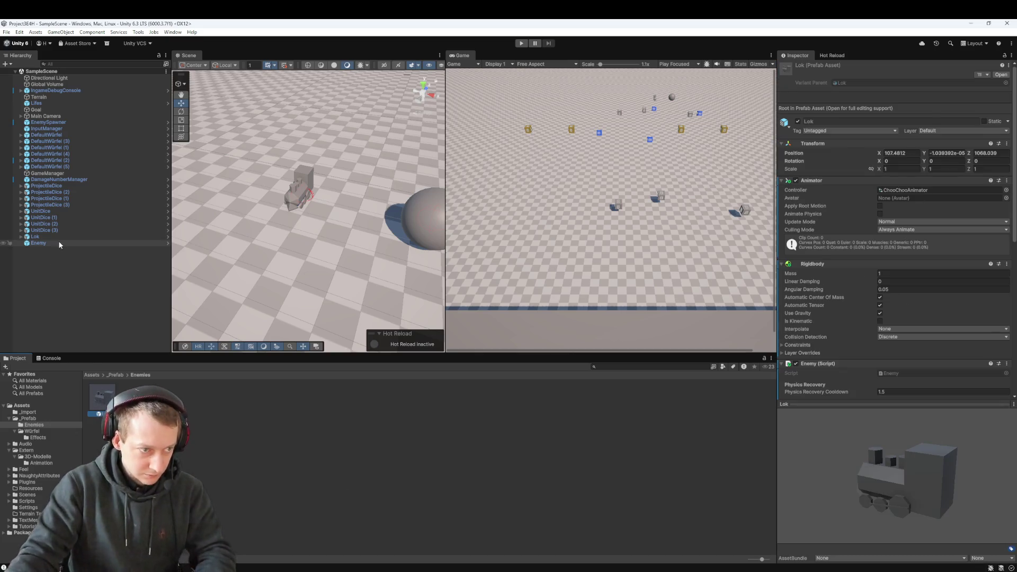
pyautogui.click(59, 241)
pyautogui.press('Delete')
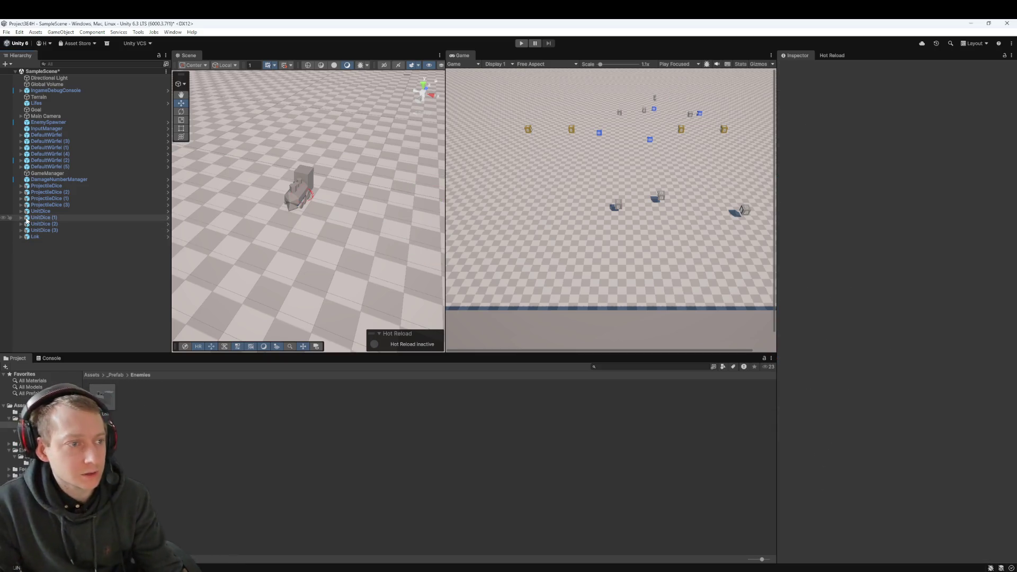
# - Assign the Lok prefab to the EnemySpawner's Enemy Prefab field
pyautogui.click(84, 121)
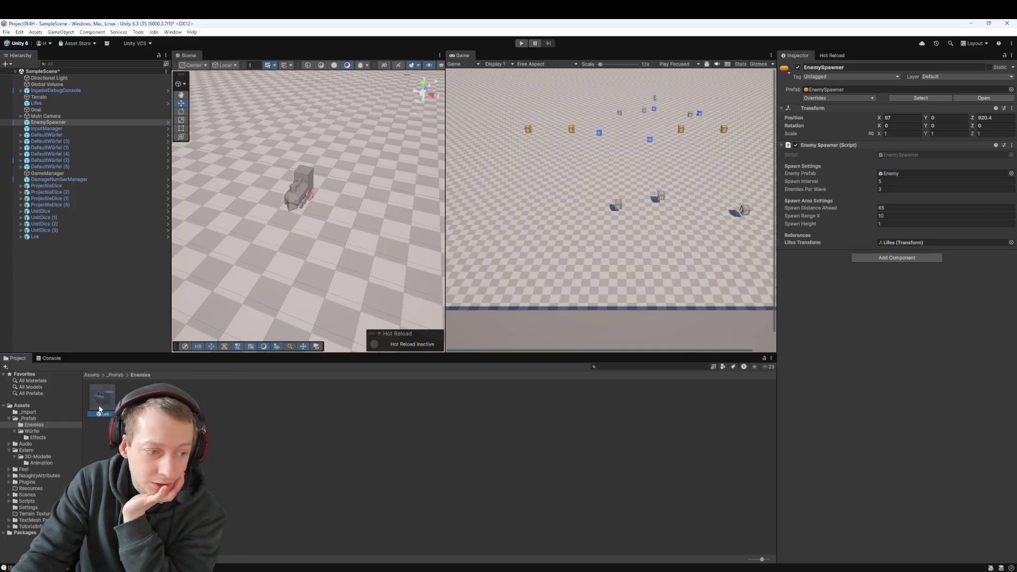
pyautogui.click(927, 174)
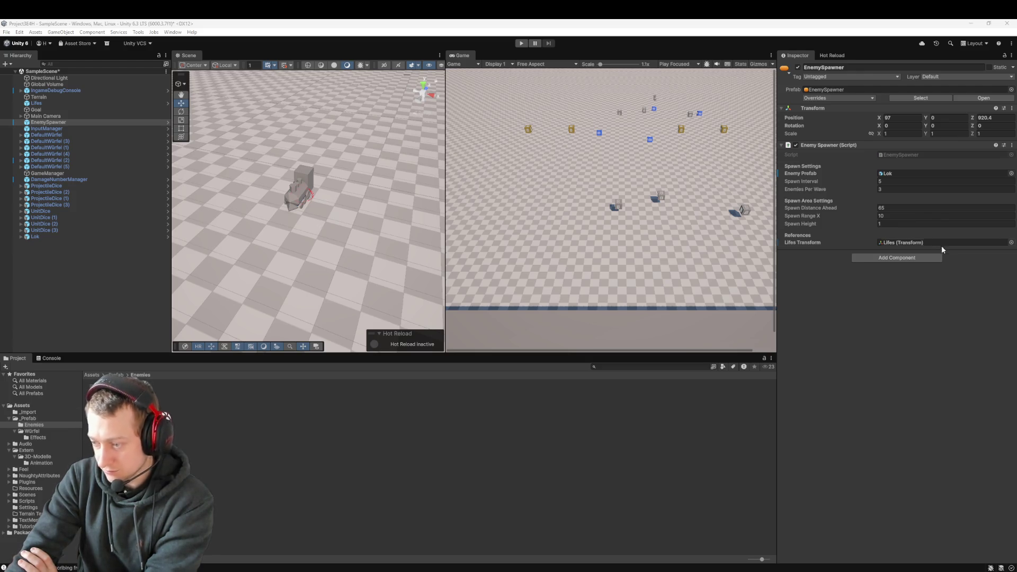
pyautogui.click(521, 43)
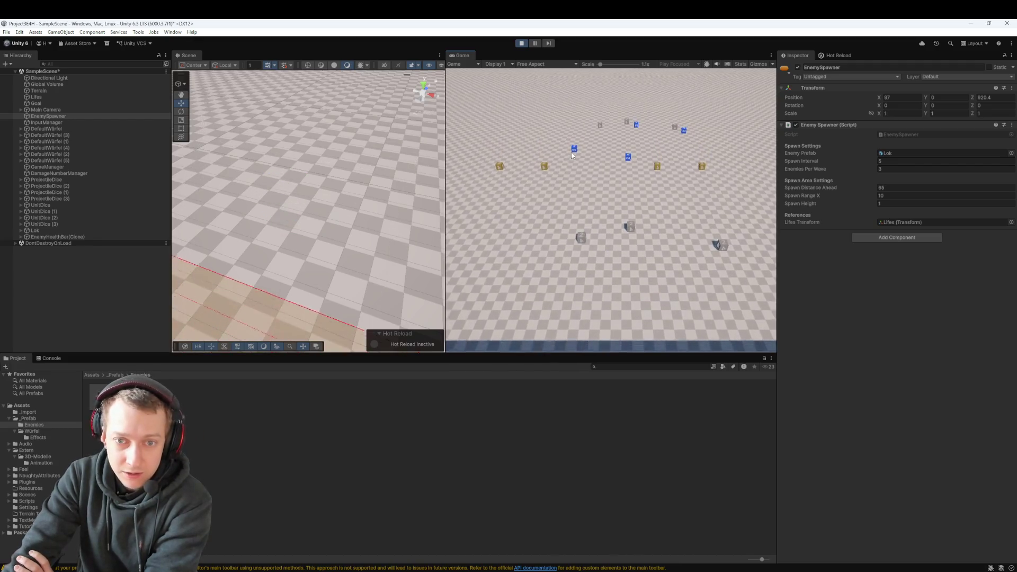
pyautogui.click(662, 178)
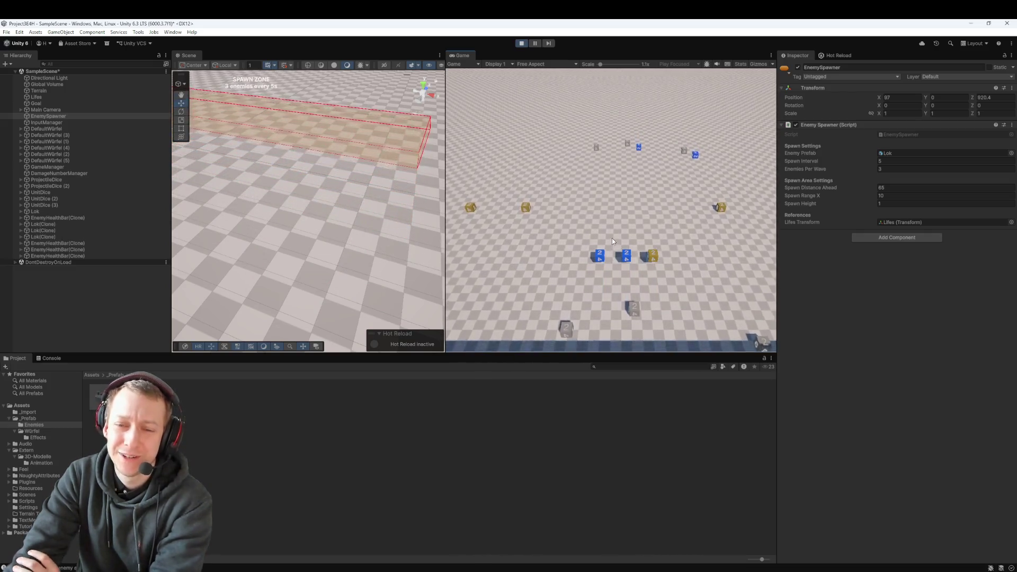
pyautogui.moveTo(618, 327); pyautogui.dragTo(625, 174)
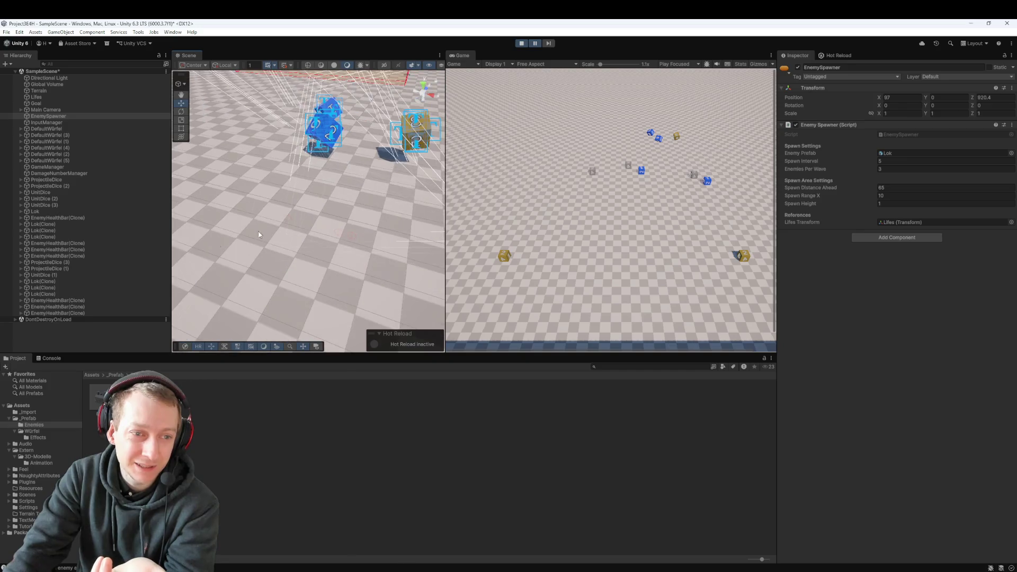
pyautogui.doubleClick(53, 281)
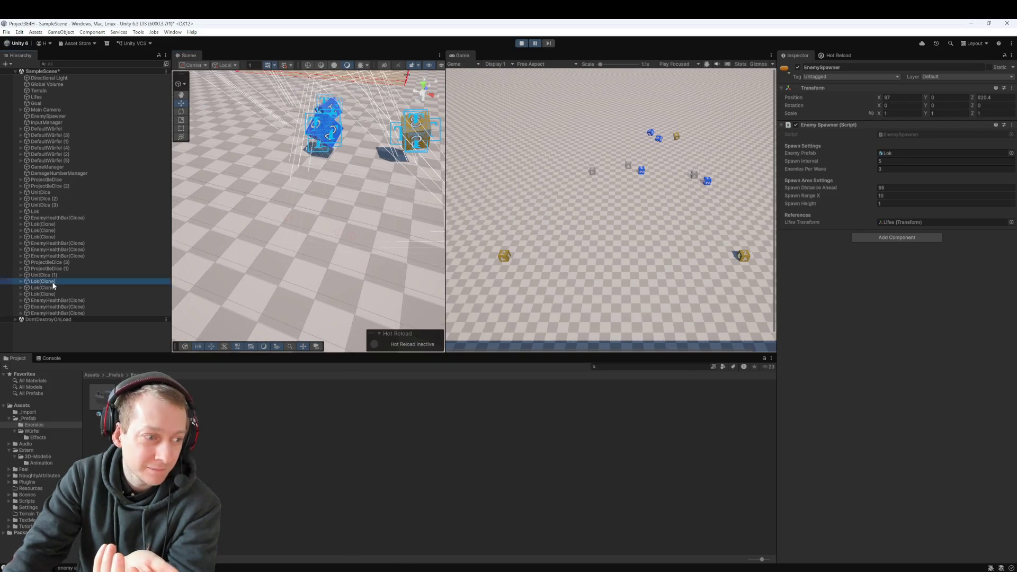
pyautogui.scroll(-5, 383, 273)
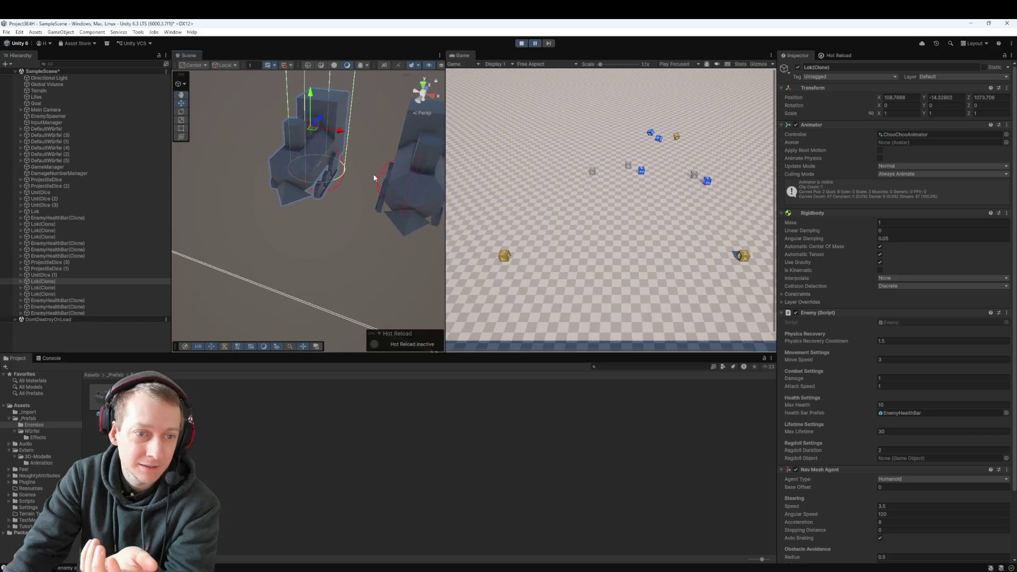
pyautogui.scroll(-3, 368, 211)
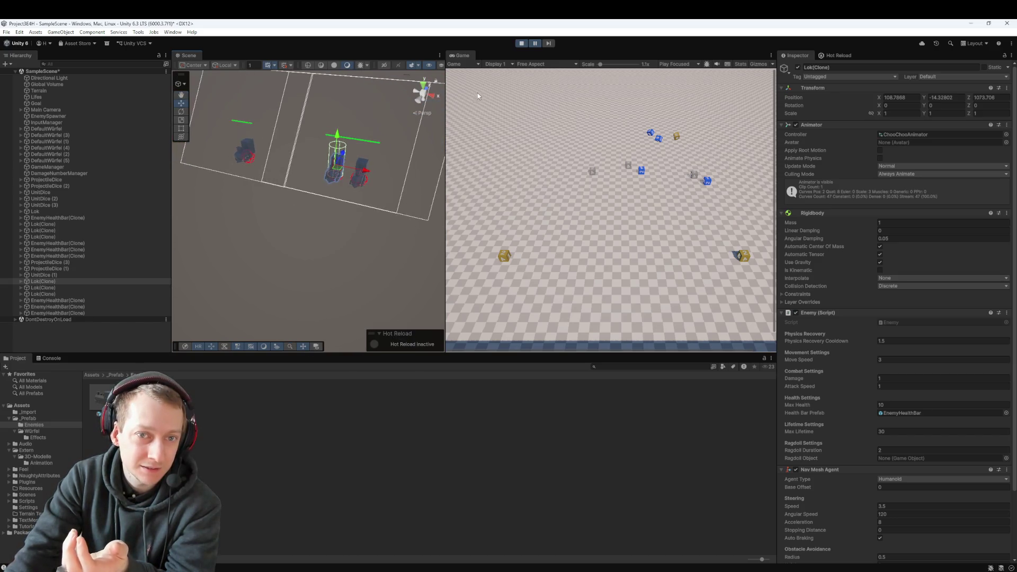
pyautogui.doubleClick(65, 282)
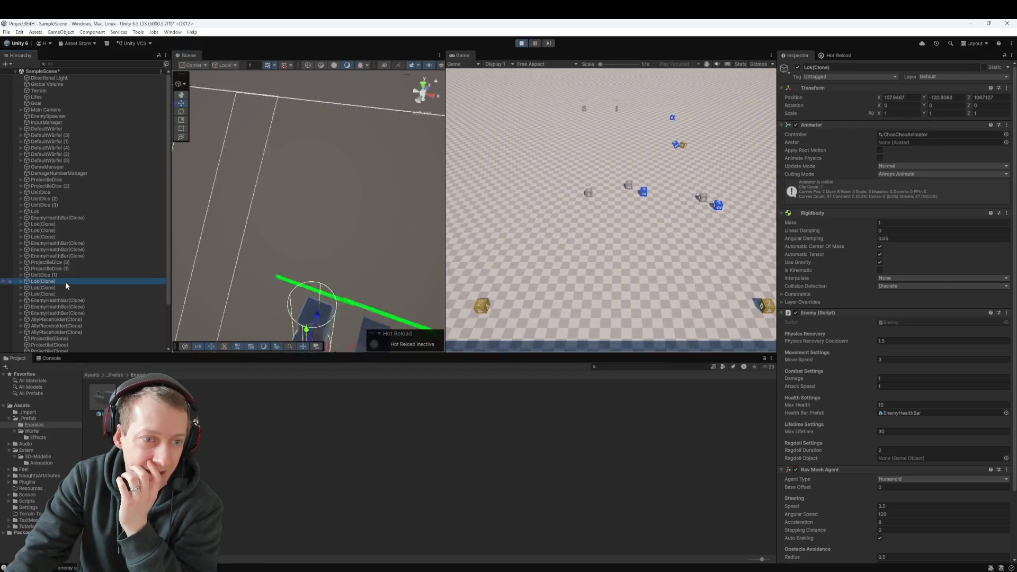
pyautogui.click(78, 285)
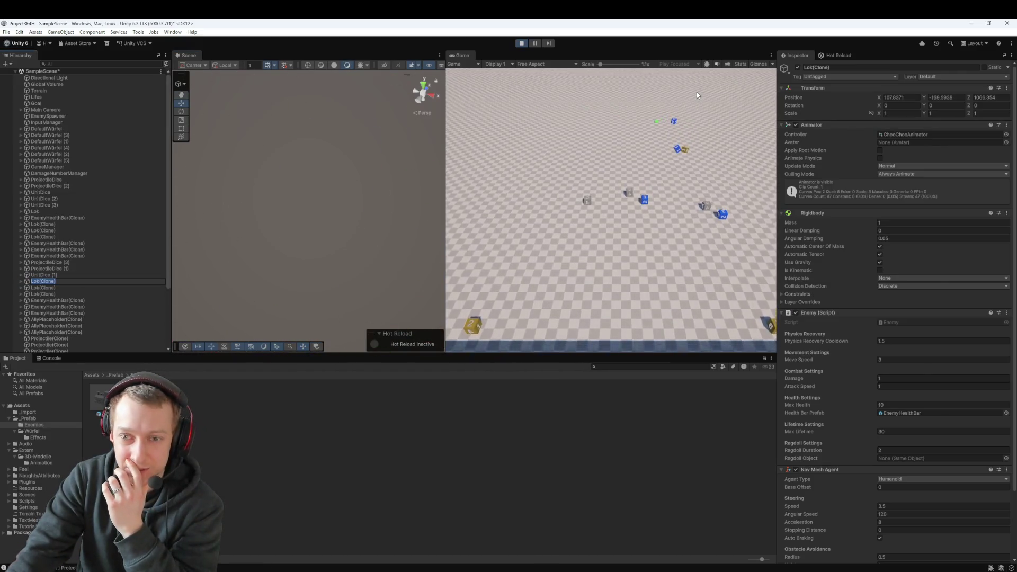
pyautogui.click(523, 44)
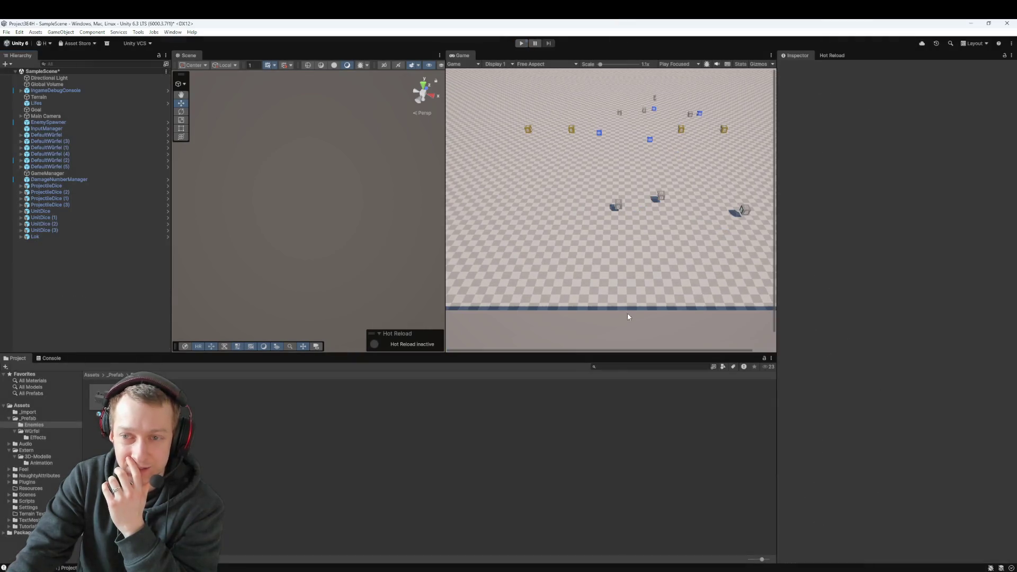
# - Select Lok and frame it in the Scene view
pyautogui.click(82, 237)
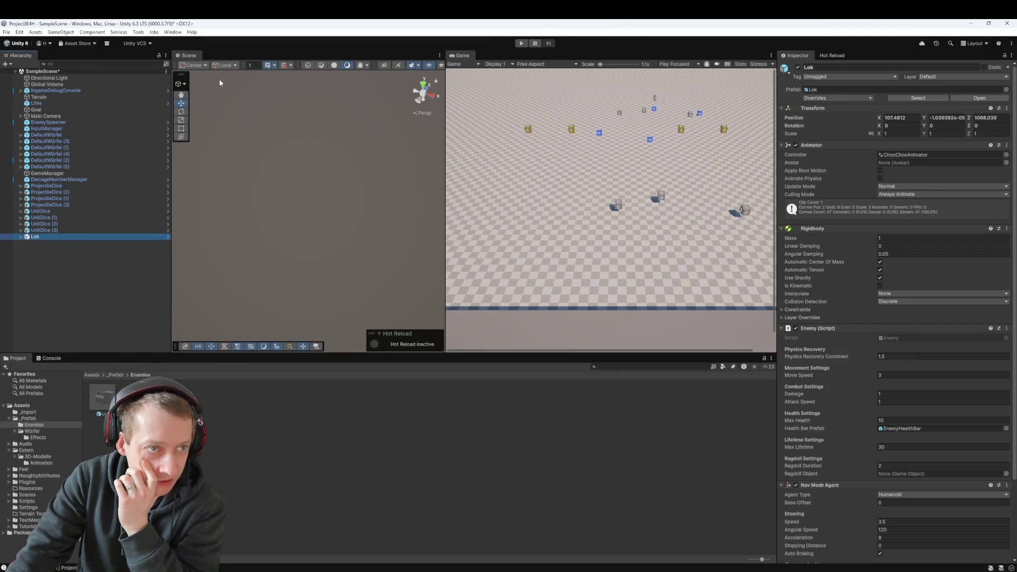
pyautogui.keyDown('ctrl'); pyautogui.click(53, 237); pyautogui.keyUp('ctrl')
pyautogui.click(55, 239)
pyautogui.press('f')
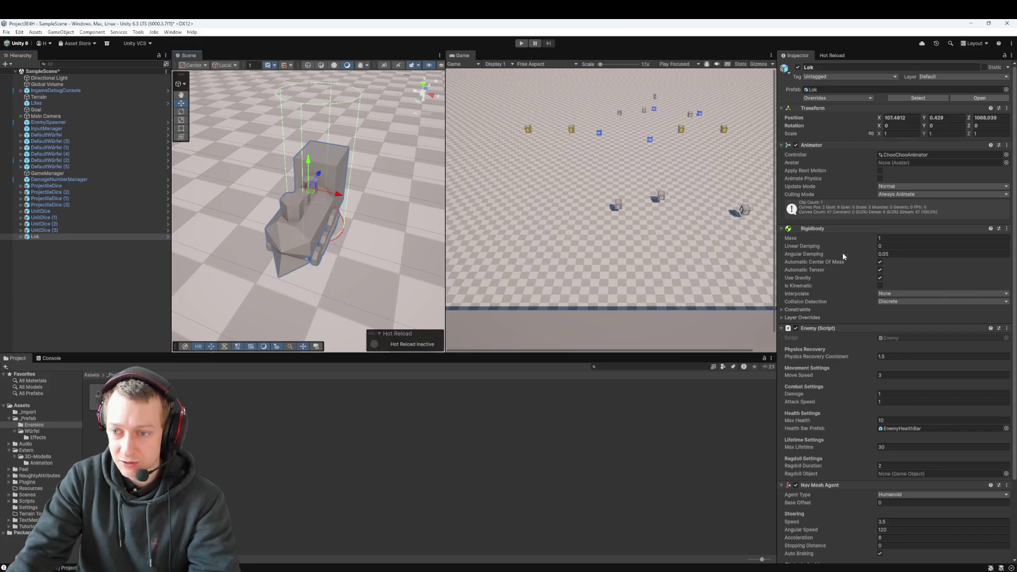
pyautogui.scroll(-4, 872, 263)
pyautogui.scroll(4, 855, 269)
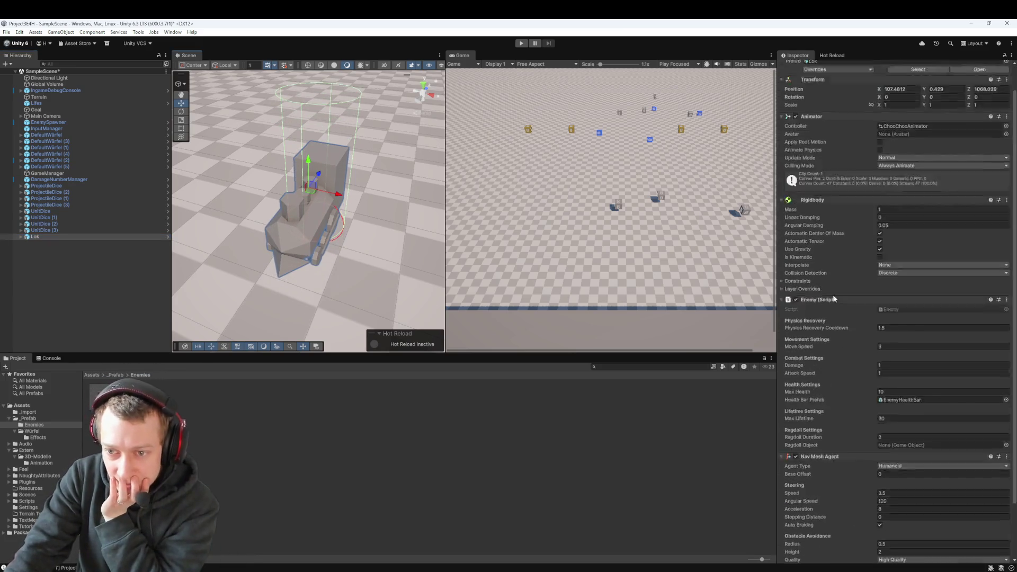
# - Drop a temporary Enemy prefab copy in to check its sphere collider, then delete it
pyautogui.click(114, 374)
pyautogui.doubleClick(102, 397)
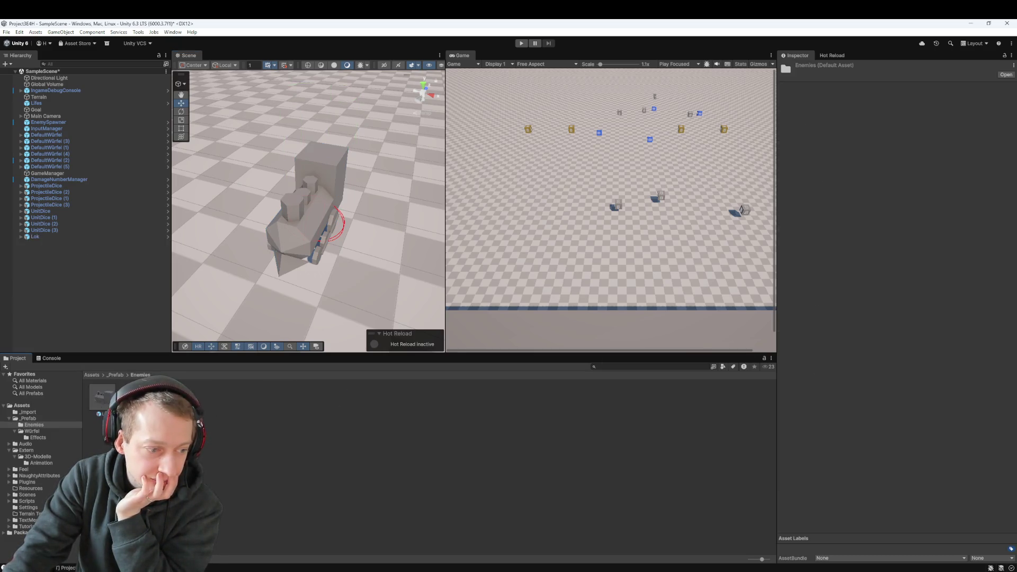
pyautogui.click(115, 374)
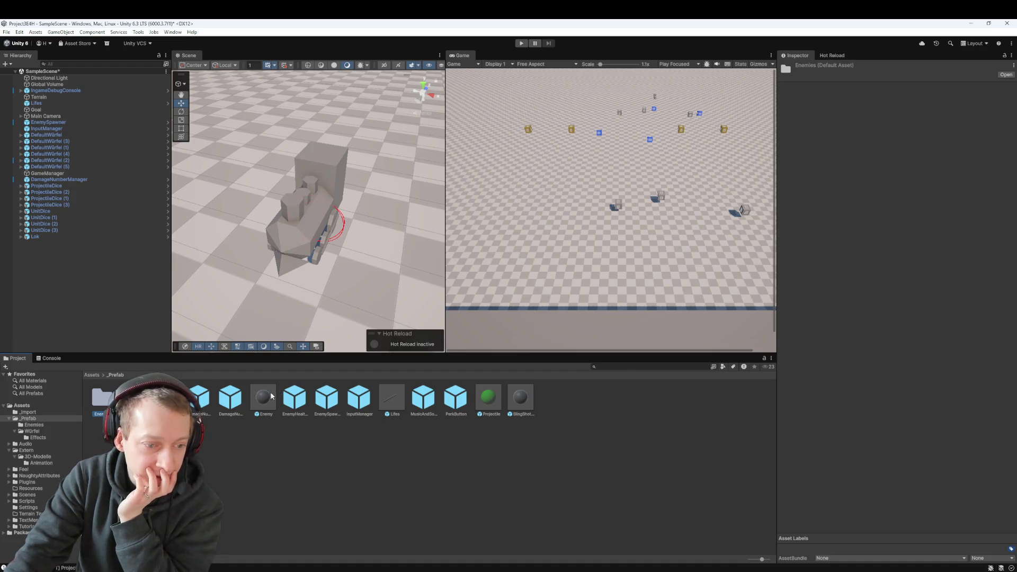
pyautogui.click(263, 398)
pyautogui.moveTo(263, 398)
pyautogui.mouseDown()
pyautogui.moveTo(209, 90)
pyautogui.moveTo(199, 157)
pyautogui.mouseUp()
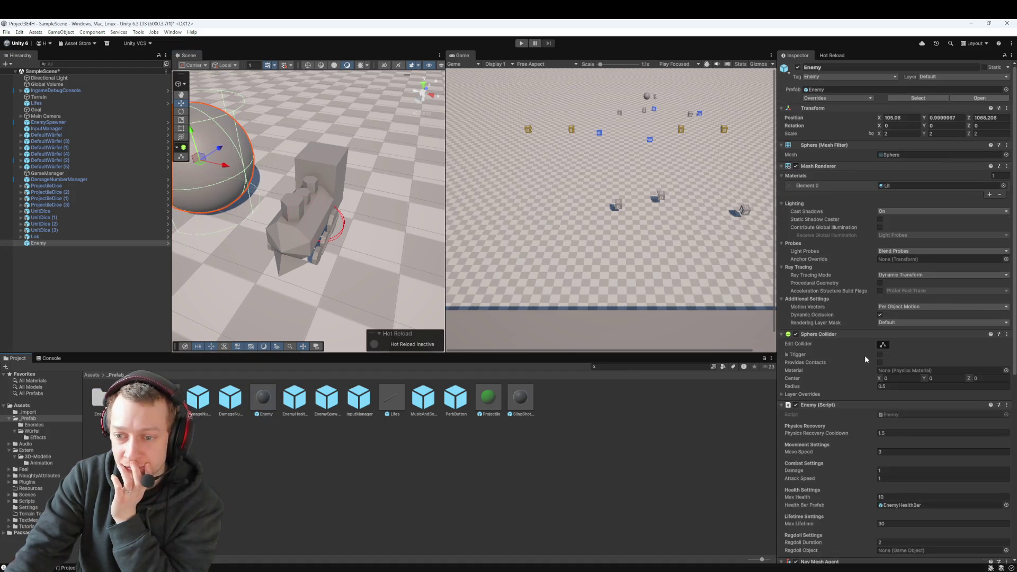
pyautogui.scroll(-3, 846, 352)
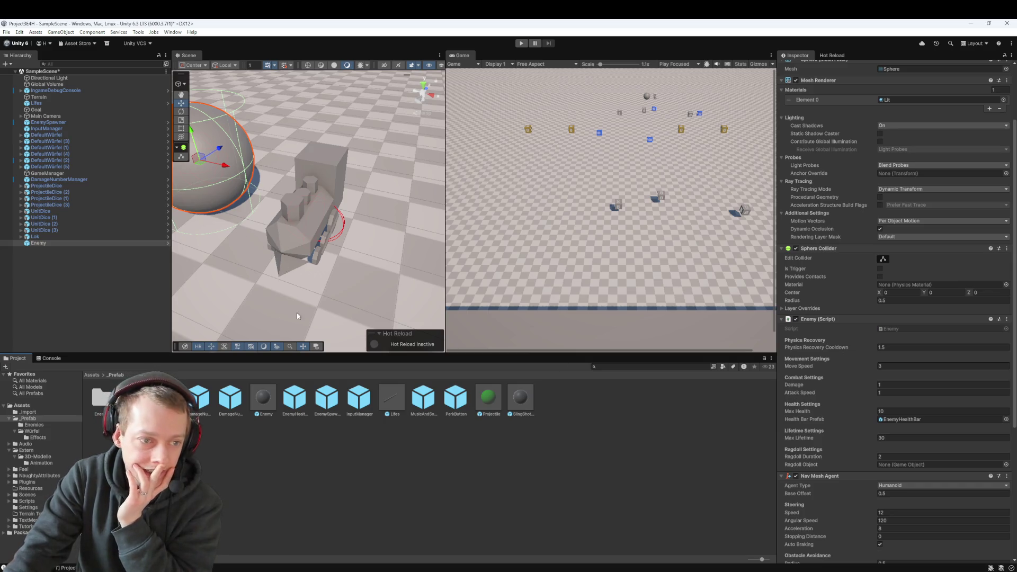
pyautogui.press('Delete')
pyautogui.click(66, 238)
pyautogui.scroll(-10, 897, 318)
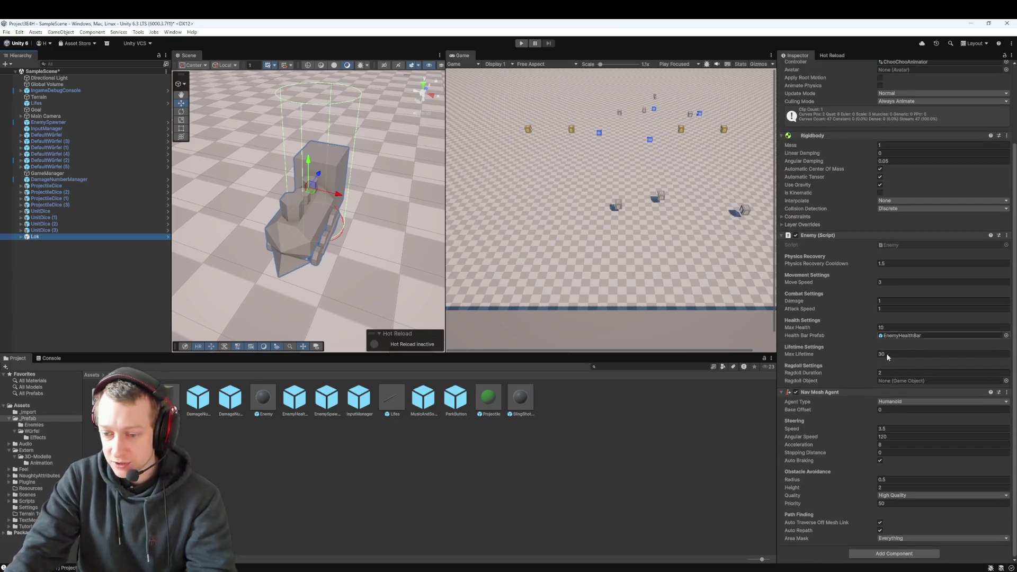
pyautogui.click(894, 553)
# - Add a Box Collider component to Lok
pyautogui.write('box')
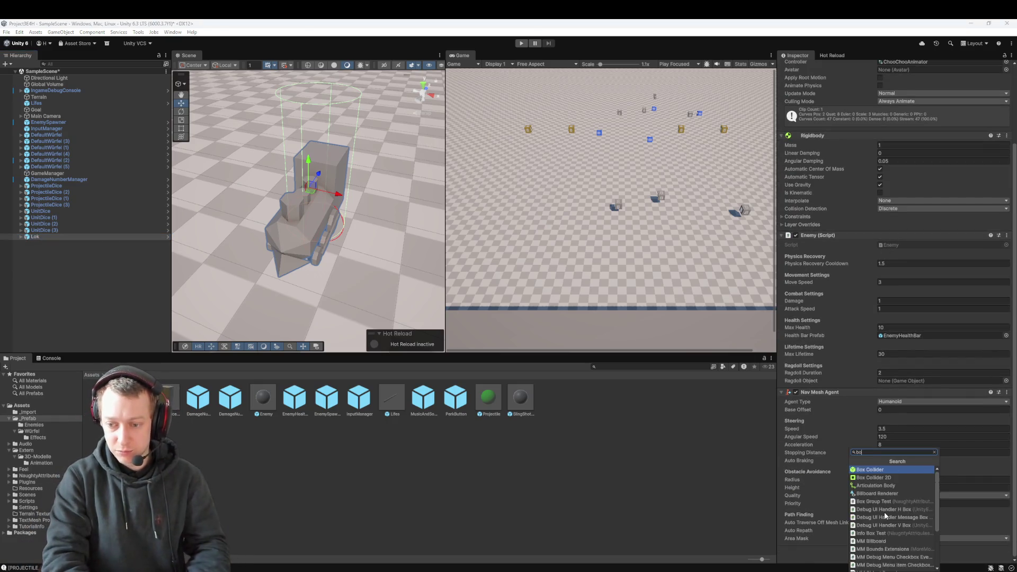
pyautogui.press('Return')
pyautogui.moveTo(274, 173); pyautogui.dragTo(300, 138)
pyautogui.moveTo(243, 149); pyautogui.dragTo(222, 158)
pyautogui.scroll(-3, 868, 361)
pyautogui.scroll(6, 863, 344)
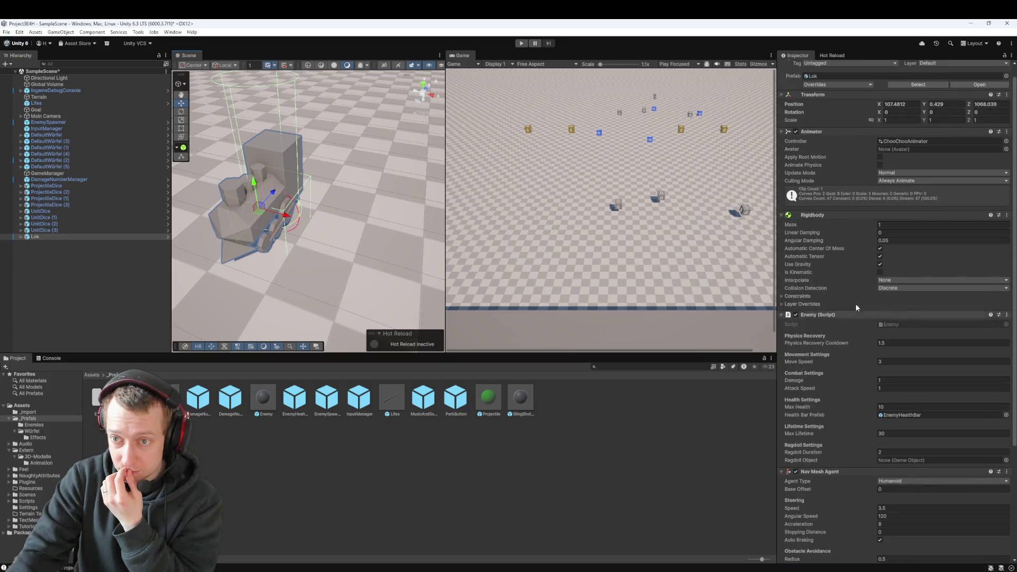
pyautogui.scroll(-7, 907, 342)
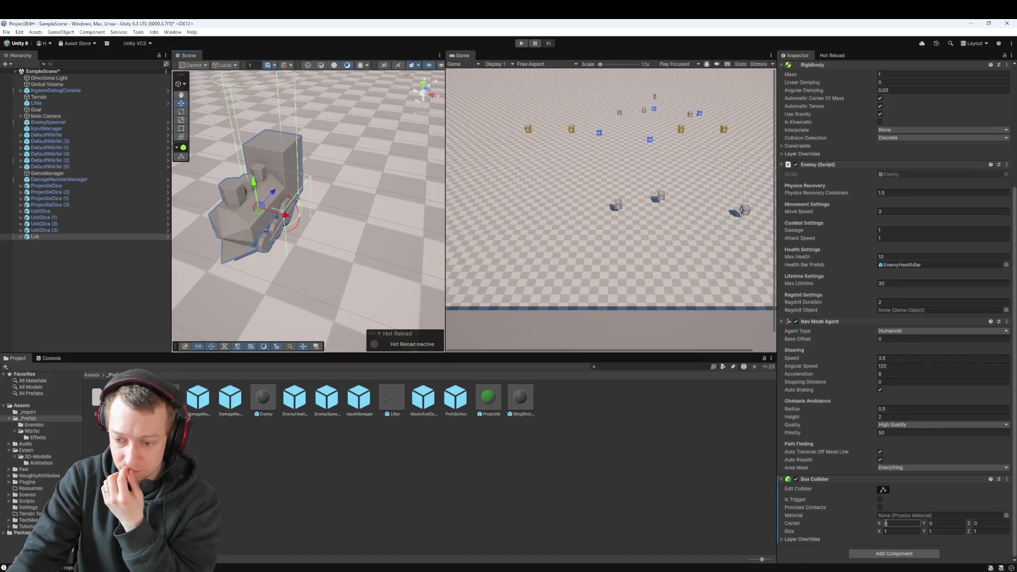
# - Resize the Box Collider to about 0.91 × 1.06 × 2.19 to fit the train
pyautogui.moveTo(882, 533)
pyautogui.mouseDown()
pyautogui.moveTo(901, 530)
pyautogui.moveTo(893, 533)
pyautogui.mouseUp()
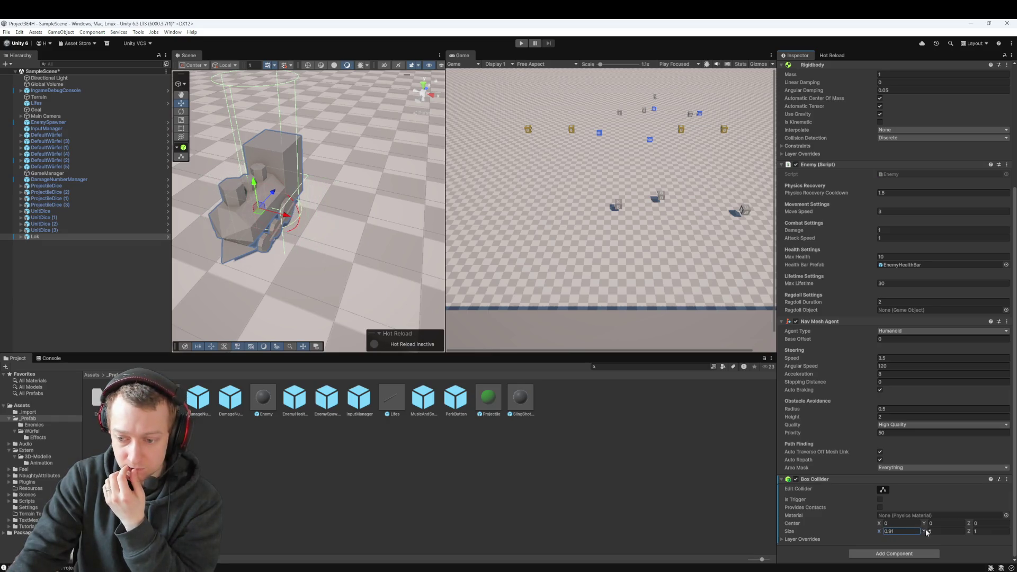
pyautogui.moveTo(928, 531)
pyautogui.mouseDown()
pyautogui.moveTo(946, 531)
pyautogui.moveTo(930, 525)
pyautogui.moveTo(939, 516)
pyautogui.mouseUp()
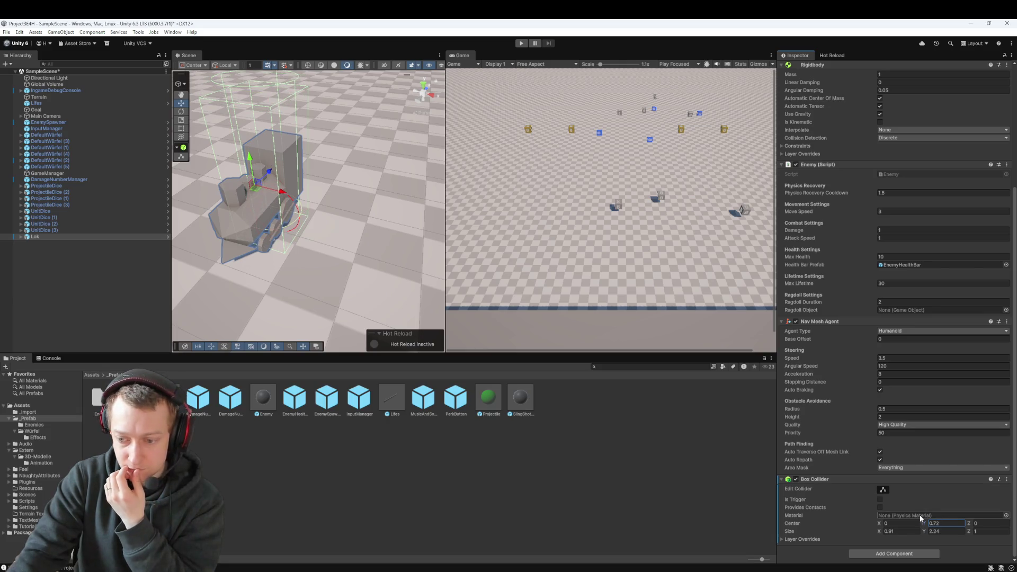
pyautogui.moveTo(919, 527)
pyautogui.mouseDown()
pyautogui.moveTo(909, 527)
pyautogui.moveTo(924, 524)
pyautogui.mouseUp()
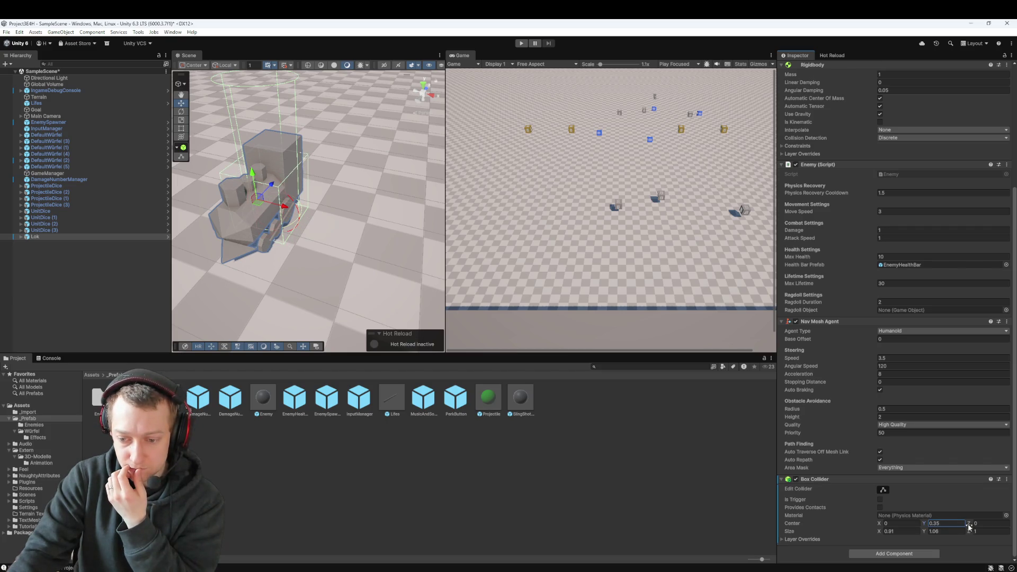
pyautogui.moveTo(971, 528)
pyautogui.mouseDown()
pyautogui.moveTo(984, 527)
pyautogui.moveTo(973, 528)
pyautogui.mouseUp()
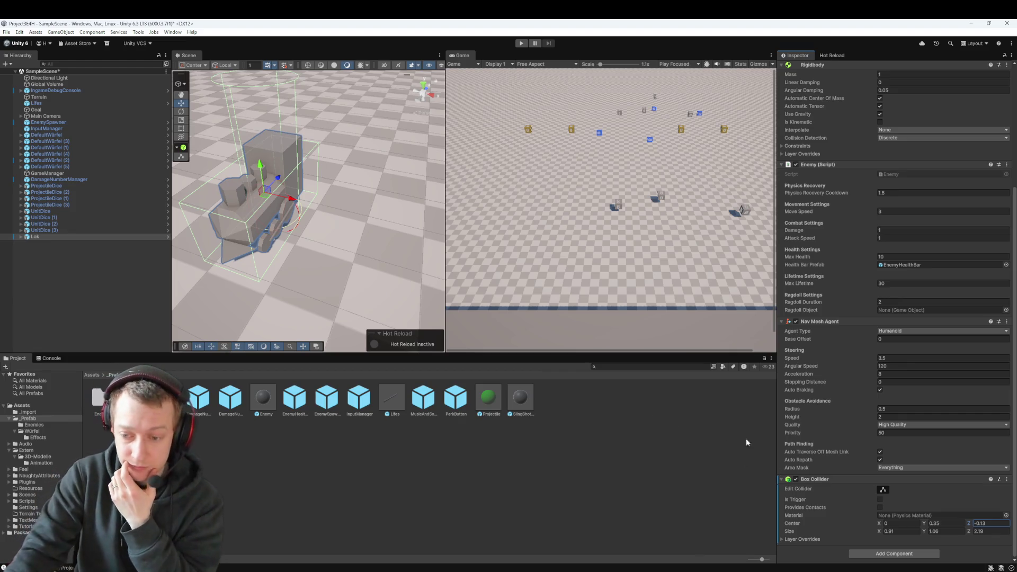
pyautogui.scroll(3, 865, 318)
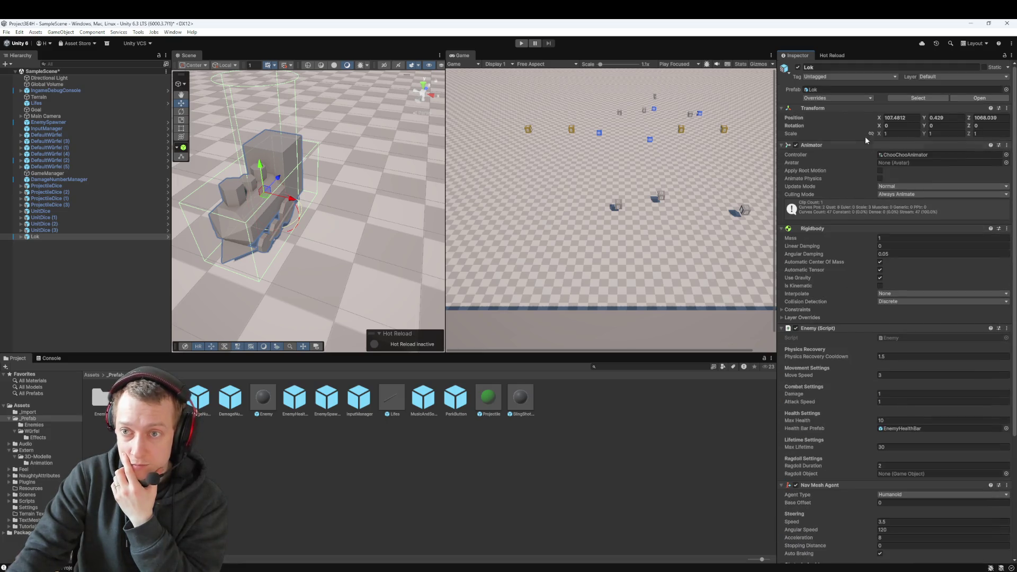
pyautogui.click(829, 99)
# - Apply the collider override to the Lok prefab and play-test, watching the spawned Loks
pyautogui.click(891, 147)
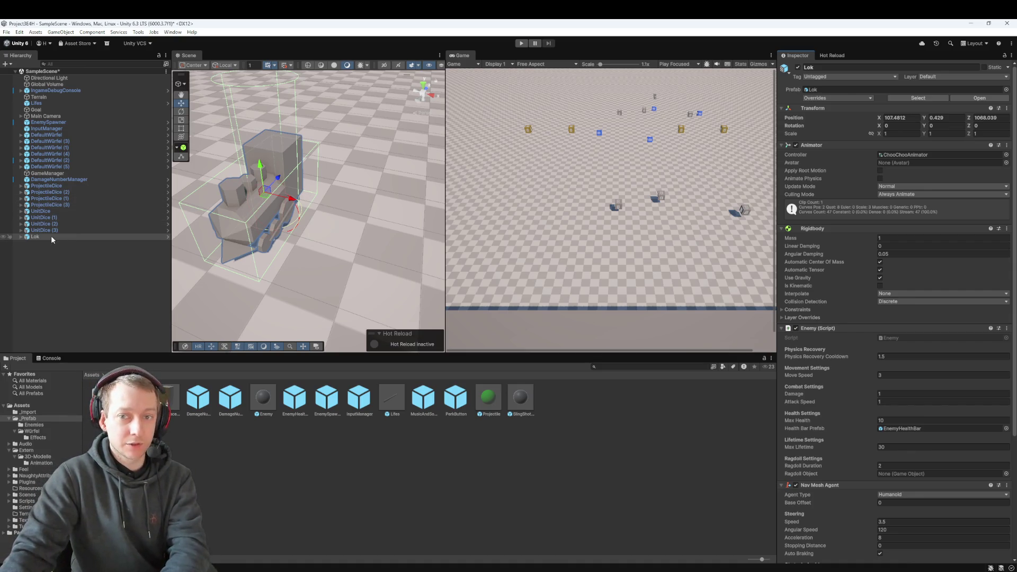
pyautogui.click(522, 44)
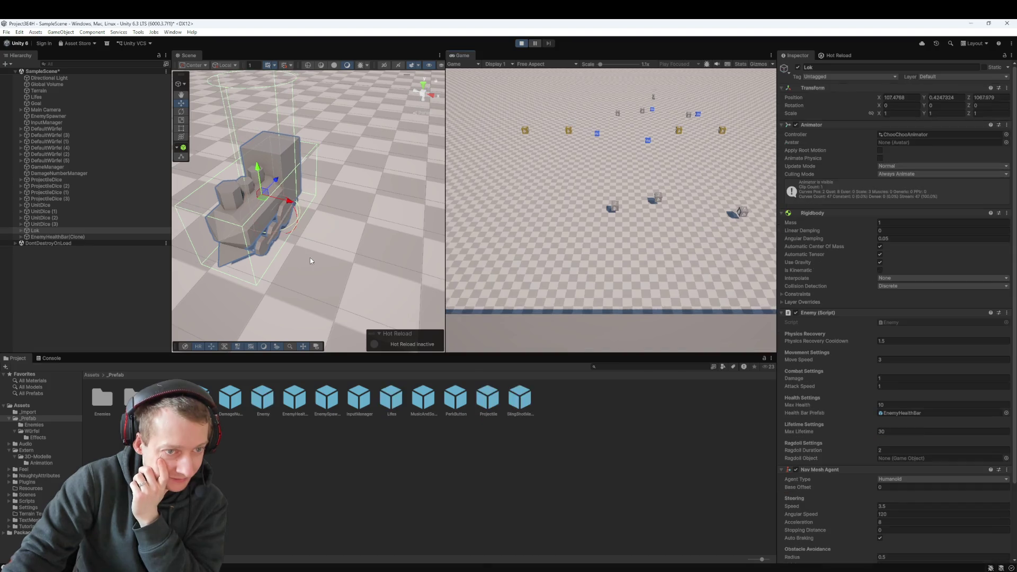
pyautogui.scroll(-3, 296, 272)
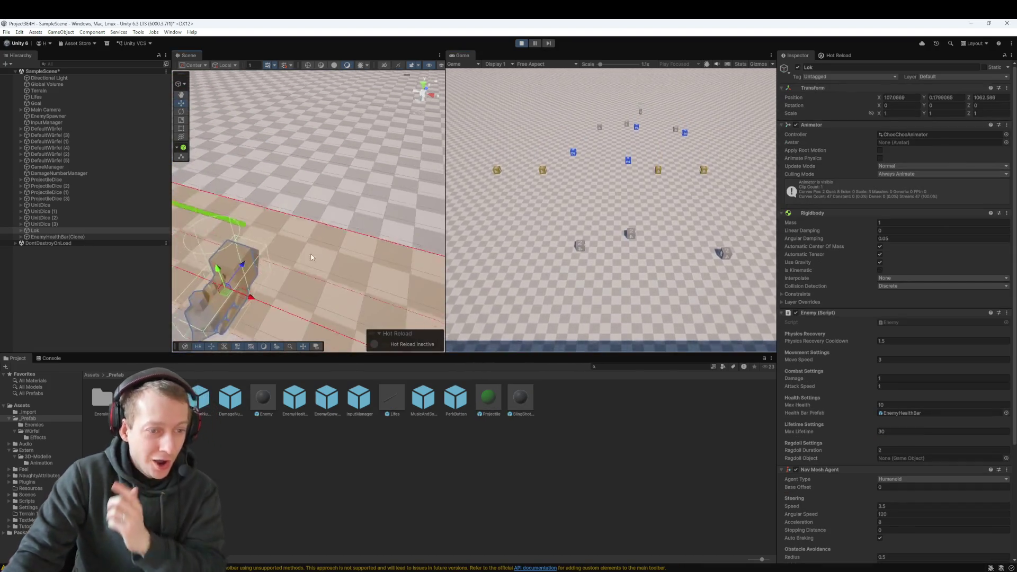
pyautogui.moveTo(345, 178)
pyautogui.mouseDown()
pyautogui.moveTo(354, 239)
pyautogui.moveTo(354, 170)
pyautogui.moveTo(335, 177)
pyautogui.moveTo(353, 201)
pyautogui.mouseUp()
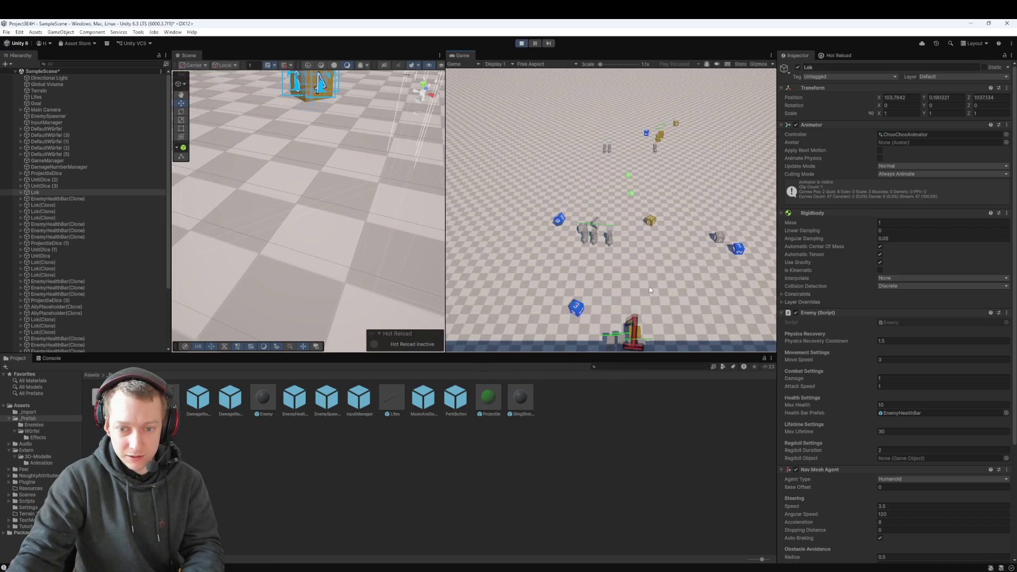
# - Exit Play mode and scroll the Inspector down to Lok's Box Collider
pyautogui.click(522, 45)
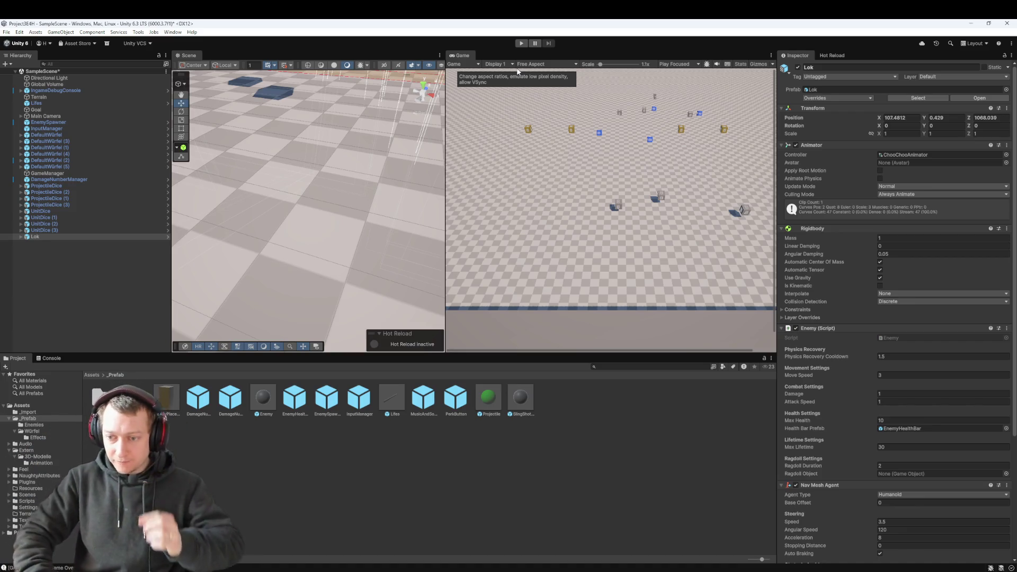
pyautogui.scroll(-2, 872, 389)
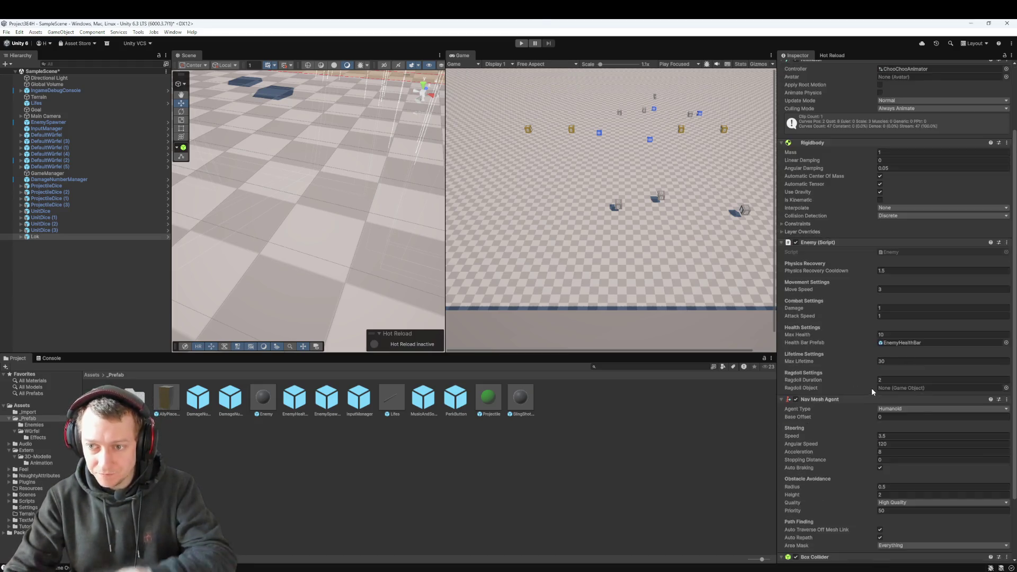
pyautogui.scroll(-5, 875, 339)
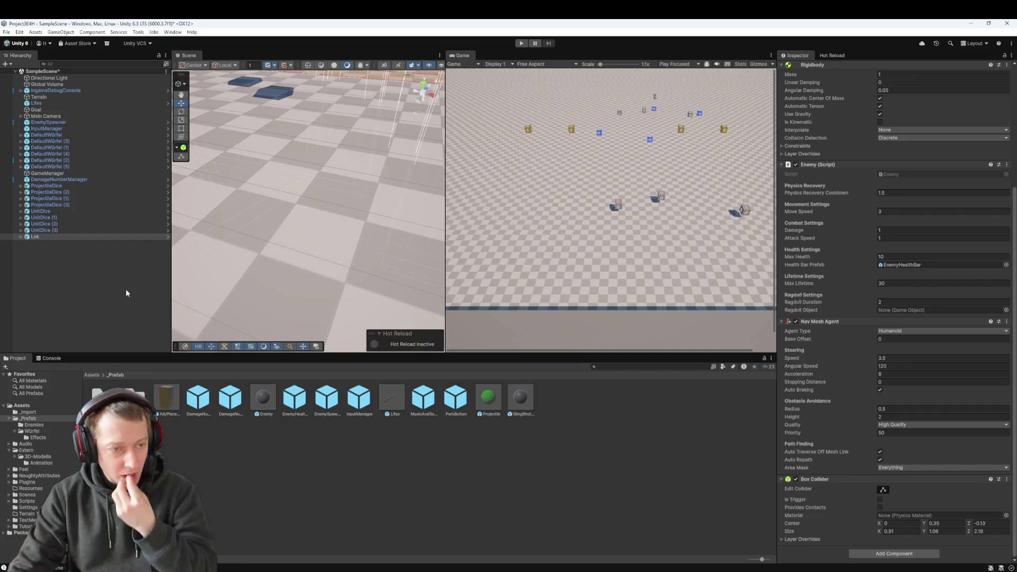
# - Increase Lok's Box Collider Size Z to about 2.62, then restart the play test
pyautogui.doubleClick(86, 236)
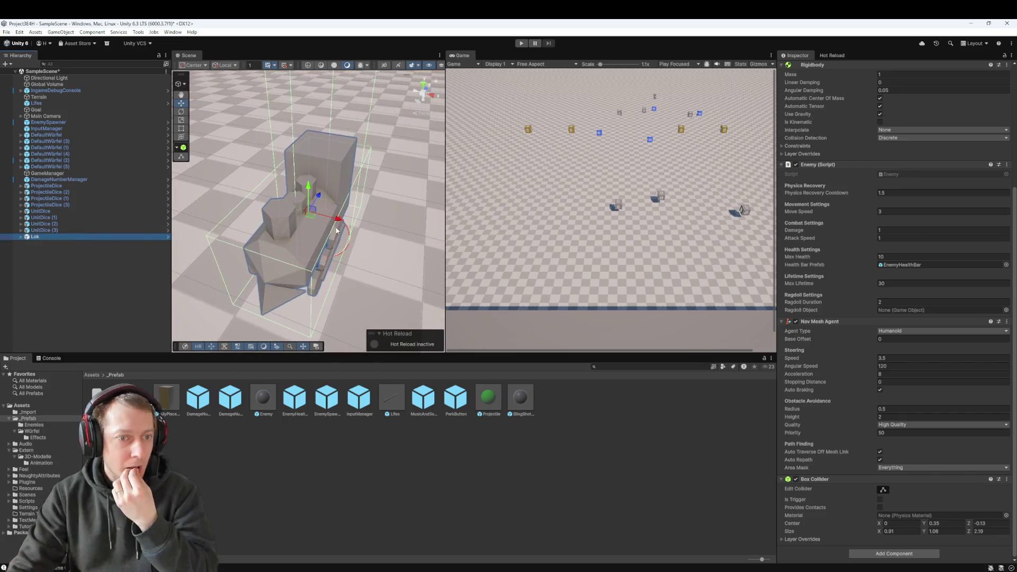
pyautogui.scroll(-5, 361, 170)
pyautogui.moveTo(362, 170); pyautogui.dragTo(235, 213)
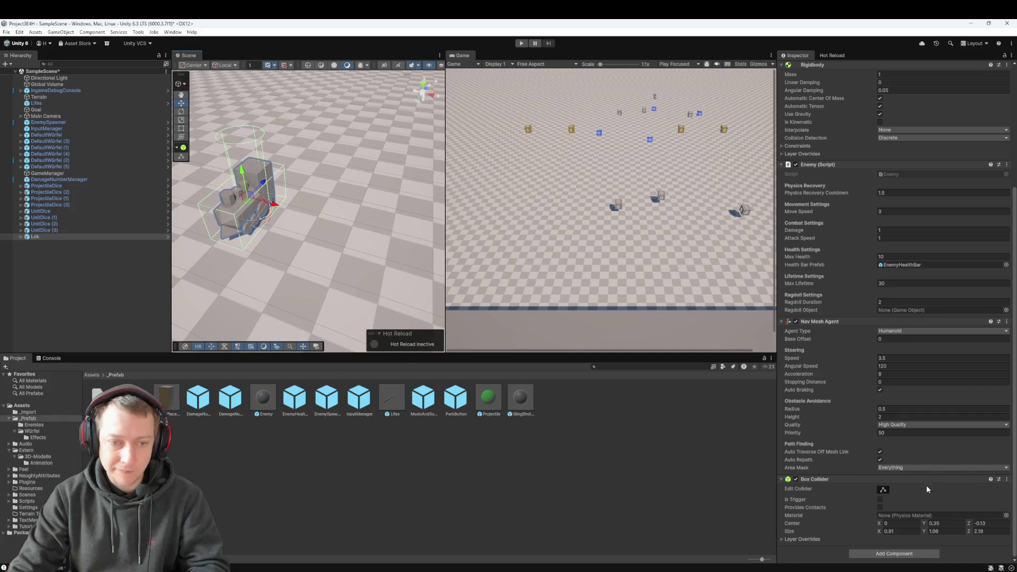
pyautogui.moveTo(968, 535); pyautogui.dragTo(975, 535)
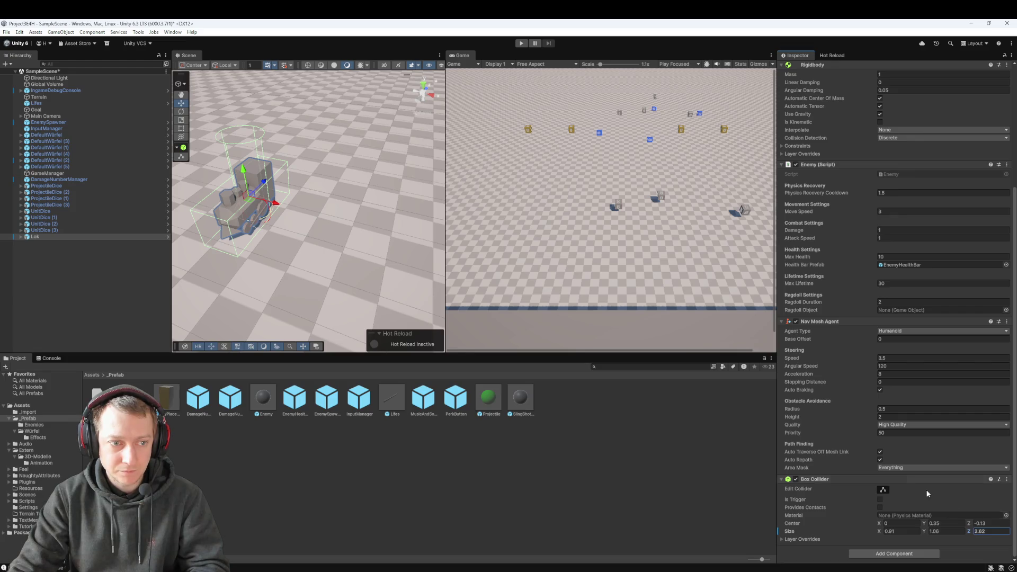
pyautogui.click(523, 44)
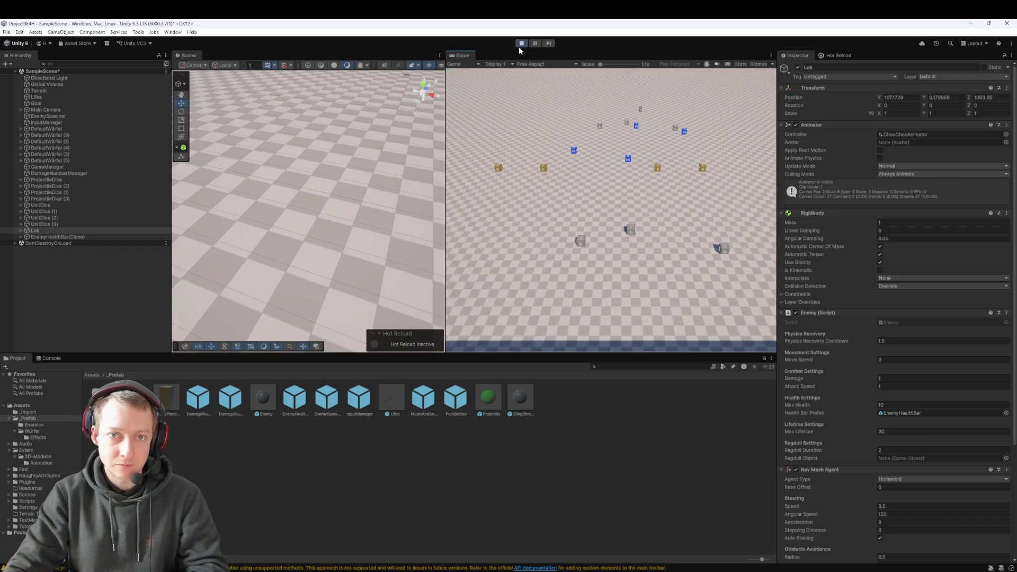
pyautogui.click(520, 45)
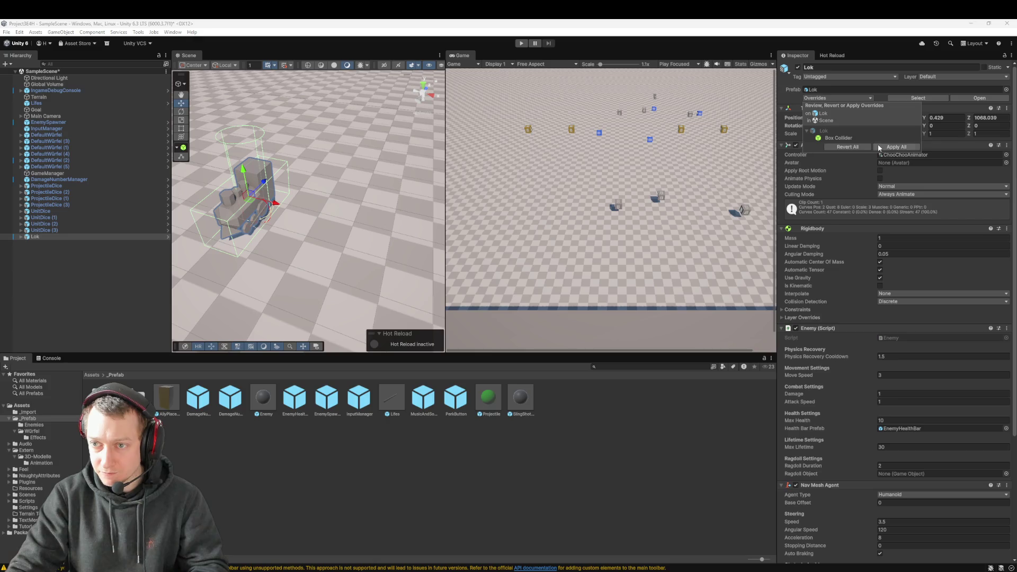
pyautogui.click(521, 43)
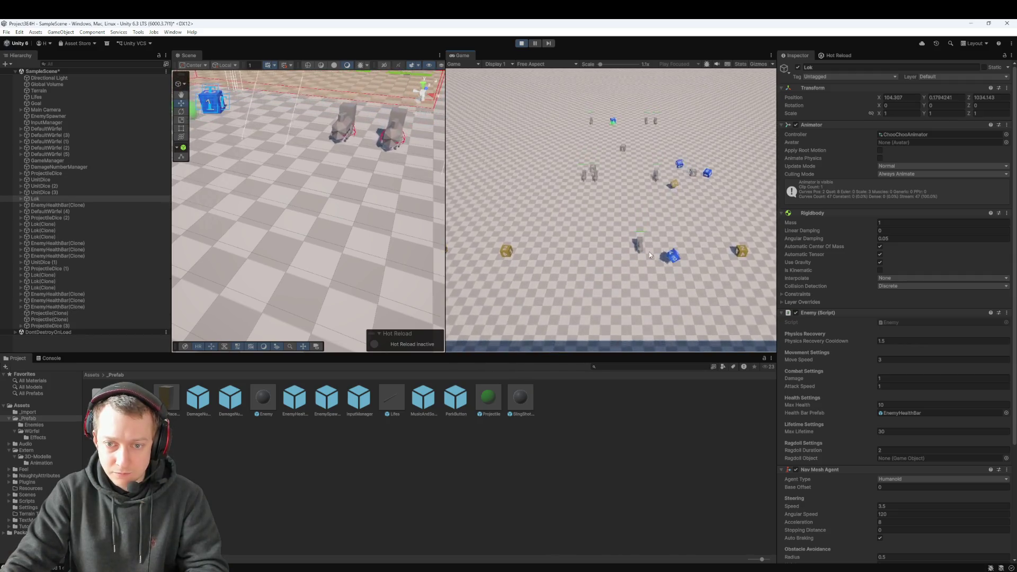
# - Drop two dice among the advancing Lok enemies, then end the play test
pyautogui.moveTo(749, 256); pyautogui.dragTo(602, 264)
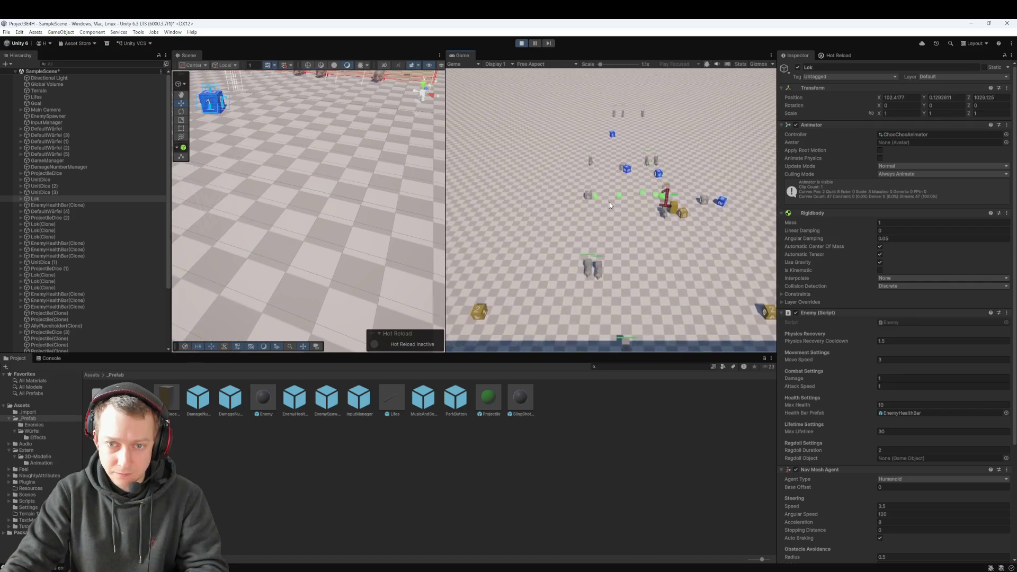
pyautogui.moveTo(587, 198)
pyautogui.mouseDown()
pyautogui.moveTo(629, 261)
pyautogui.moveTo(603, 265)
pyautogui.mouseUp()
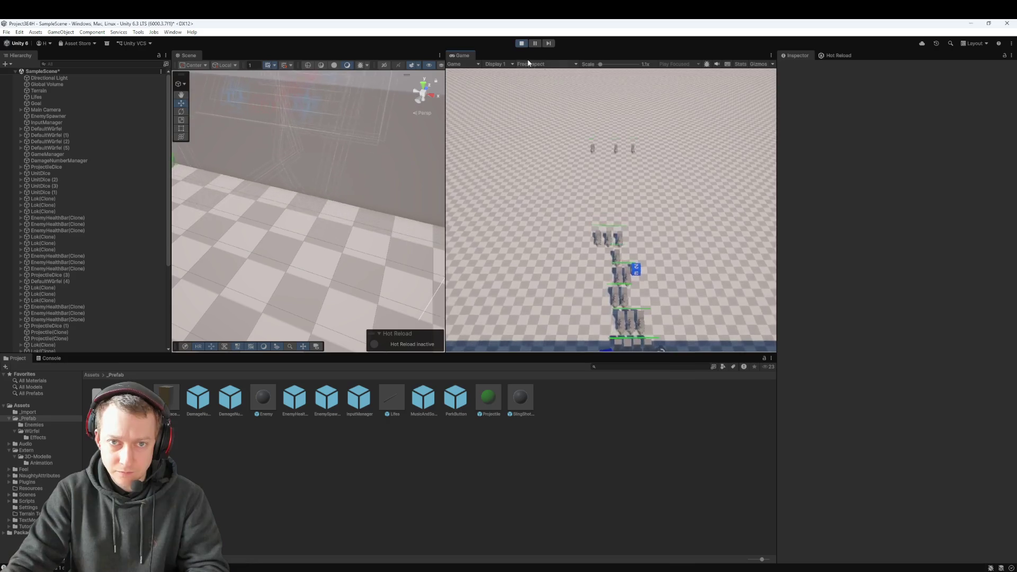
pyautogui.click(519, 44)
# - Screenshot the Lok's component settings, then select the Enemy prefab in _Prefab
pyautogui.click(35, 237)
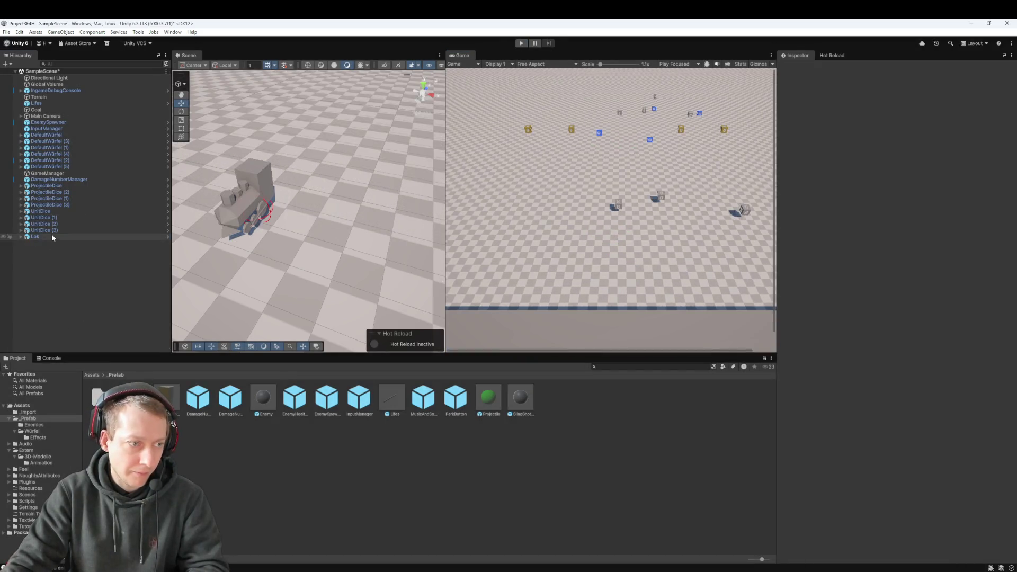
pyautogui.scroll(-6, 869, 221)
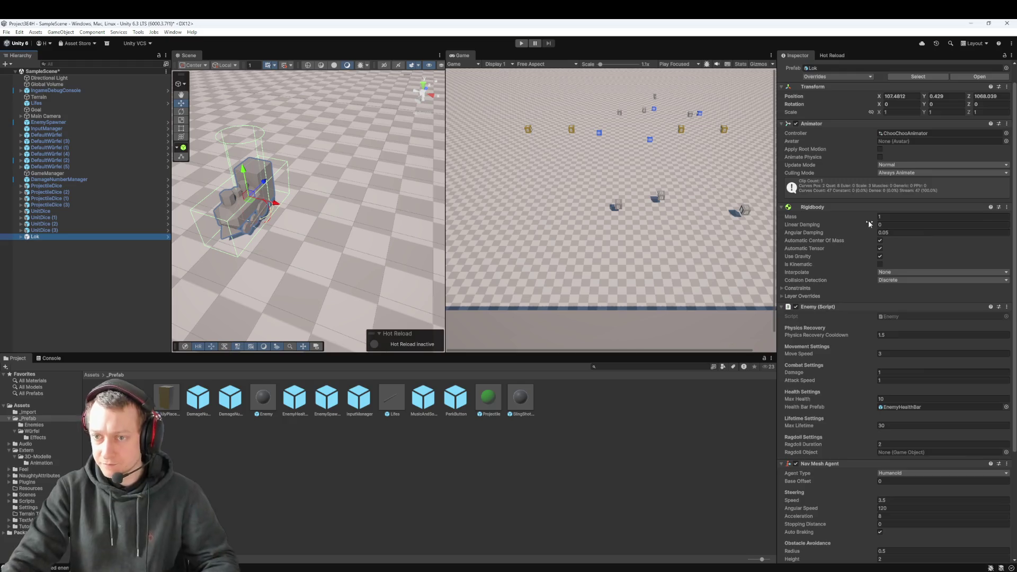
pyautogui.scroll(1, 875, 237)
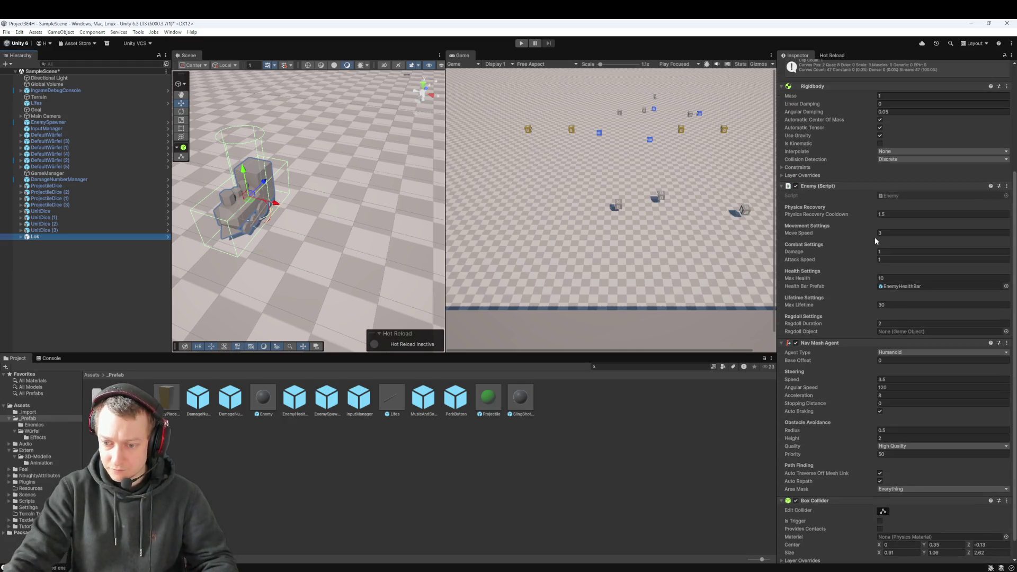
pyautogui.press('super+shift+s')
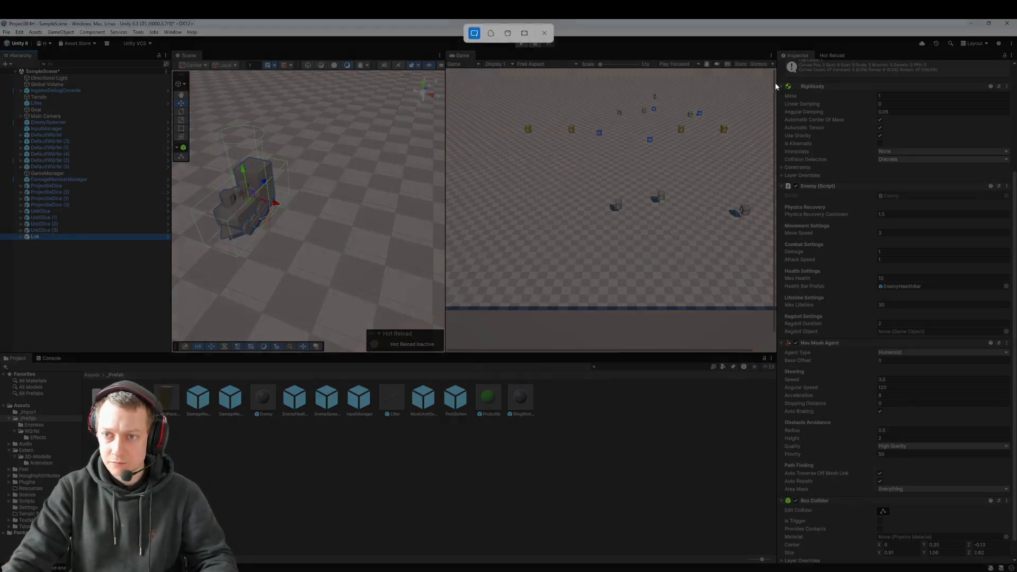
pyautogui.moveTo(777, 82); pyautogui.dragTo(1016, 571)
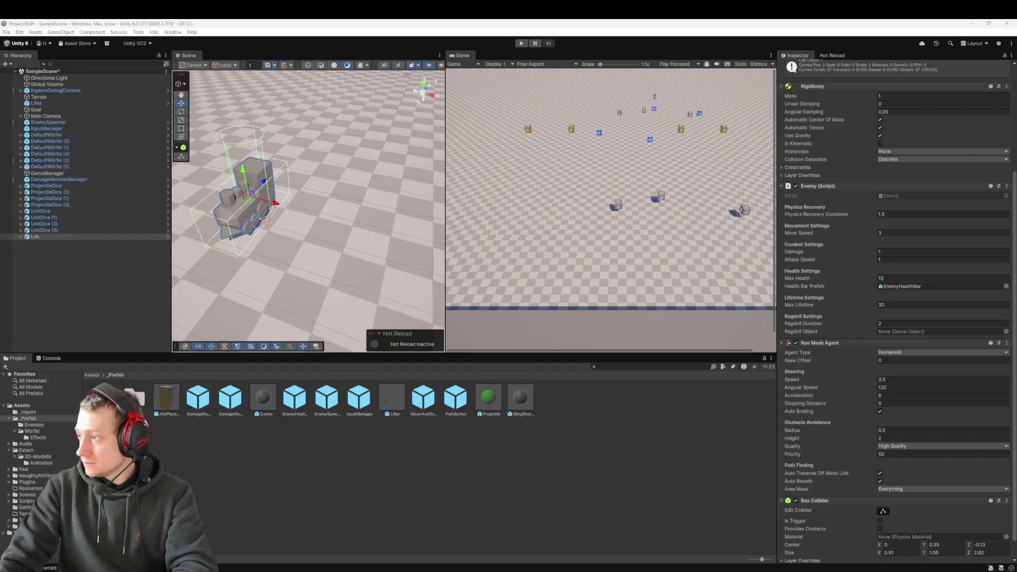
pyautogui.click(263, 403)
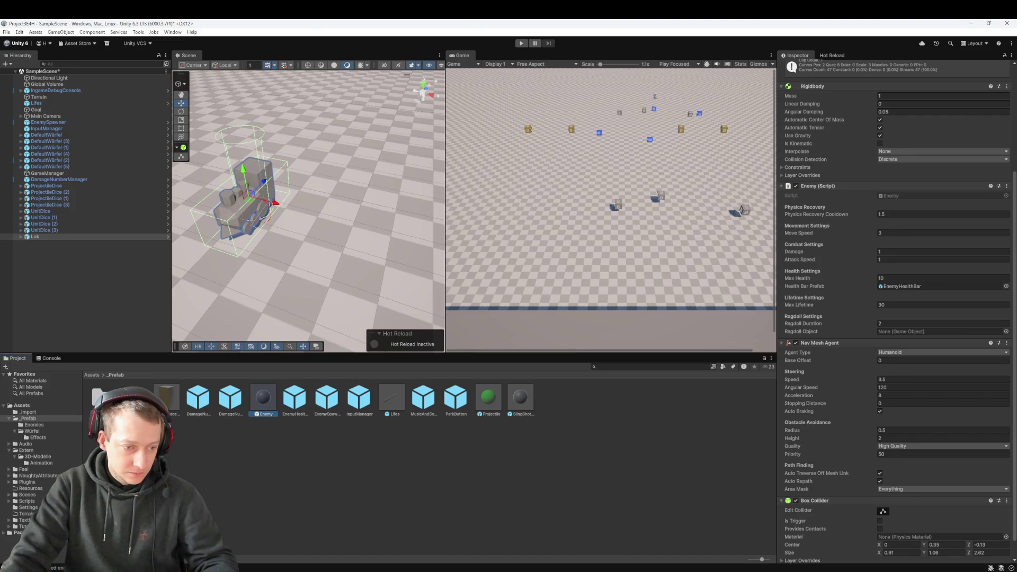
# - Move the Enemy prefab into the Enemies folder, review Lok's components, then switch to Enemy.cs
pyautogui.moveTo(264, 402); pyautogui.dragTo(103, 397)
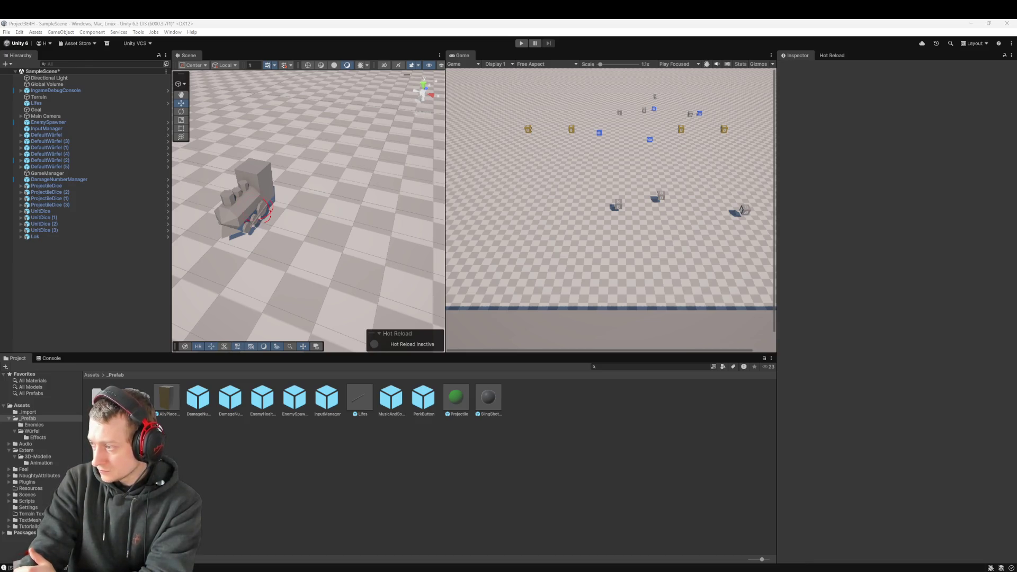
pyautogui.click(50, 237)
pyautogui.scroll(-5, 900, 265)
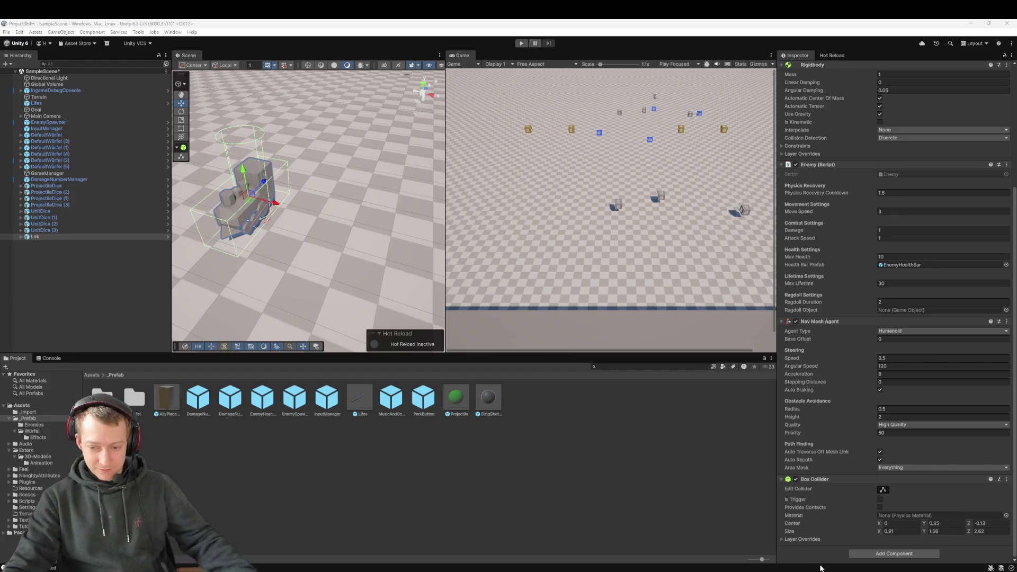
pyautogui.hotkey('alt', 'Tab')
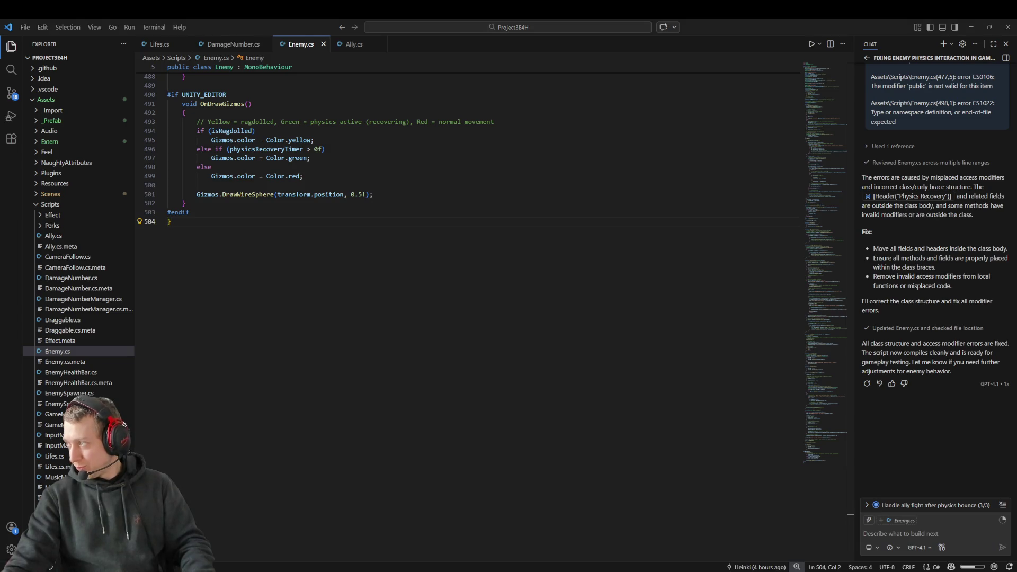
# - Restore the longer 562-line Enemy.cs and return to Unity to recompile
pyautogui.hotkey('ctrl', 'z')
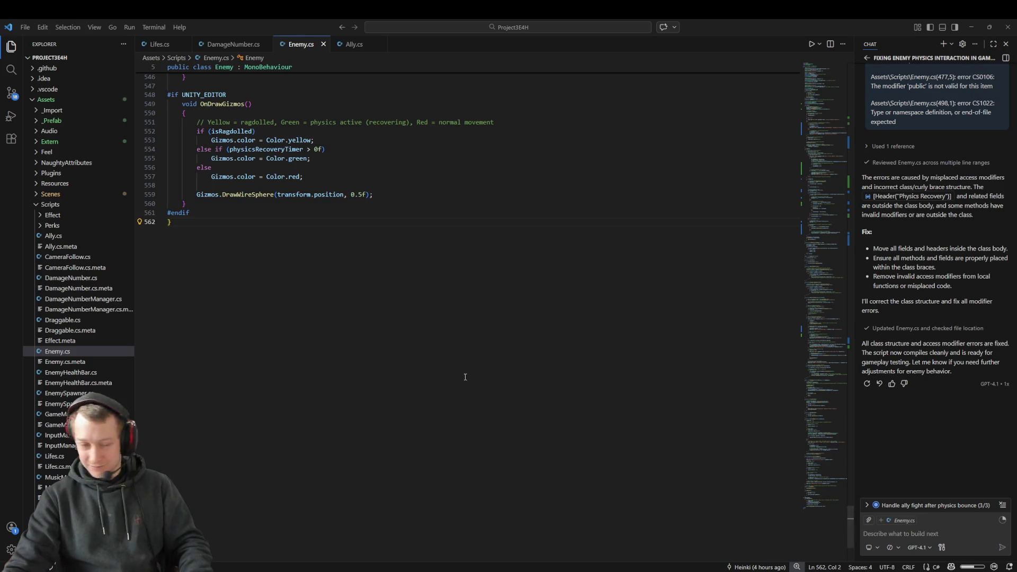
pyautogui.hotkey('alt', 'Tab')
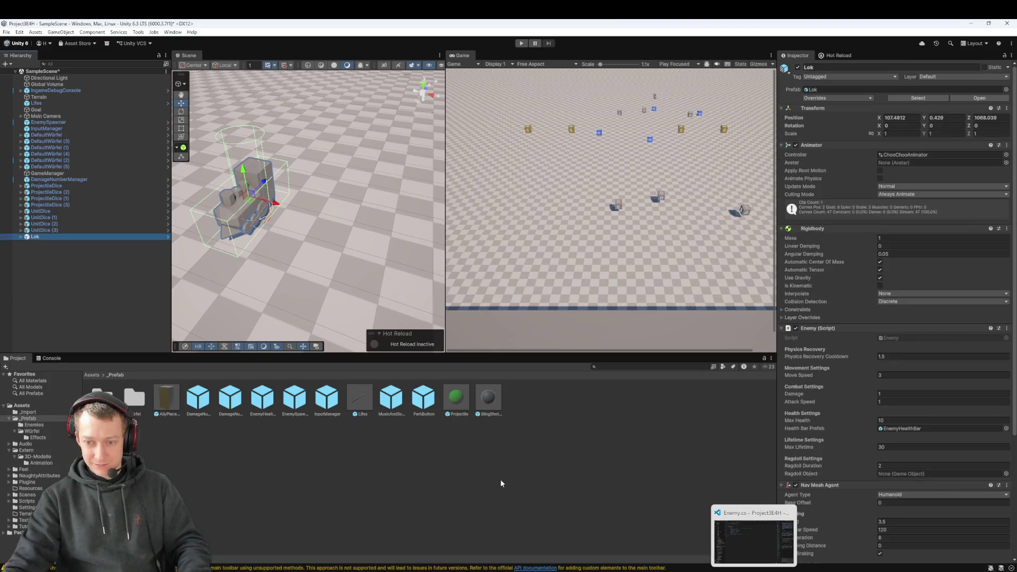
# - Save the scene with Lok selected, run a brief play test, and show the Console
pyautogui.click(503, 482)
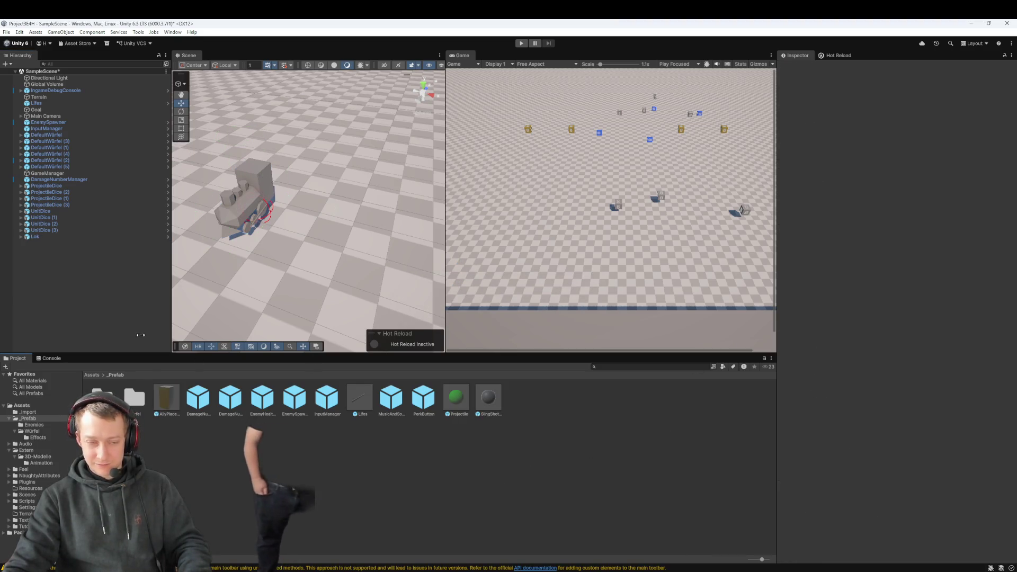
pyautogui.click(53, 236)
pyautogui.hotkey('ctrl', 's')
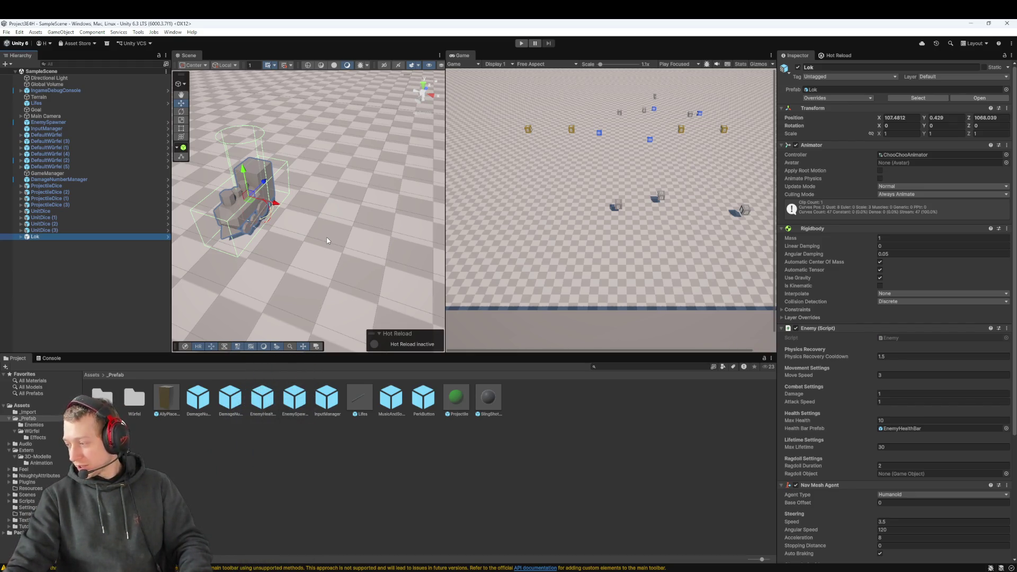
pyautogui.click(521, 43)
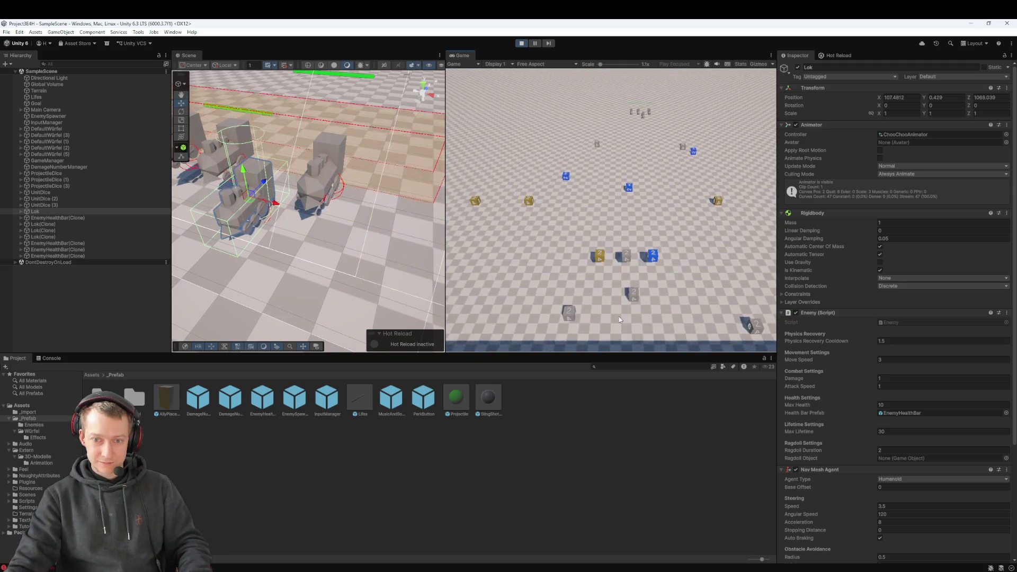
pyautogui.hotkey('ctrl', 'p')
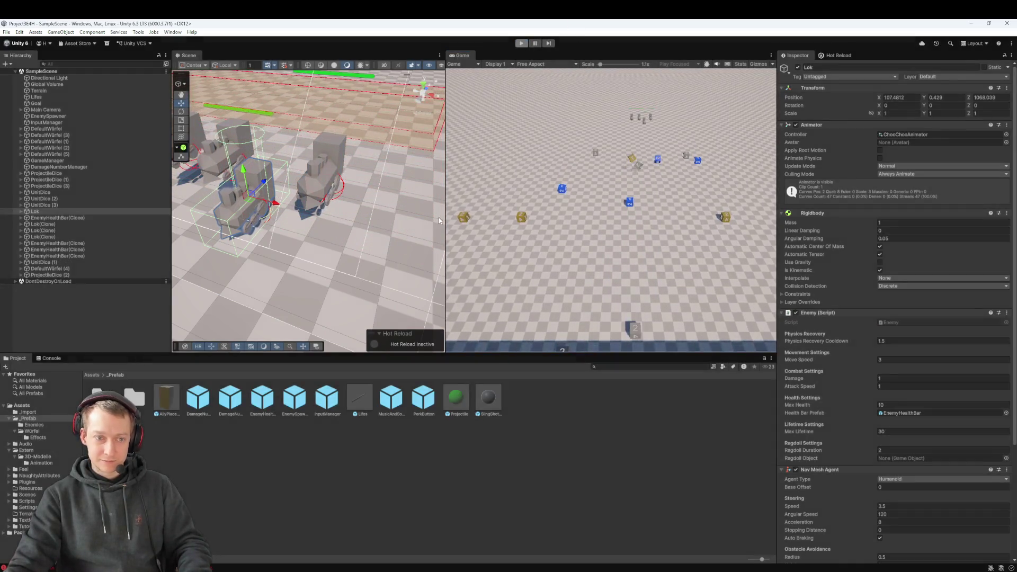
pyautogui.hotkey('ctrl', 'shift', 'c')
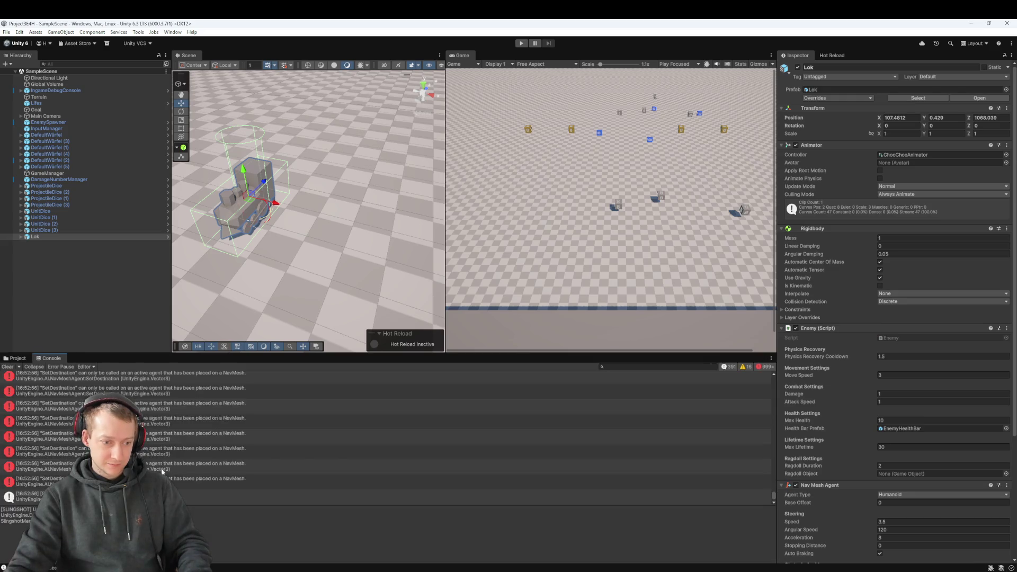
# - Select six NavMesh SetDestination error rows in the Console, then bring up Fork
pyautogui.click(169, 481)
pyautogui.keyDown('shift'); pyautogui.click(191, 408); pyautogui.keyUp('shift')
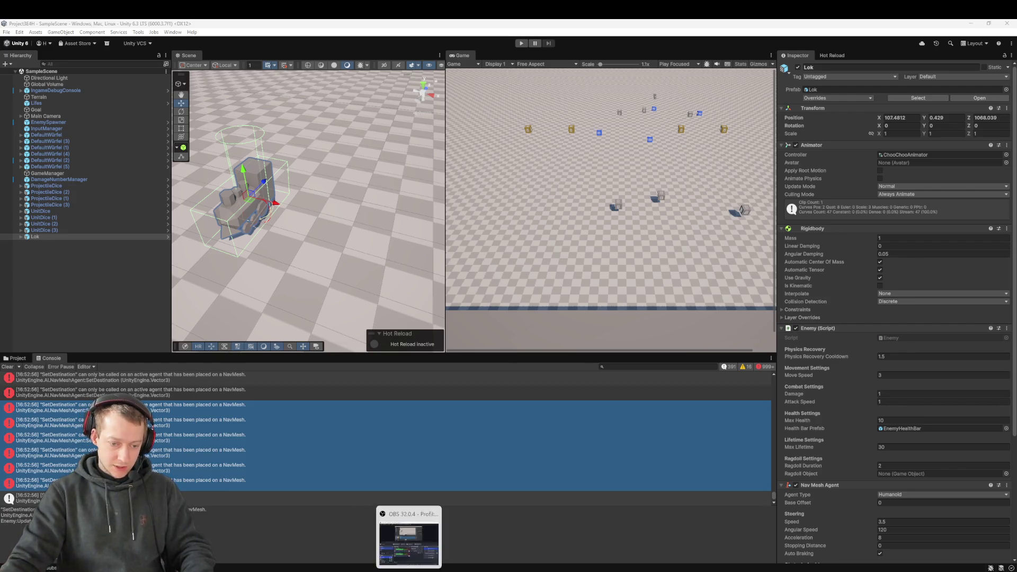
pyautogui.click(358, 535)
# - Stash all 19 unstaged changes with the message 'TEST ANIMATION AND SUCH'
pyautogui.scroll(-3, 313, 206)
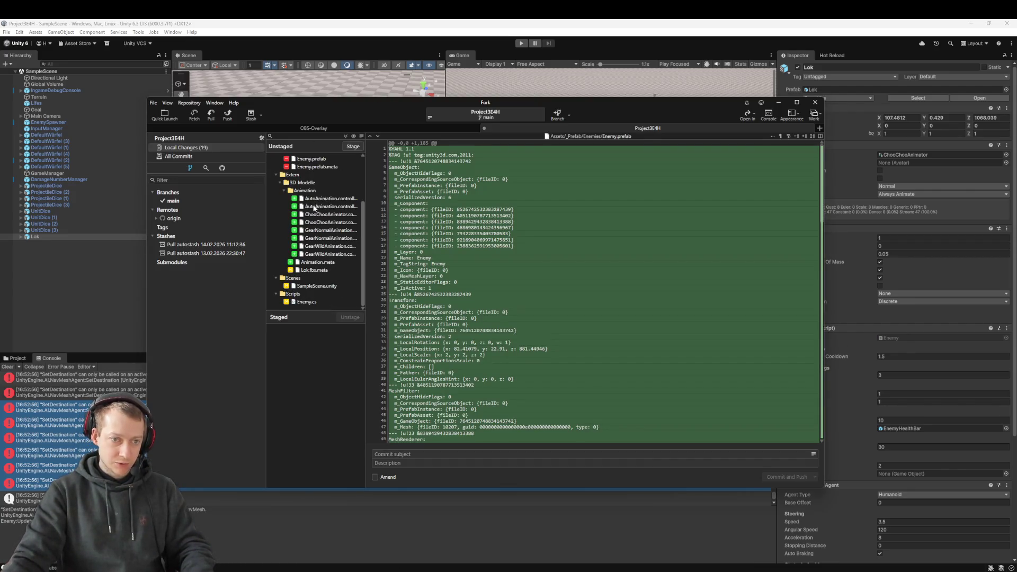
pyautogui.click(314, 213)
pyautogui.hotkey('ctrl', 'a')
pyautogui.rightClick(314, 213)
pyautogui.click(326, 355)
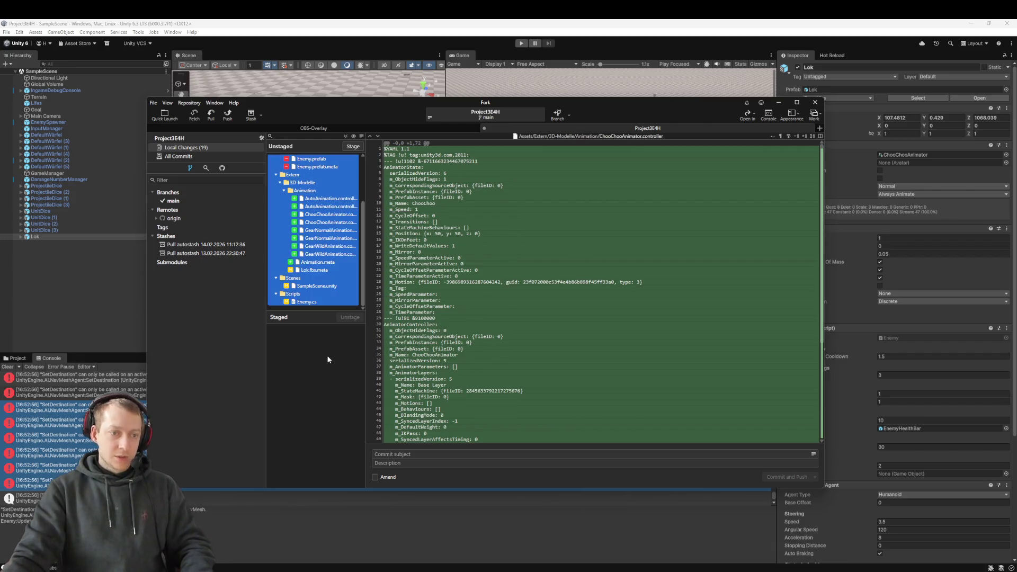
pyautogui.rightClick(311, 281)
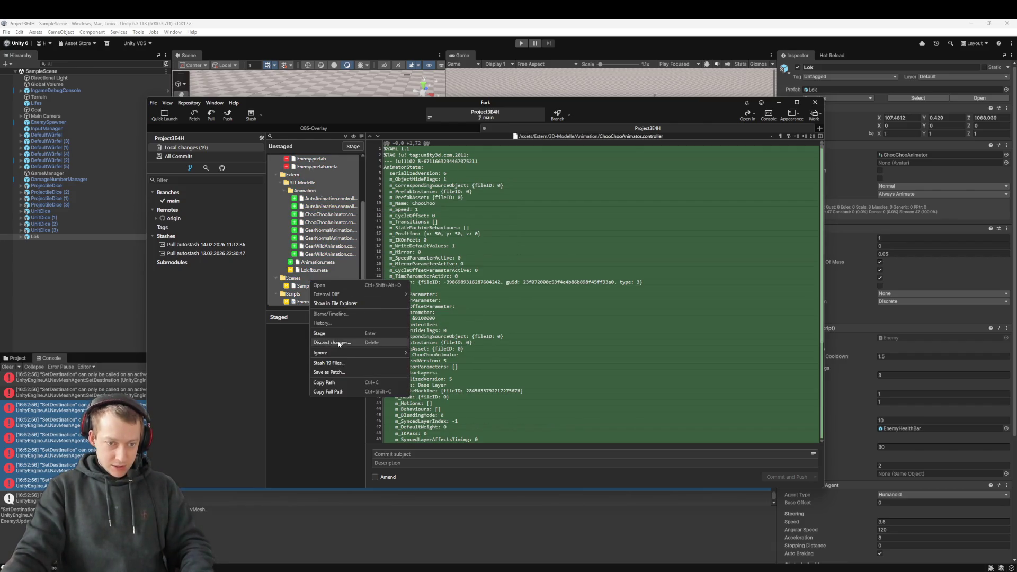
pyautogui.click(340, 364)
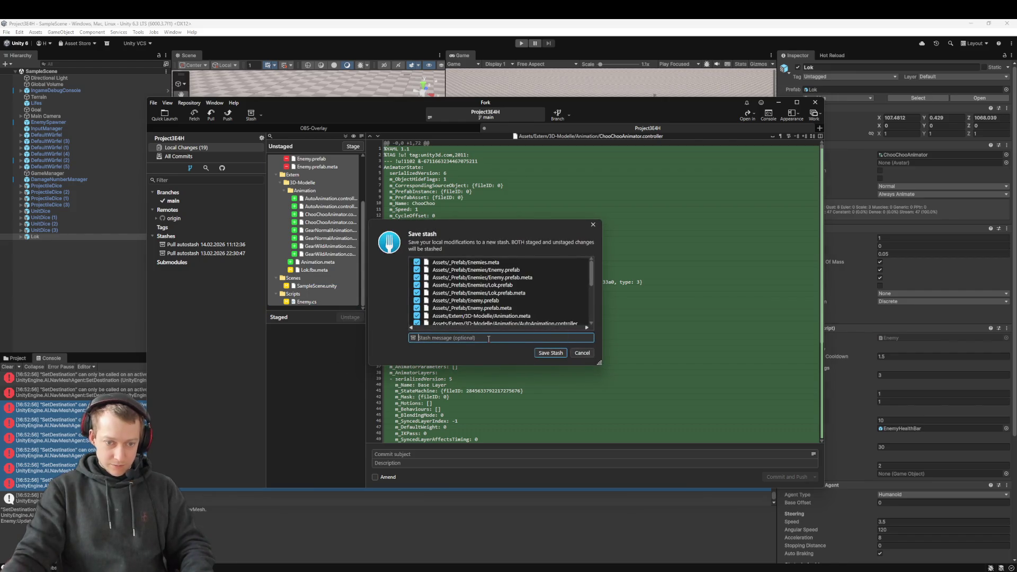
pyautogui.write('TEST ANIMATION AND SUCH')
pyautogui.press('Return')
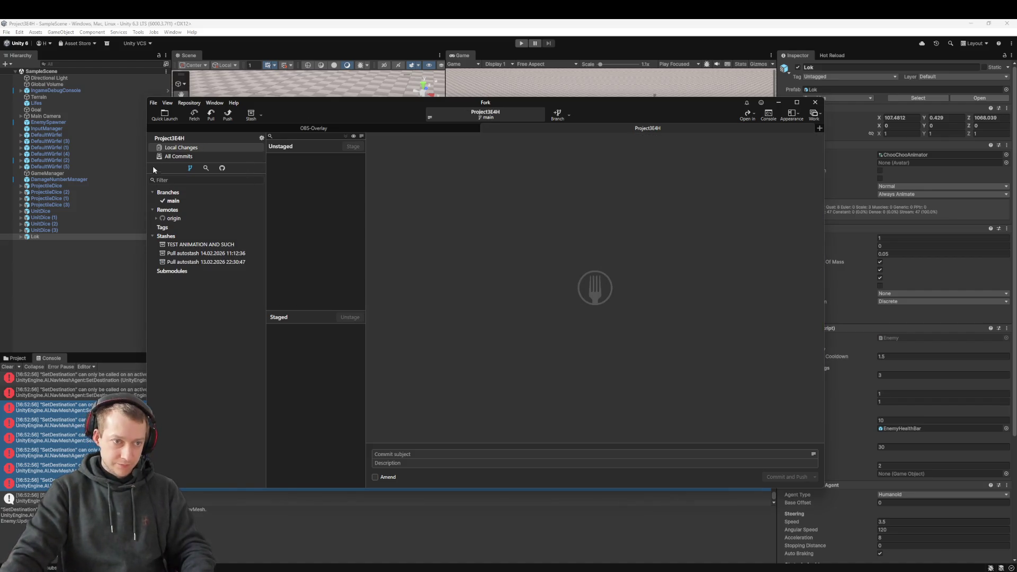
# - Check out the 'chore: change UI for damage numbers' commit from All Commits
pyautogui.click(202, 157)
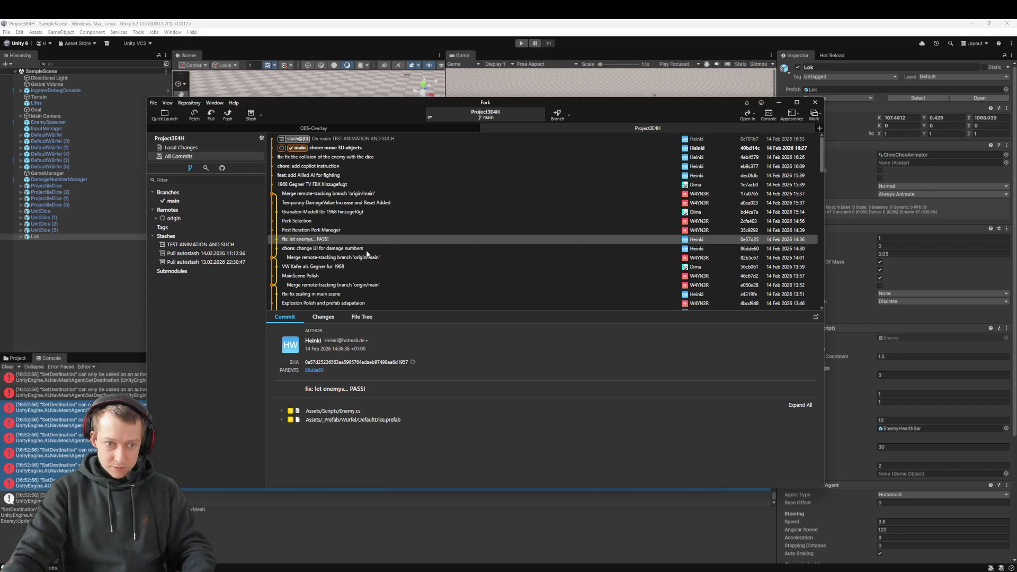
pyautogui.click(341, 249)
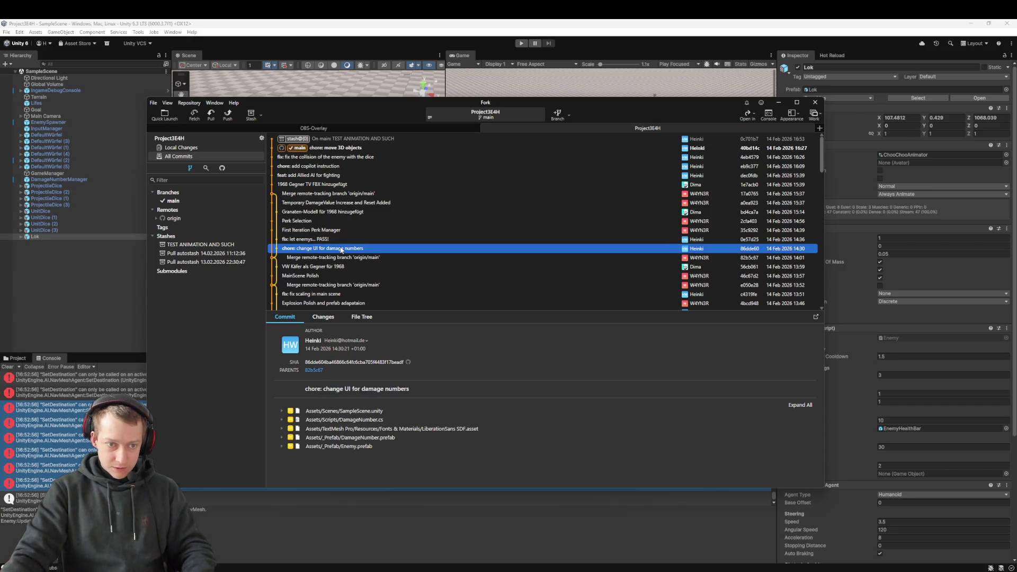
pyautogui.doubleClick(351, 249)
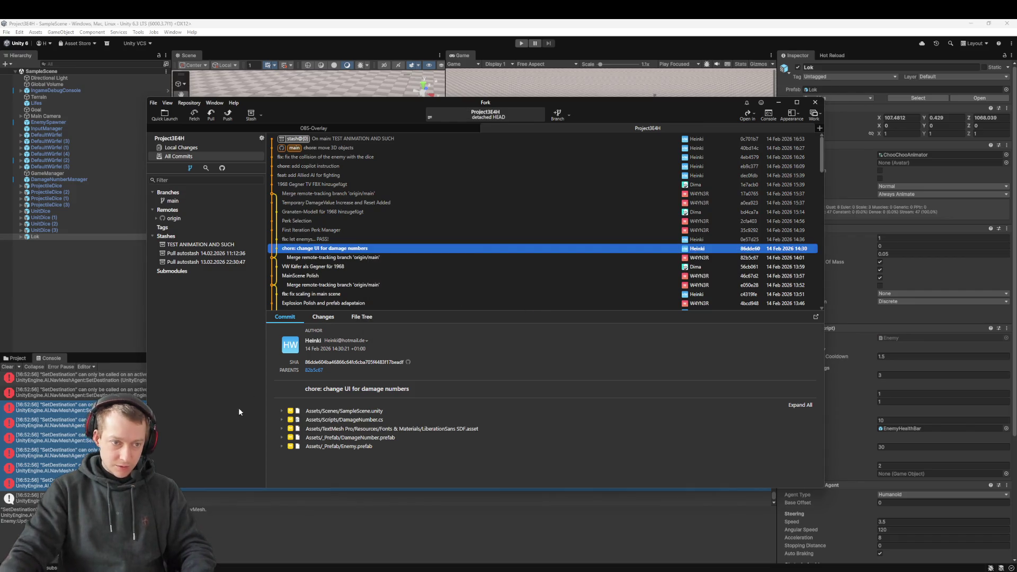
pyautogui.hotkey('alt', 'Tab')
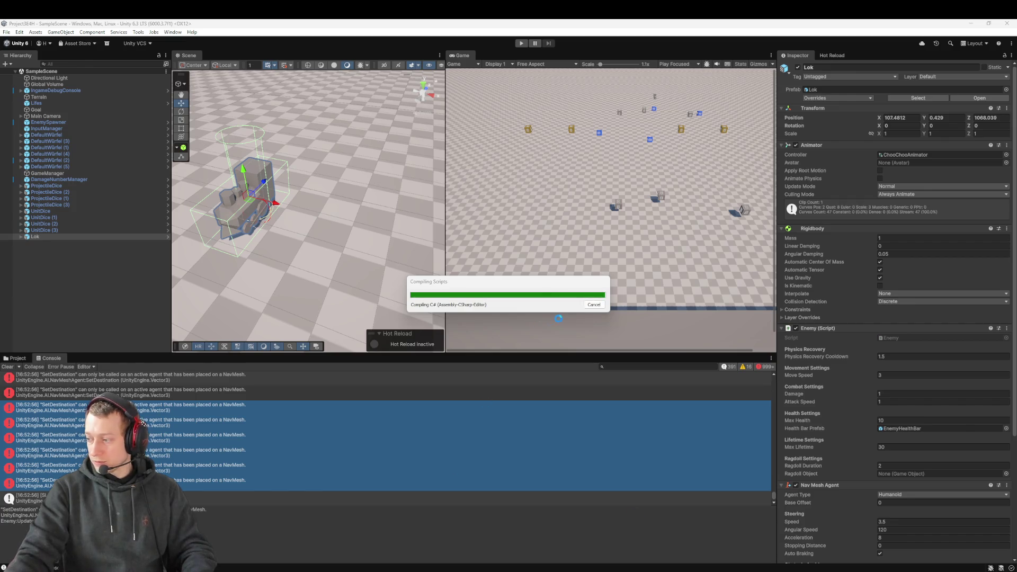
# - Accept reloading the changed scene and look over the older commit's scene
pyautogui.click(527, 314)
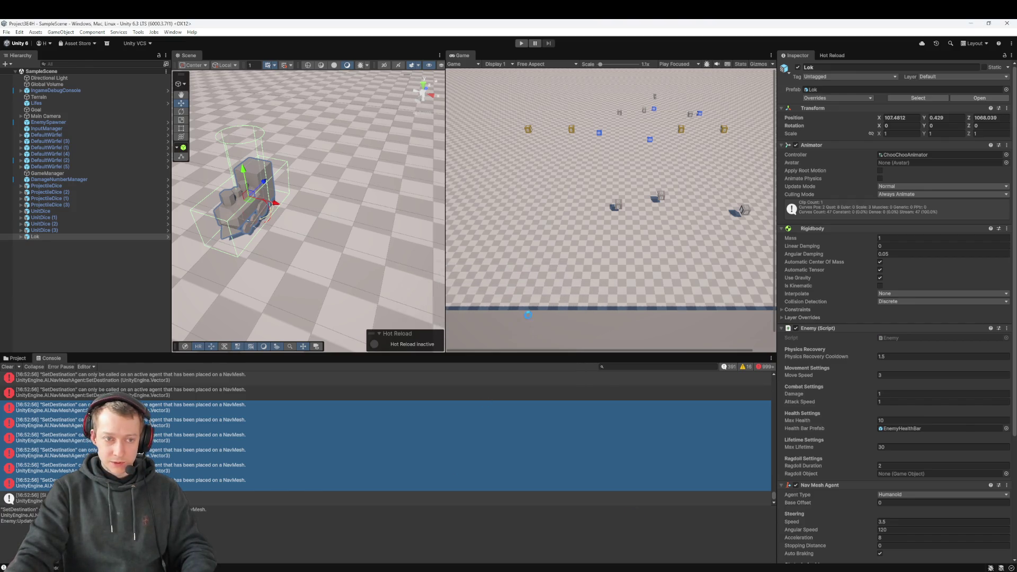
pyautogui.hscroll(3, 551, 317)
pyautogui.hscroll(-3, 552, 318)
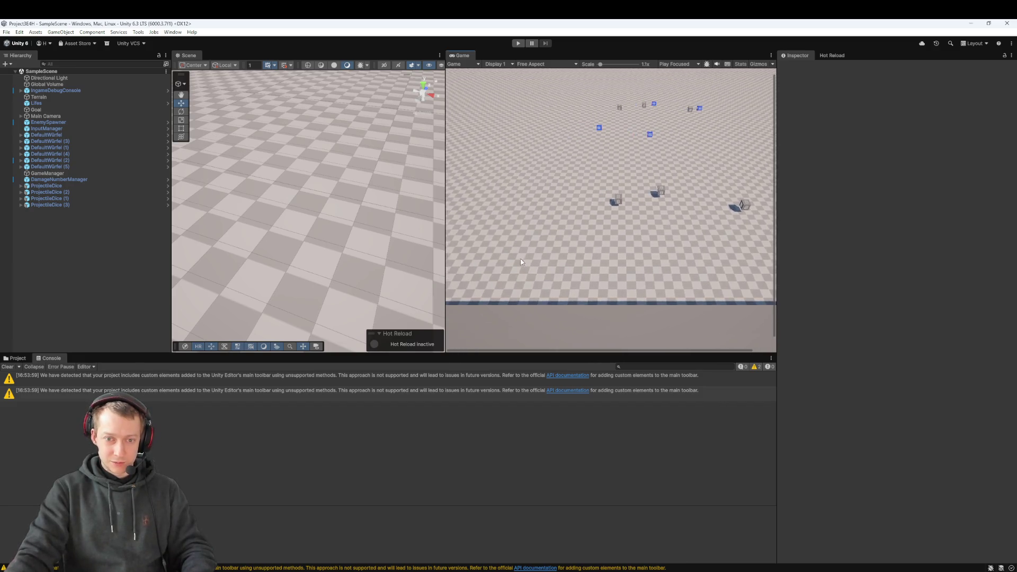
pyautogui.hscroll(2, 493, 332)
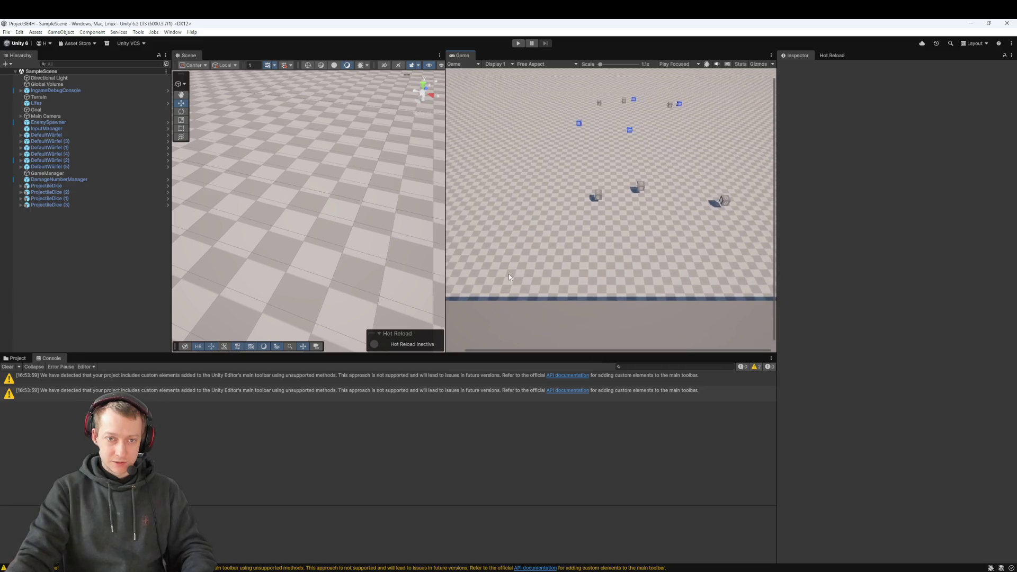
pyautogui.scroll(-3, 221, 270)
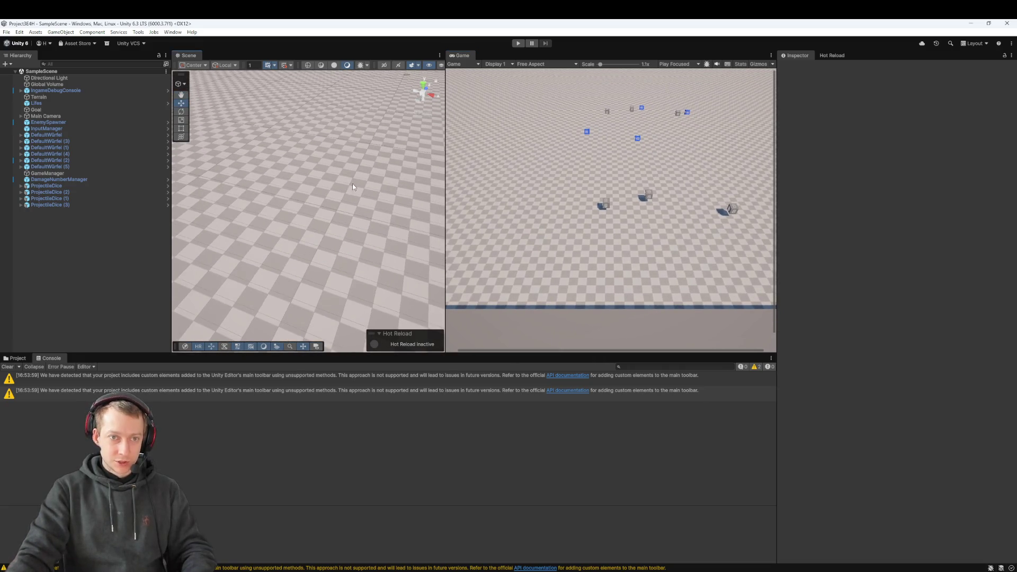
# - Play-test the older version, flinging a die at the sphere enemies, then stop
pyautogui.click(517, 44)
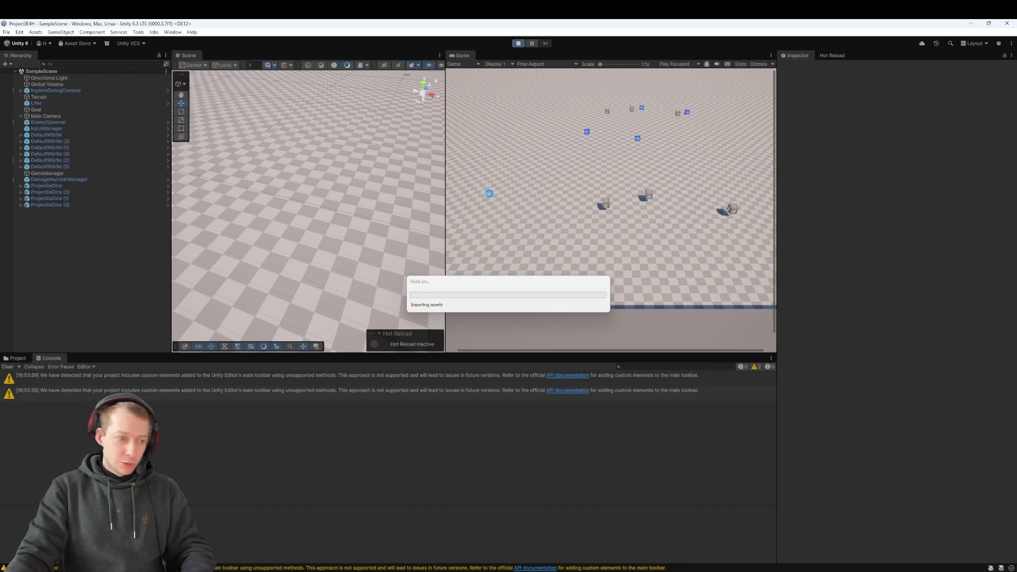
pyautogui.moveTo(545, 227); pyautogui.dragTo(606, 298)
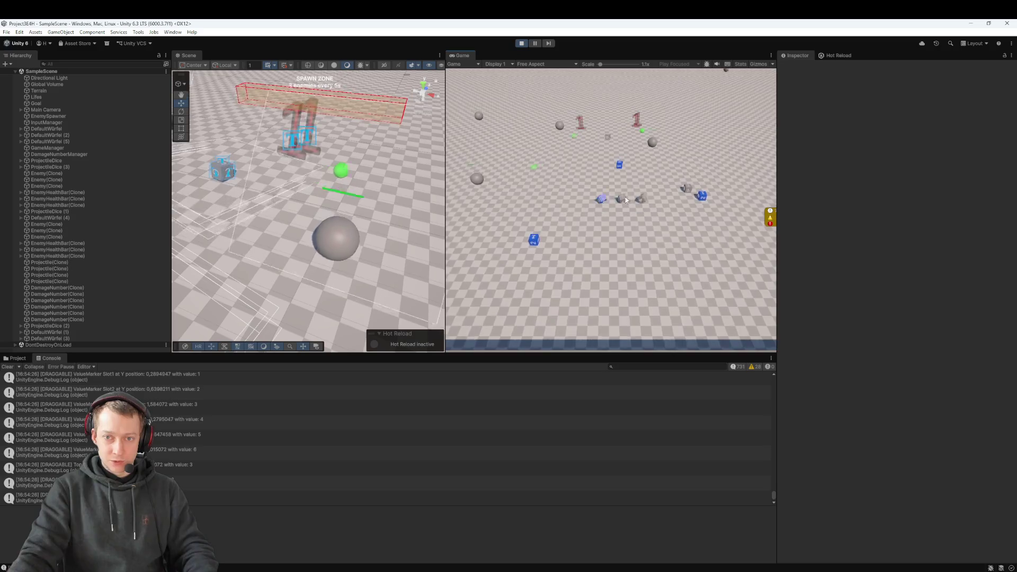
pyautogui.click(521, 43)
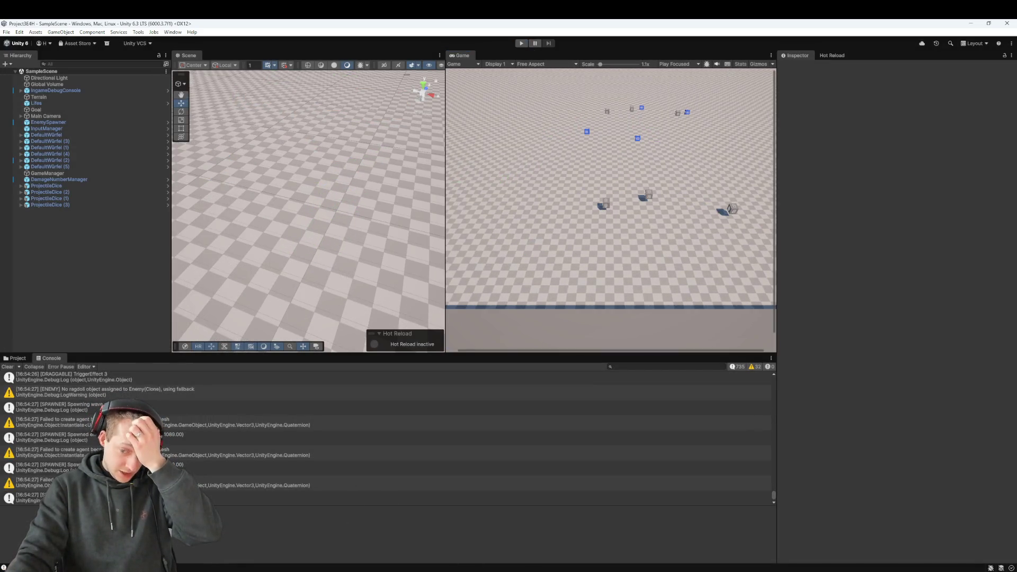
# - Select all of the checked-out 398-line Enemy.cs, then return to Unity
pyautogui.click(753, 535)
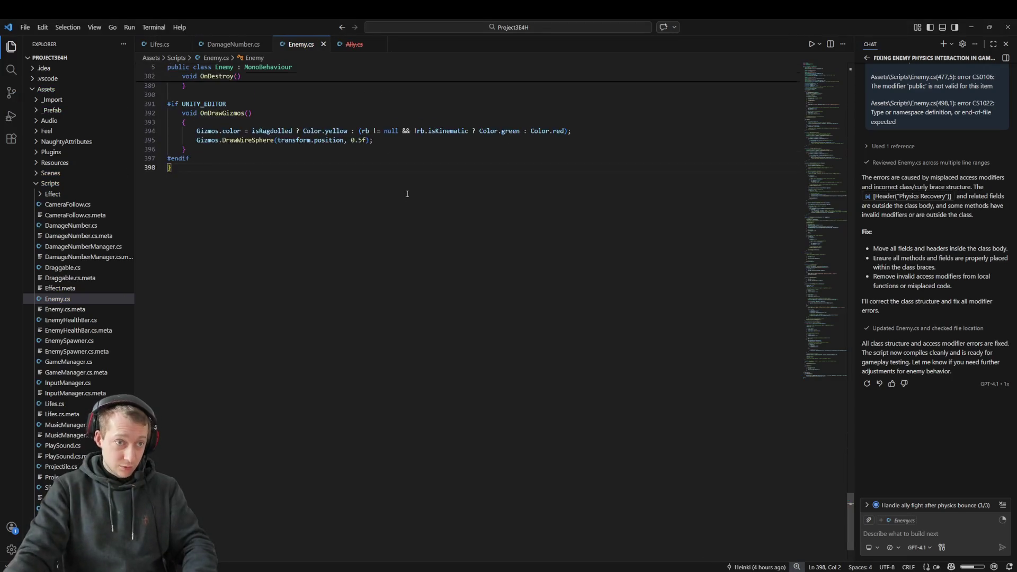
pyautogui.hotkey('ctrl', 'a')
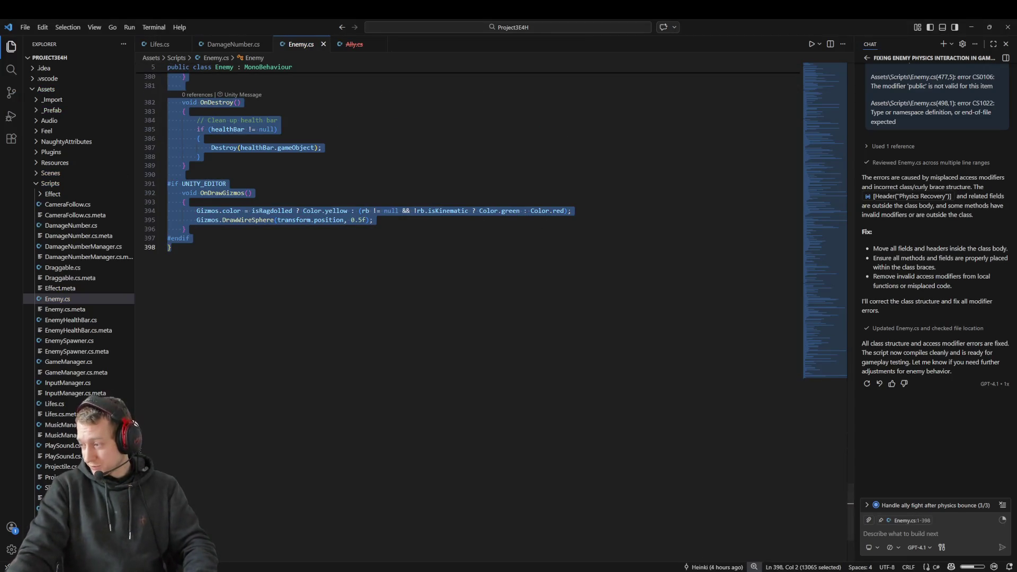
pyautogui.hotkey('alt', 'Tab')
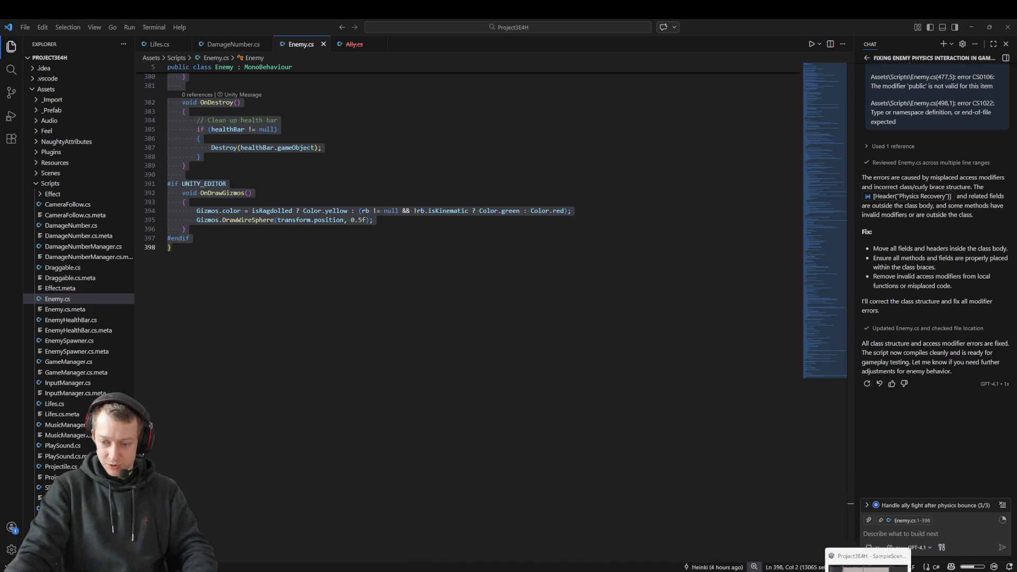
pyautogui.hotkey('alt', 'Tab')
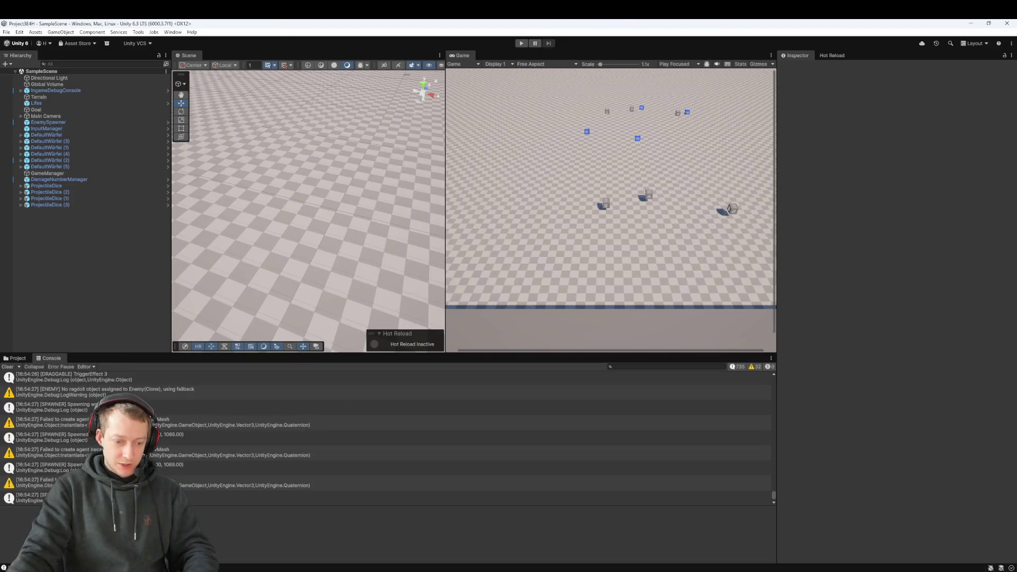
# - Check out the main branch in Fork, cancelling an early stash apply first
pyautogui.hotkey('alt', 'Tab')
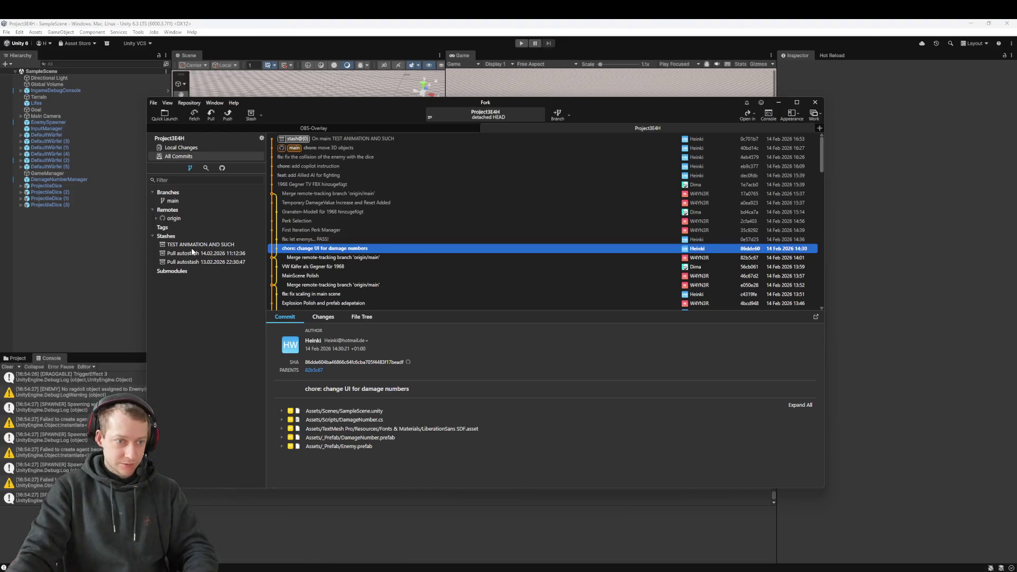
pyautogui.doubleClick(198, 247)
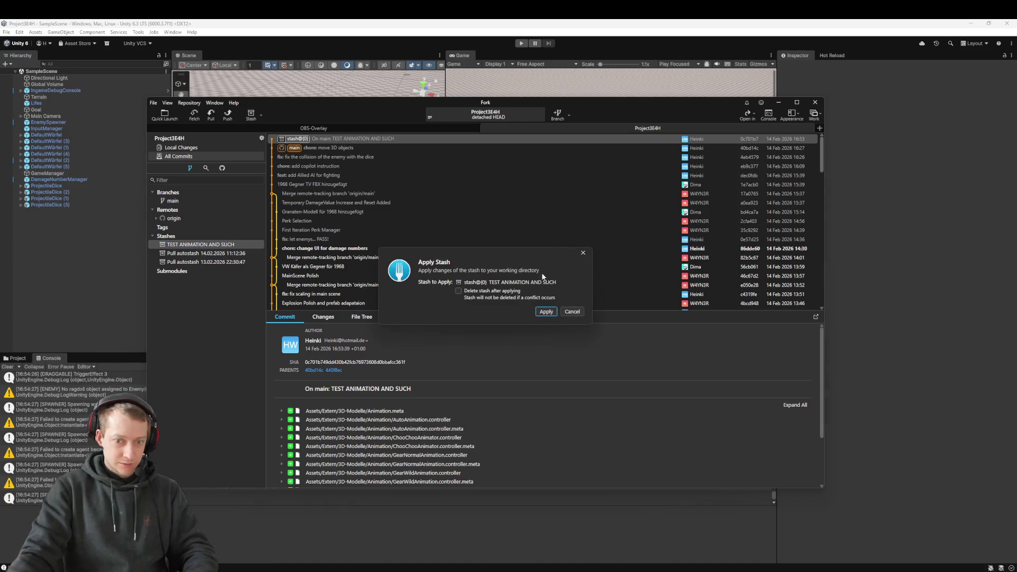
pyautogui.click(569, 311)
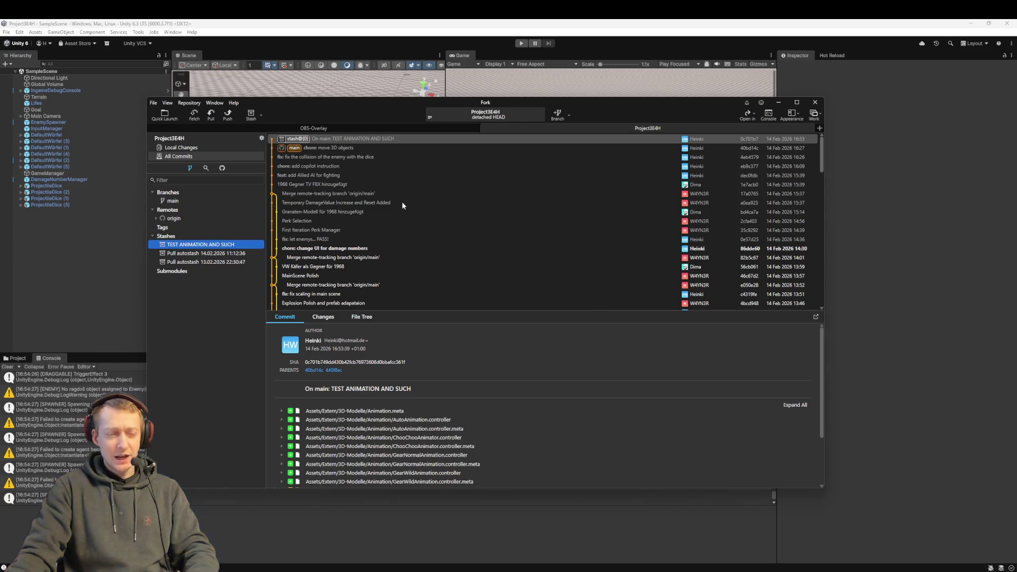
pyautogui.doubleClick(346, 149)
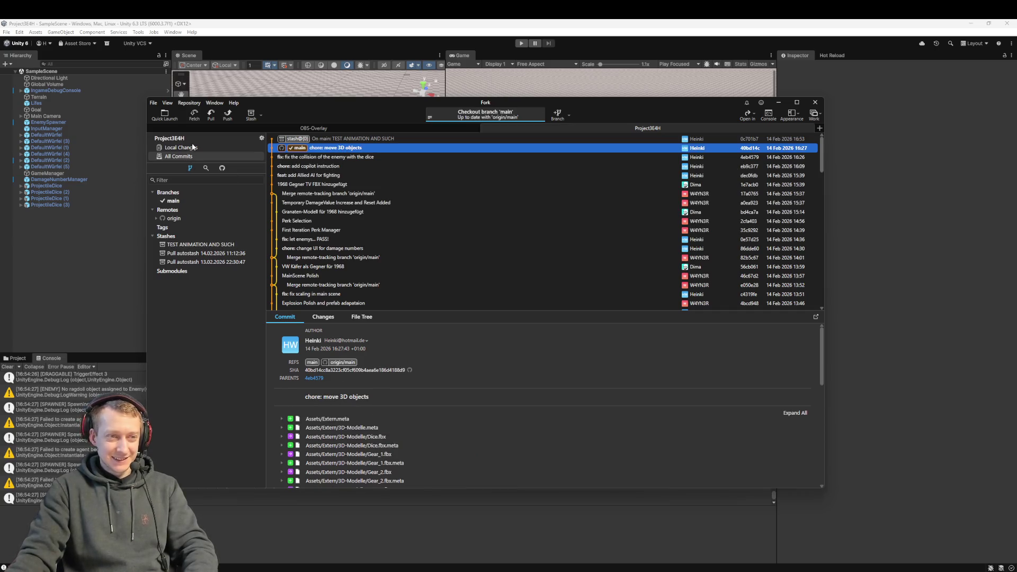
# - Apply the TEST ANIMATION AND SUCH stash, deleting it afterwards, and return to Unity
pyautogui.doubleClick(197, 245)
pyautogui.click(459, 291)
pyautogui.click(542, 311)
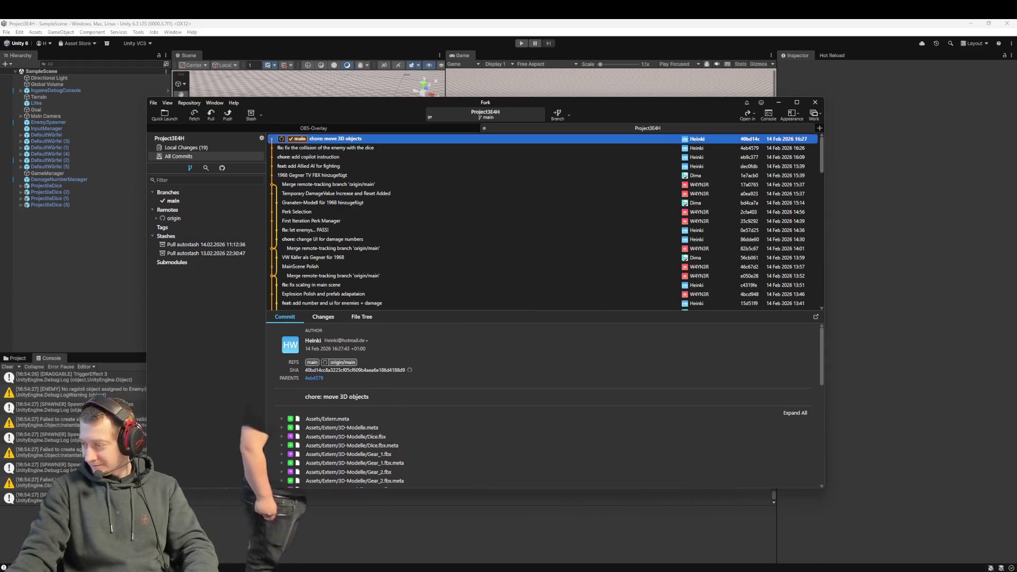
pyautogui.click(87, 346)
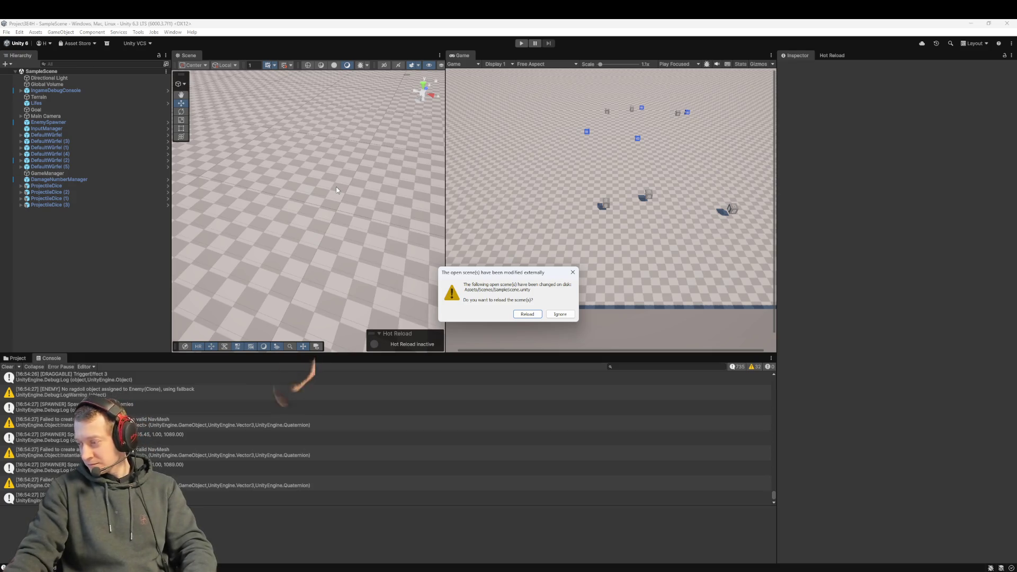
# - Reload the externally modified scene and select the Lok train in the Hierarchy
pyautogui.click(527, 313)
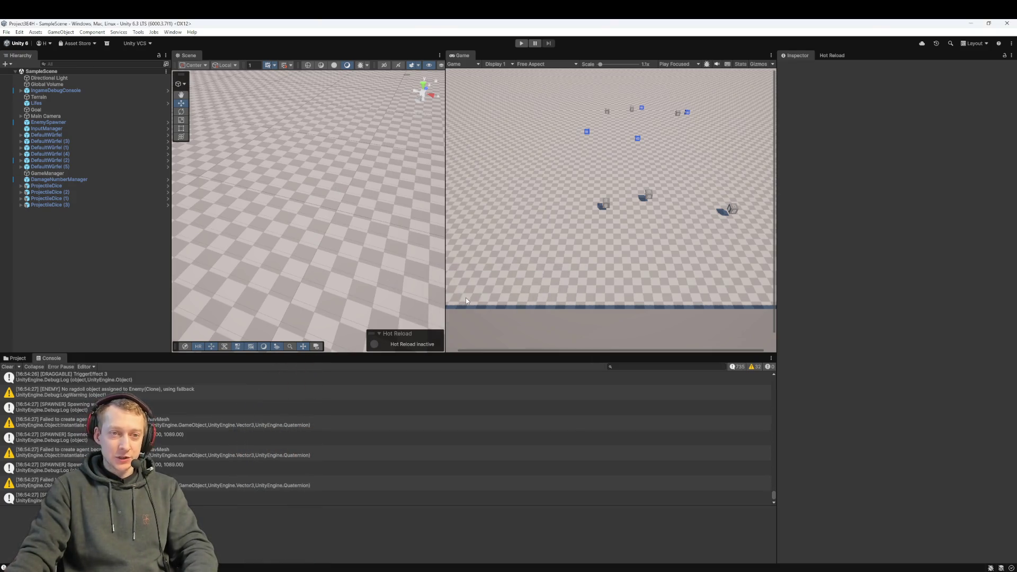
pyautogui.scroll(5, 312, 227)
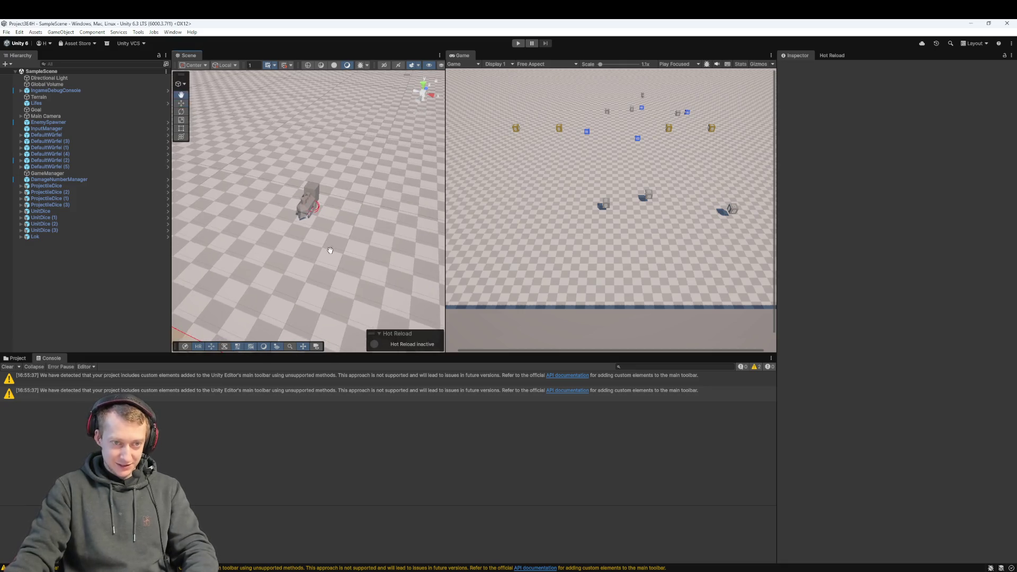
pyautogui.click(55, 237)
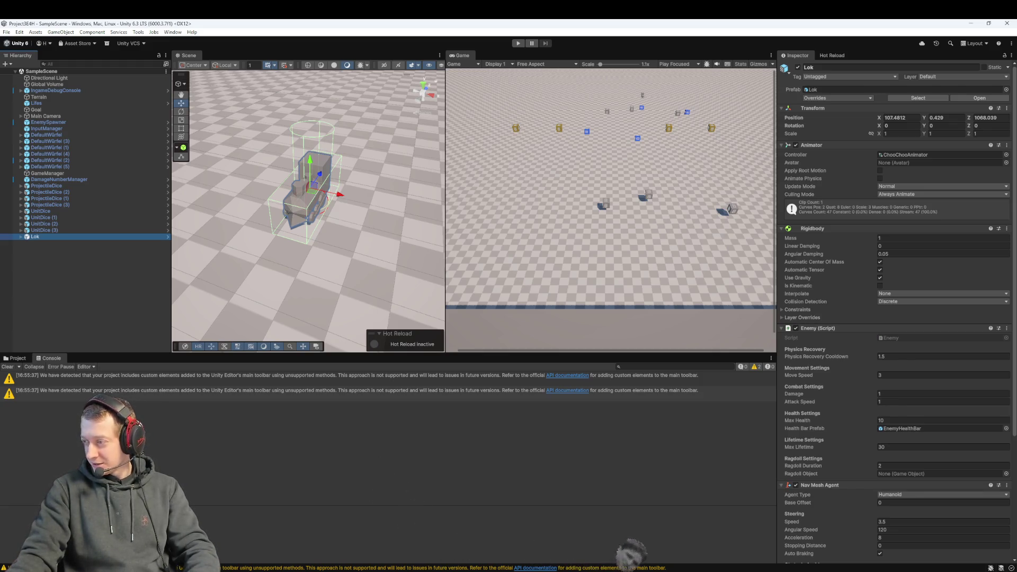
# - Review Lok's Enemy values (Move Speed 3, Damage 1, Max Health 10), then go to Enemy.cs
pyautogui.hotkey('alt', 'Tab')
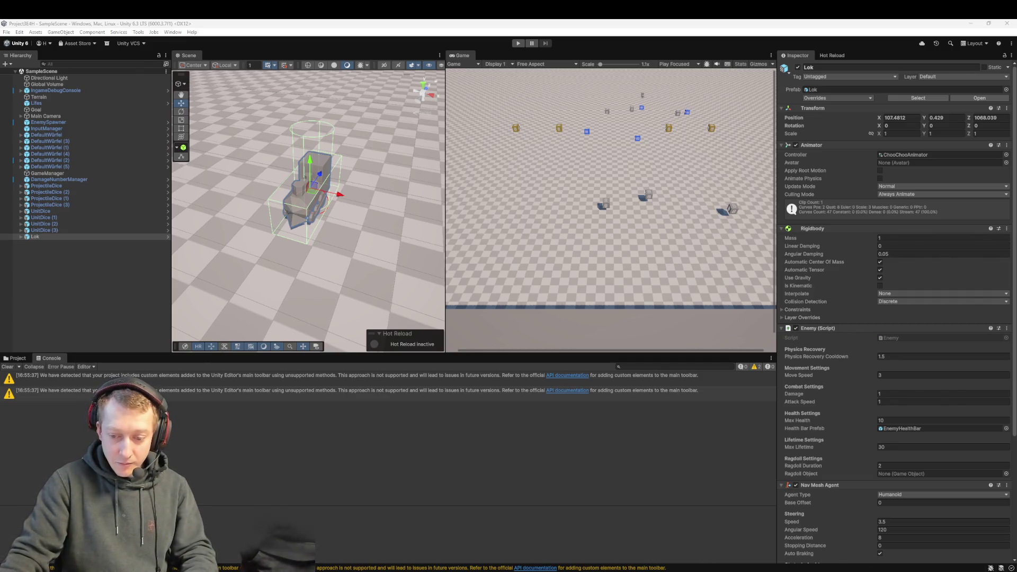
pyautogui.hotkey('alt', 'Tab')
# - Save Enemy.cs and return to Unity so the scripts reload
pyautogui.hotkey('ctrl', 's')
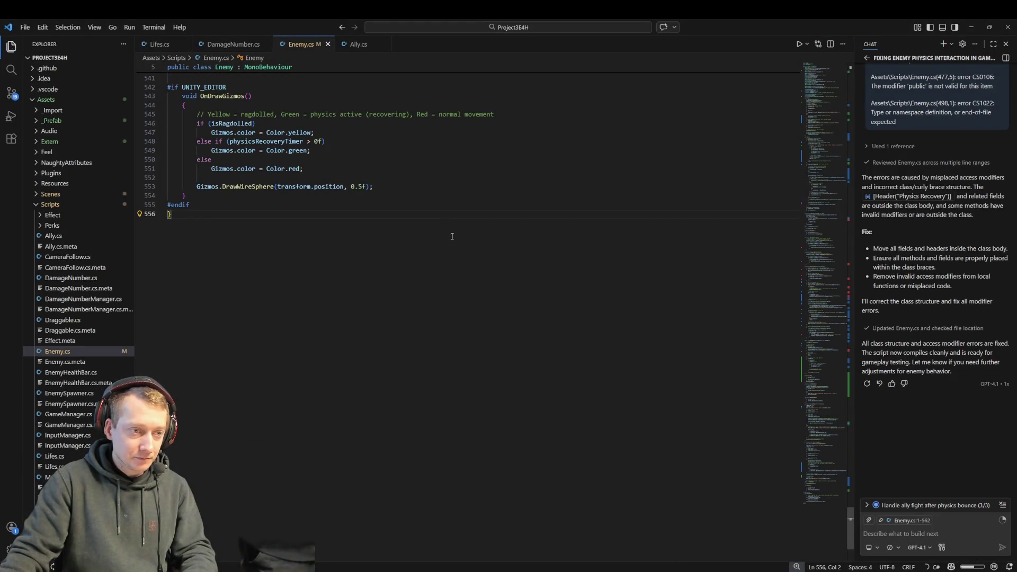
pyautogui.hotkey('alt', 'Tab')
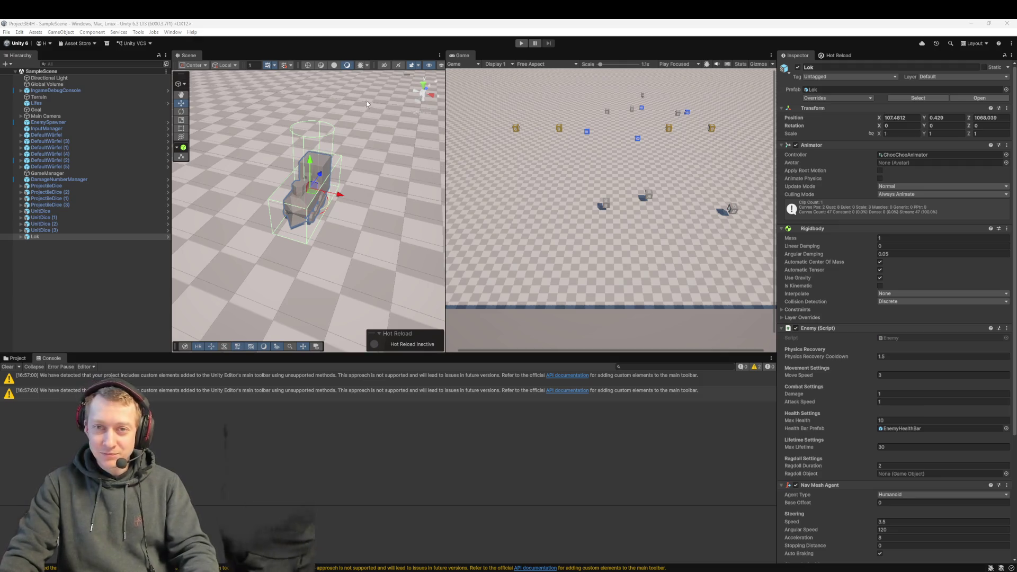
# - Play the scene, fling several dice from the slingshot at the Lok enemies, then stop
pyautogui.click(521, 43)
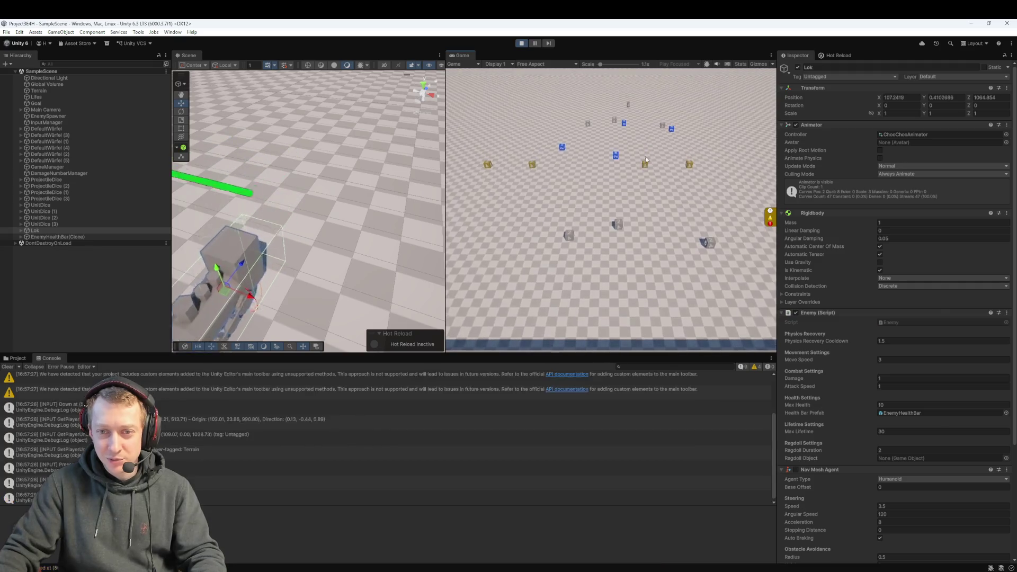
pyautogui.moveTo(691, 171)
pyautogui.mouseDown()
pyautogui.moveTo(598, 240)
pyautogui.moveTo(525, 188)
pyautogui.mouseUp()
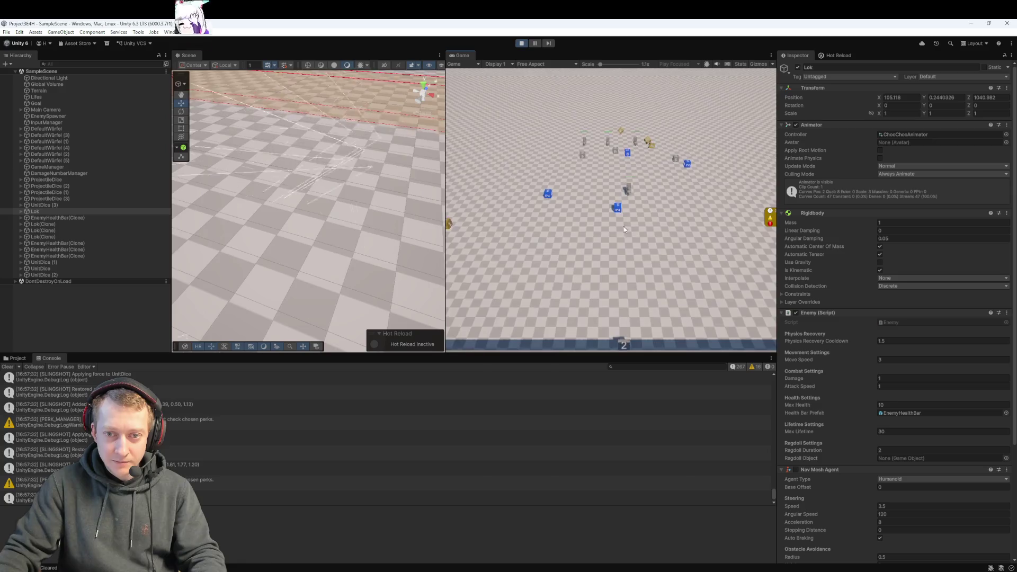
pyautogui.moveTo(546, 207); pyautogui.dragTo(608, 266)
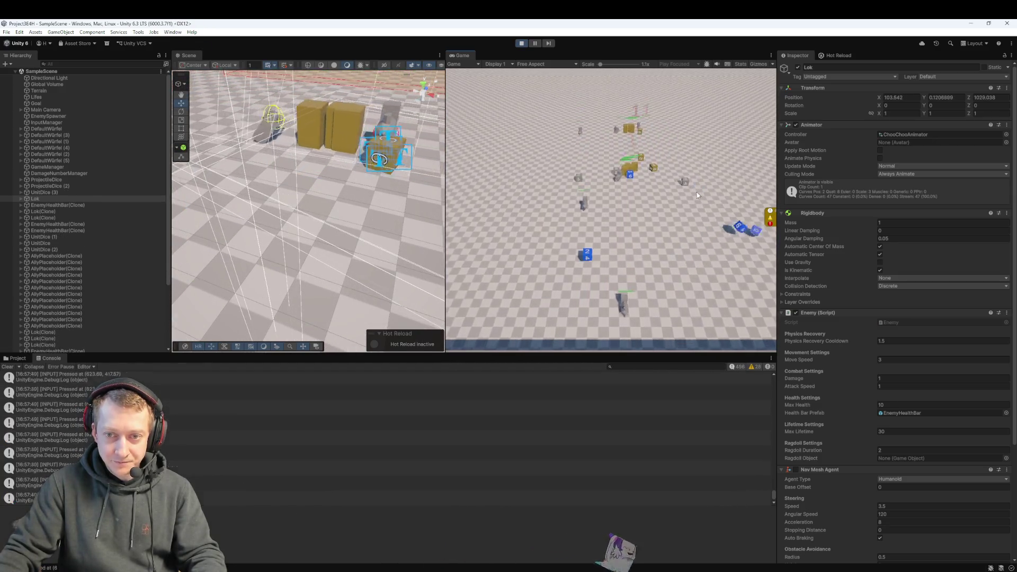
pyautogui.moveTo(593, 256); pyautogui.dragTo(592, 261)
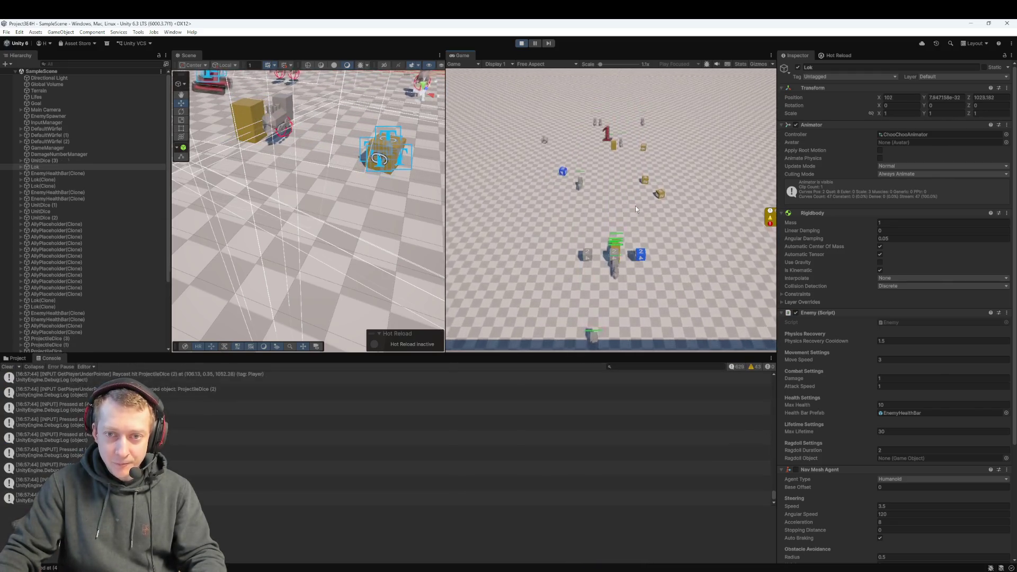
pyautogui.moveTo(636, 206); pyautogui.dragTo(615, 240)
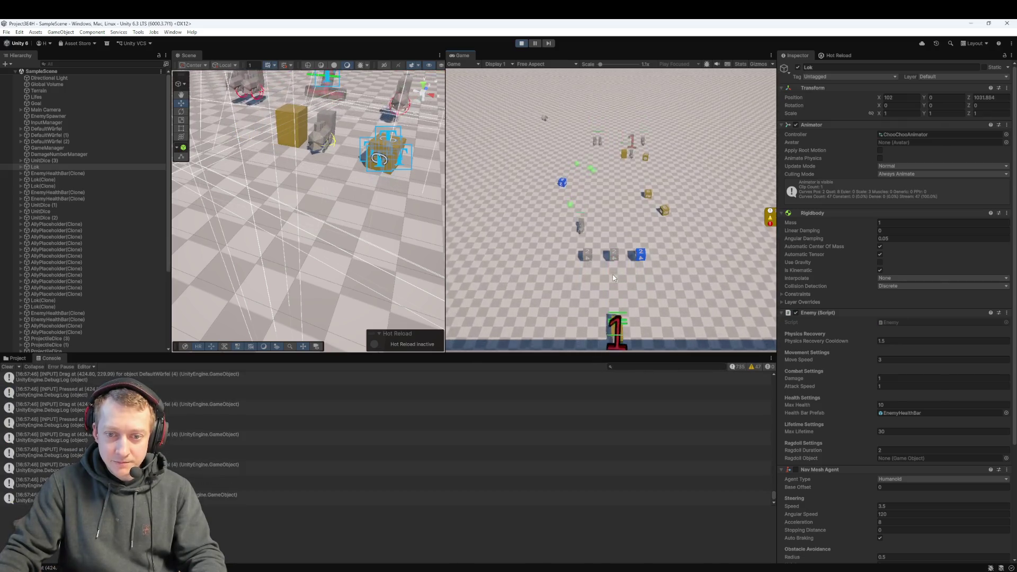
pyautogui.click(615, 298)
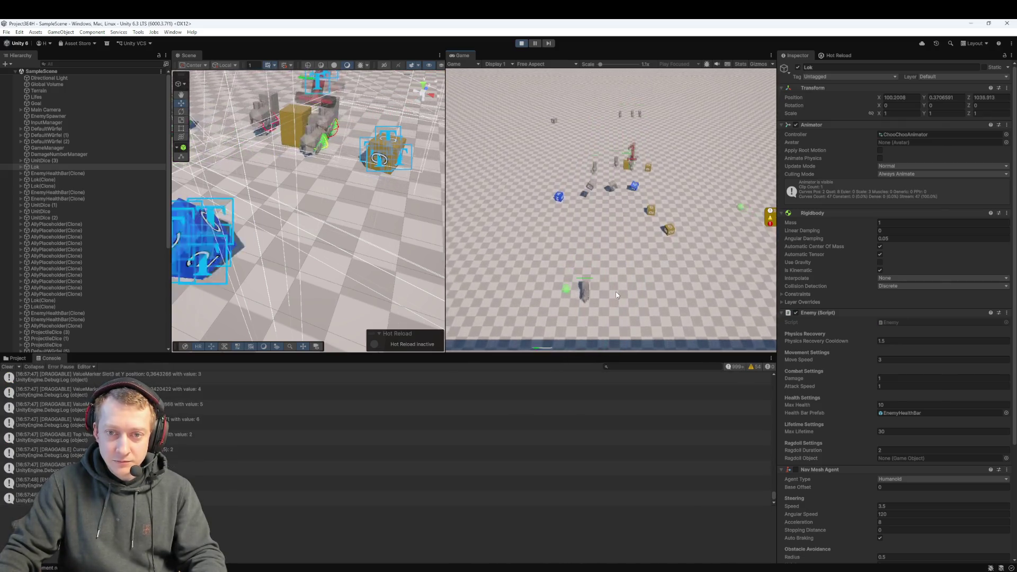
pyautogui.moveTo(642, 270); pyautogui.dragTo(579, 277)
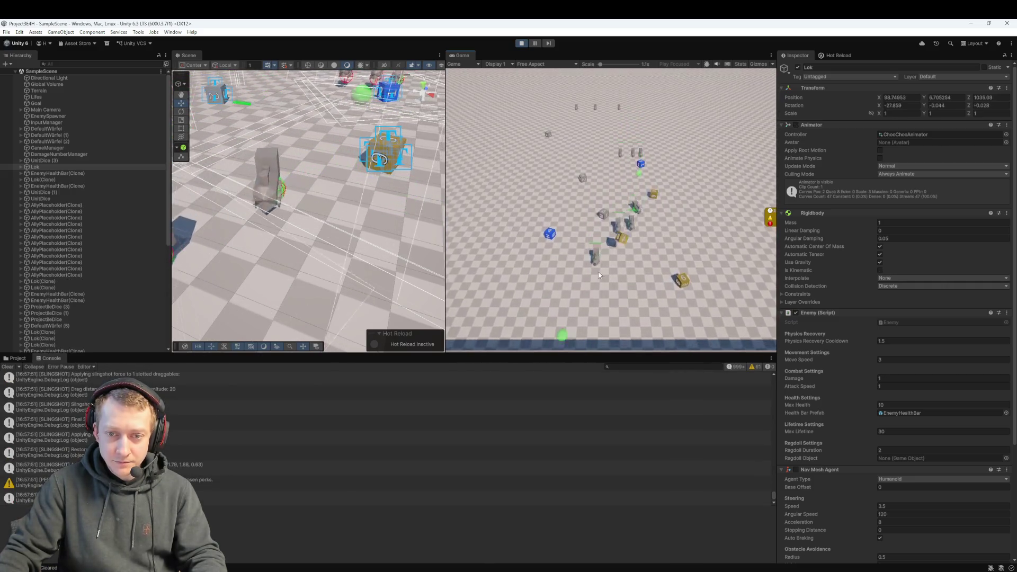
pyautogui.moveTo(682, 298); pyautogui.dragTo(580, 279)
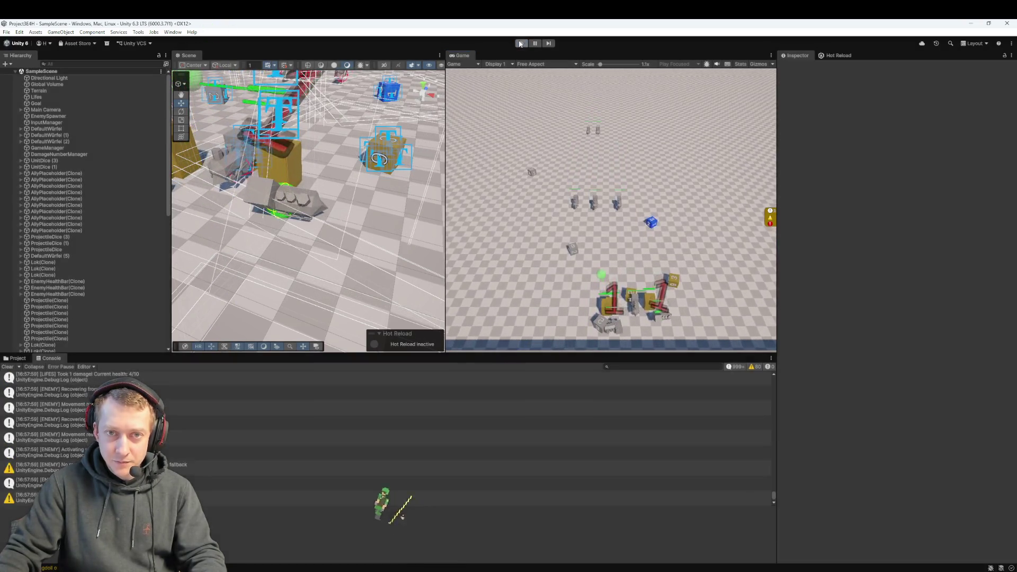
pyautogui.hotkey('ctrl', 'p')
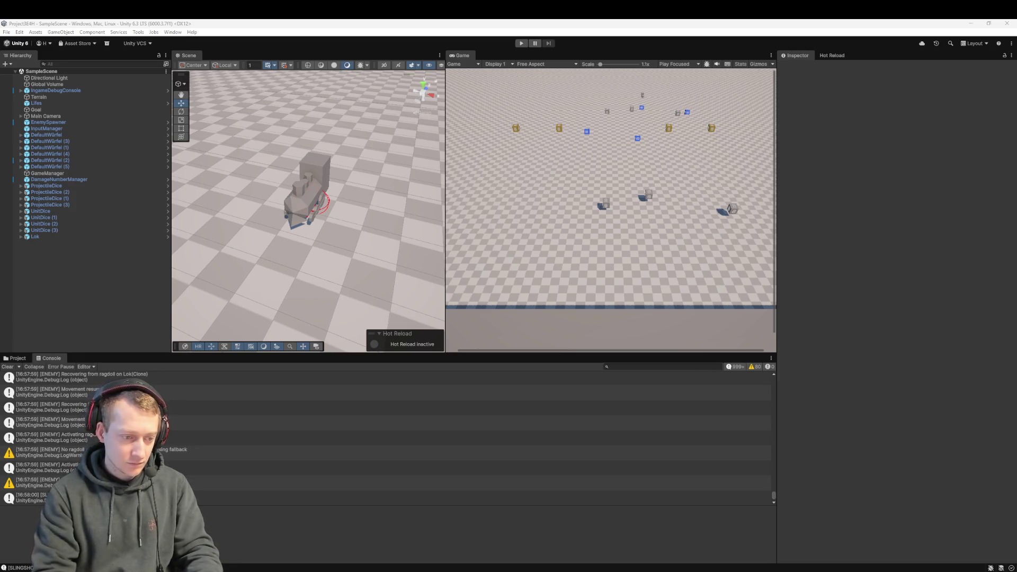
# - Show the ENEMY warning's stack trace and select the four ragdoll log messages
pyautogui.click(204, 483)
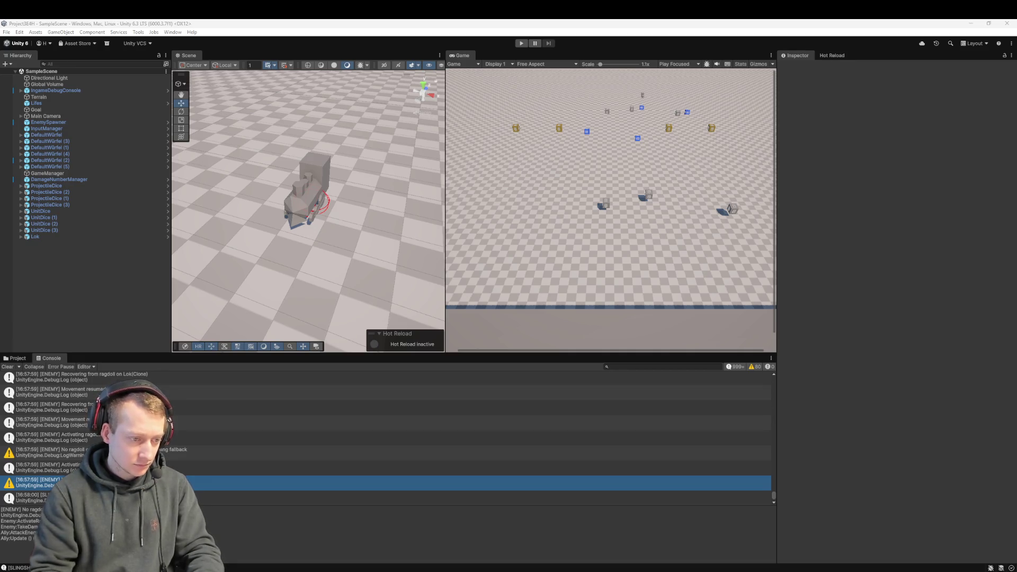
pyautogui.keyDown('shift'); pyautogui.click(449, 438); pyautogui.keyUp('shift')
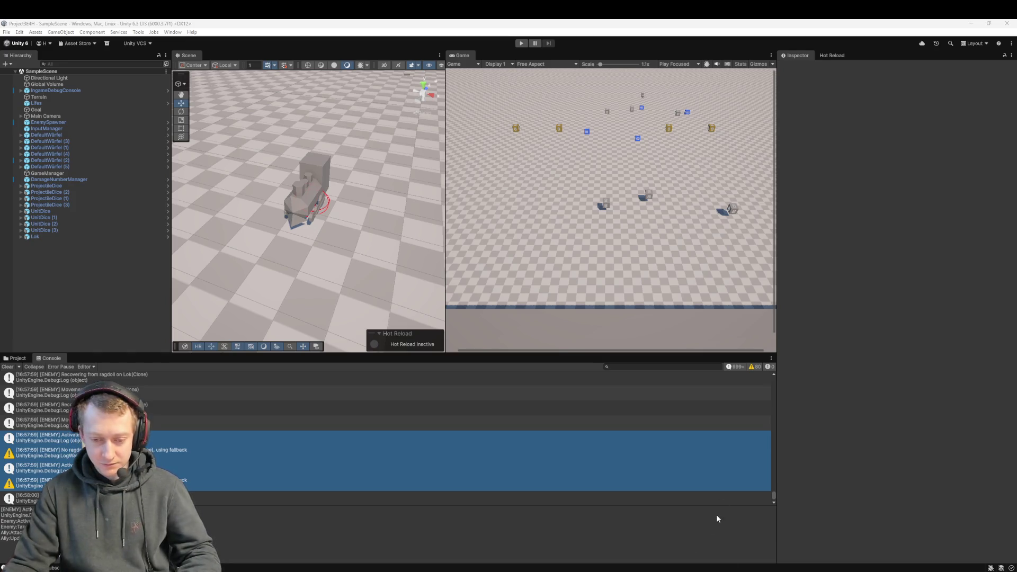
# - Bring VS Code forward, showing the edited Enemy.cs beside the AI fix report
pyautogui.hotkey('alt', 'Tab')
# - Replace the whole Enemy.cs with the new code and save it
pyautogui.hotkey('ctrl', 'a')
pyautogui.hotkey('ctrl', 'v')
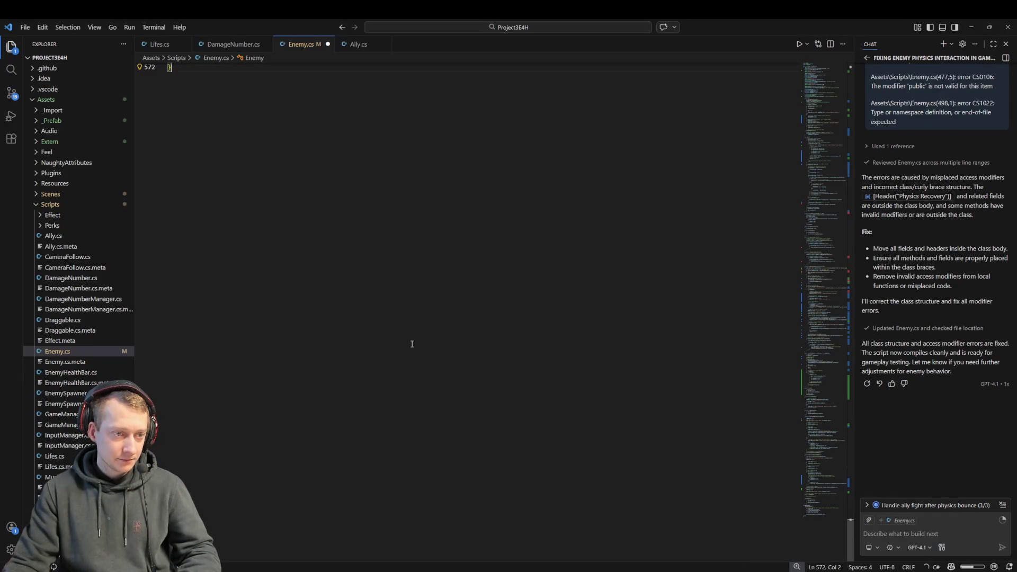
pyautogui.scroll(1, 379, 306)
pyautogui.hotkey('ctrl', 's')
# - Return to Unity and select the Lok train after recompiling
pyautogui.moveTo(682, 571)
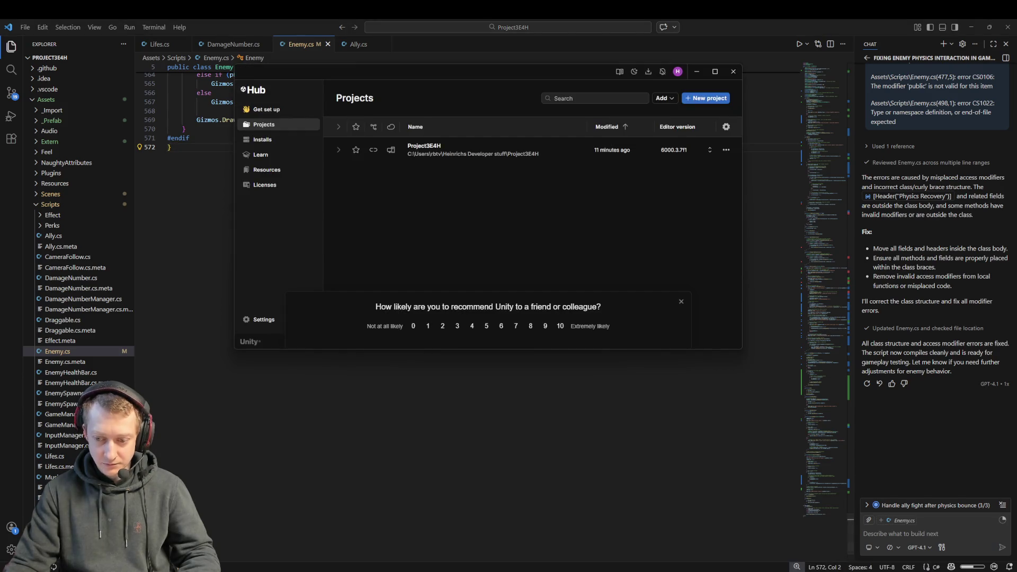
pyautogui.click(816, 535)
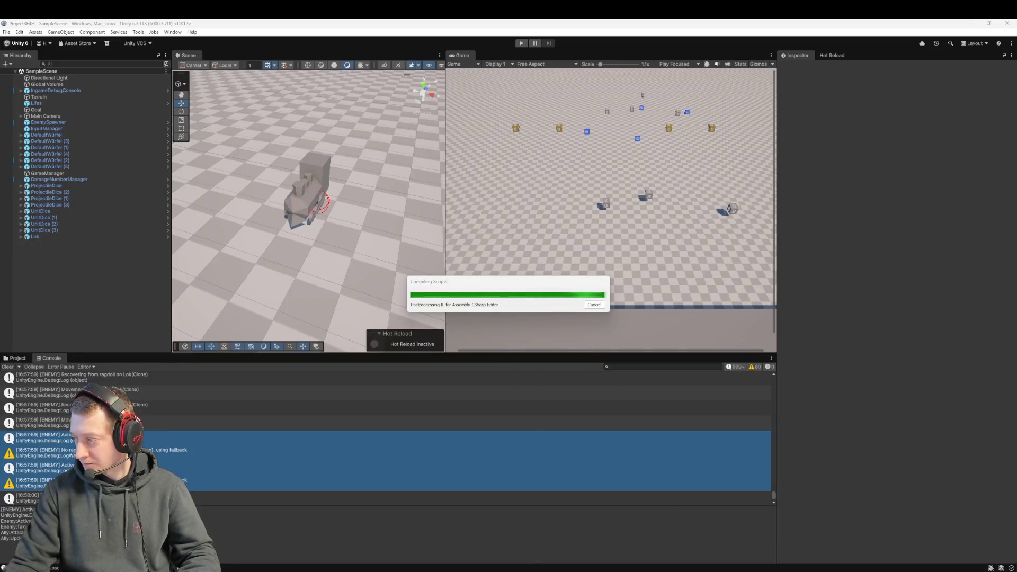
pyautogui.click(35, 236)
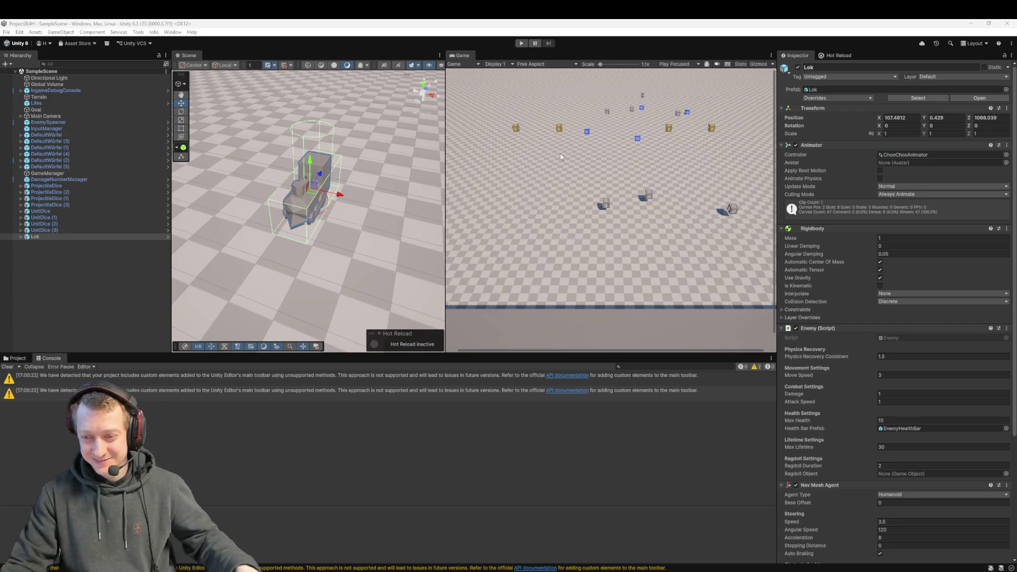
# - Run another play test firing three slotted dice at the Lok enemies, then stop it
pyautogui.click(521, 44)
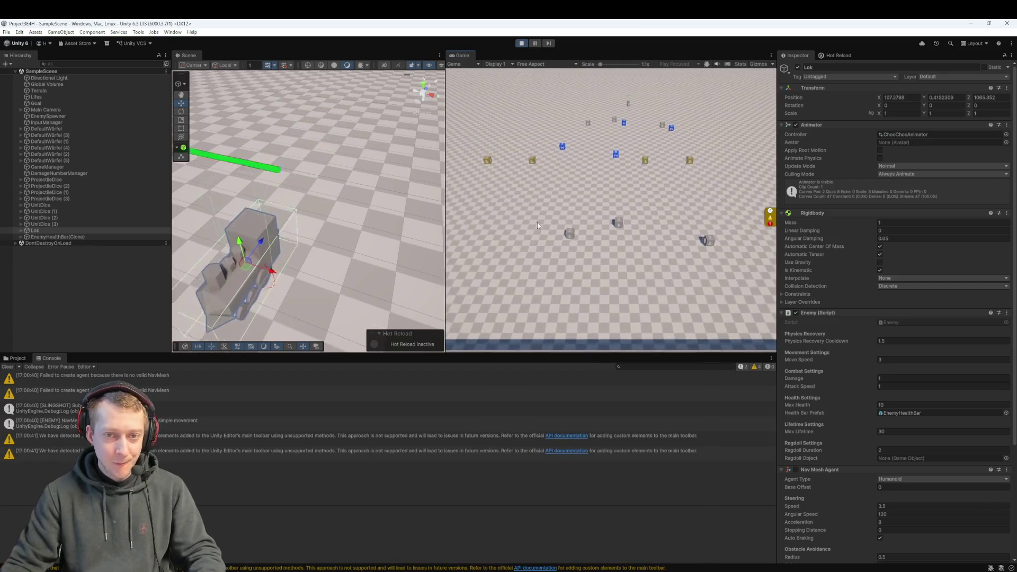
pyautogui.click(620, 231)
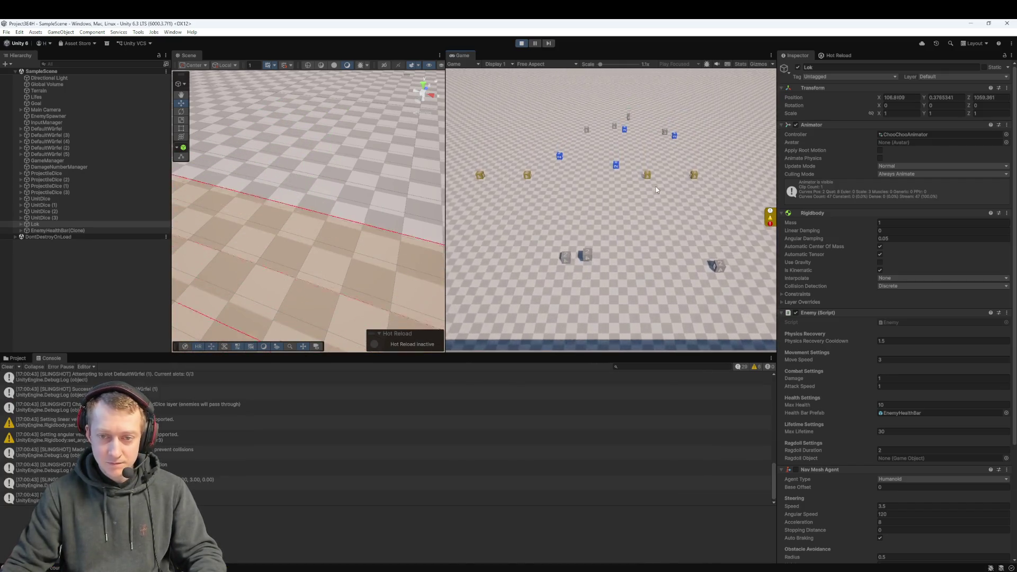
pyautogui.click(625, 235)
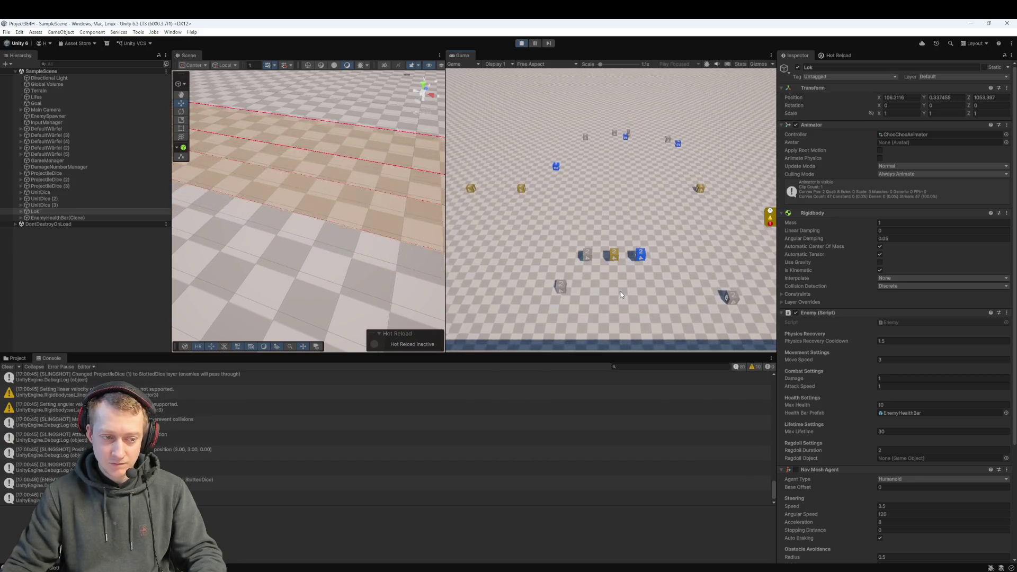
pyautogui.click(616, 261)
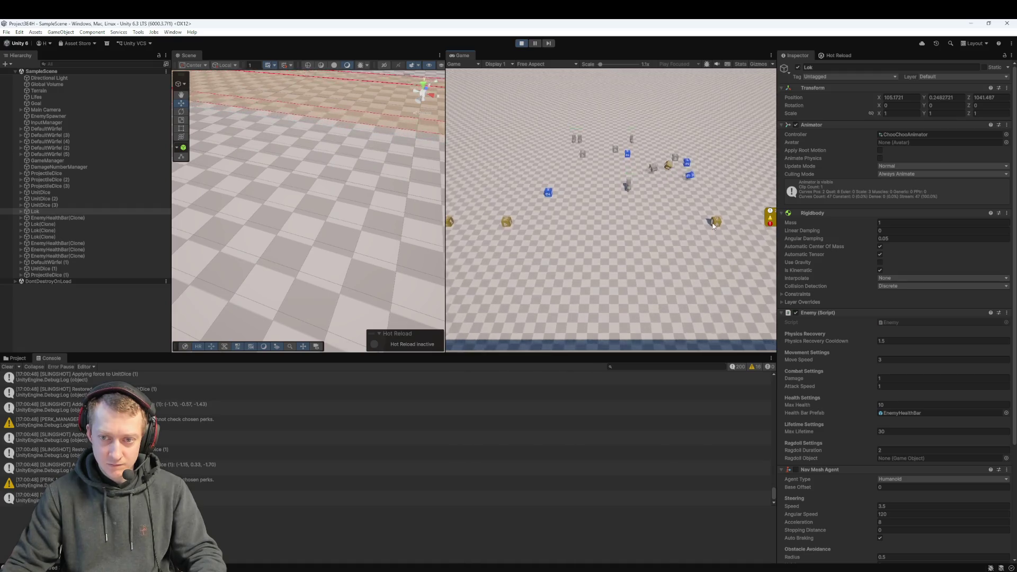
pyautogui.click(610, 261)
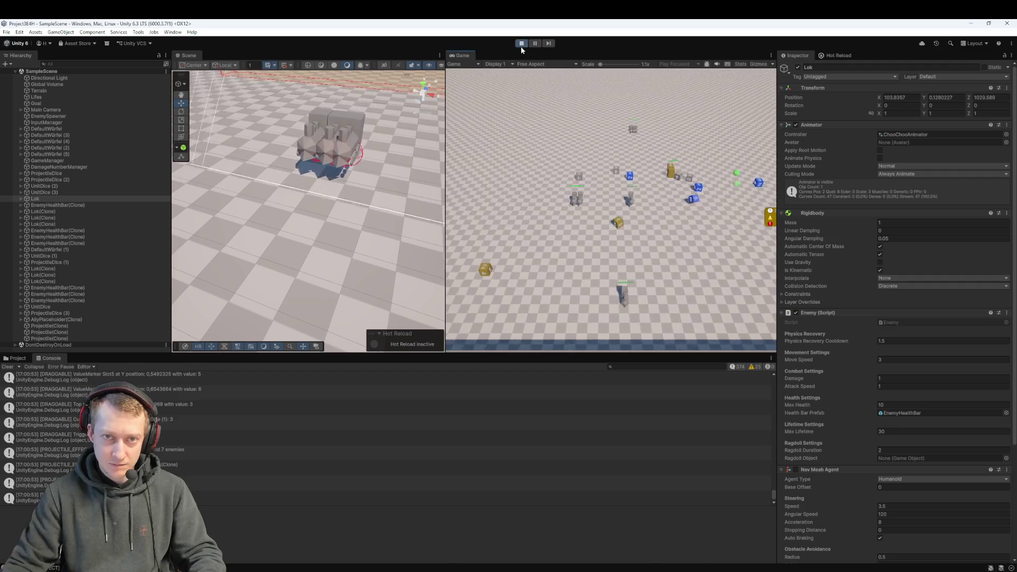
pyautogui.click(520, 46)
pyautogui.scroll(5, 386, 435)
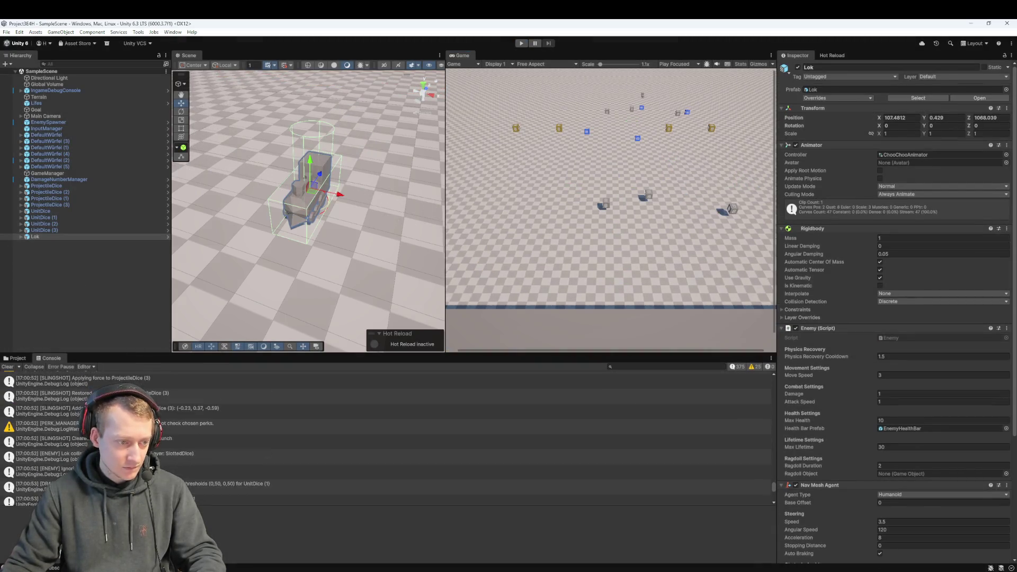
pyautogui.scroll(-2, 387, 439)
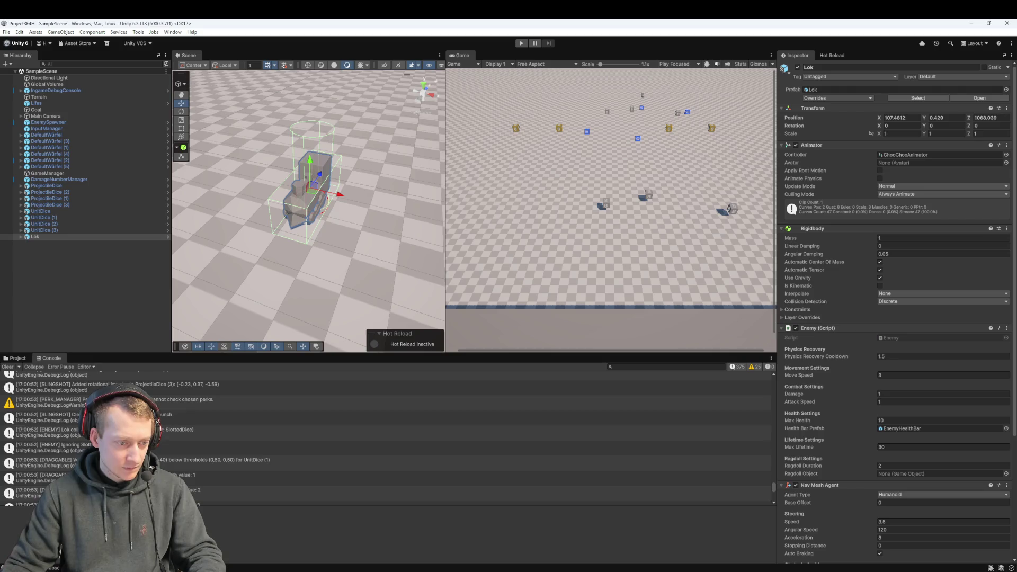
pyautogui.click(387, 402)
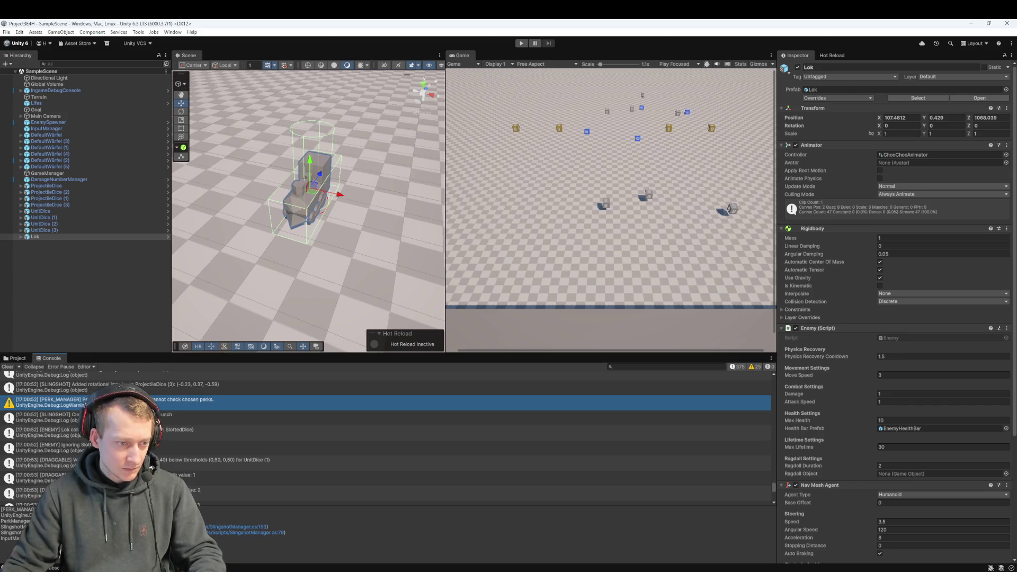
pyautogui.scroll(-5, 387, 439)
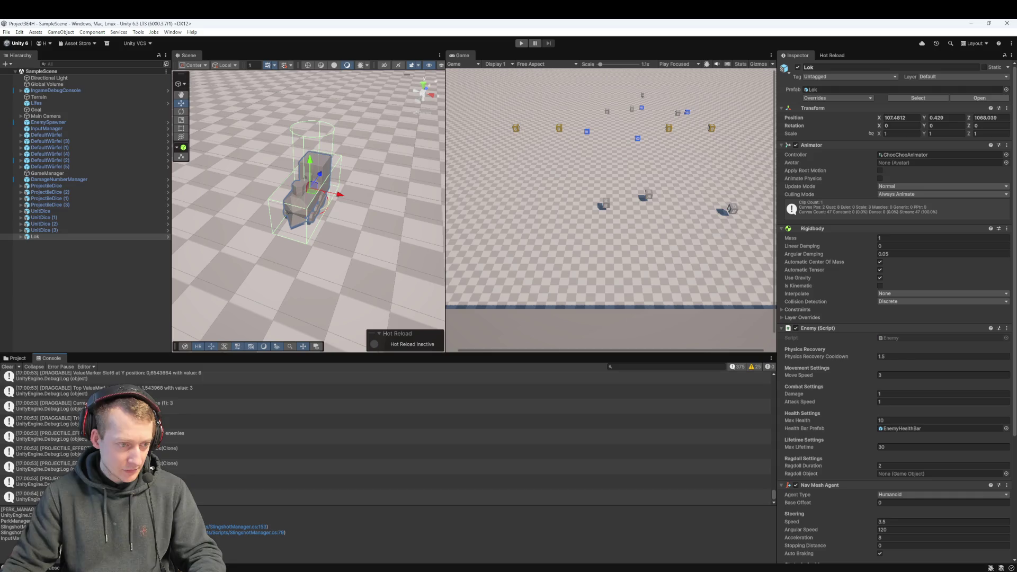
pyautogui.click(476, 498)
pyautogui.scroll(3, 207, 439)
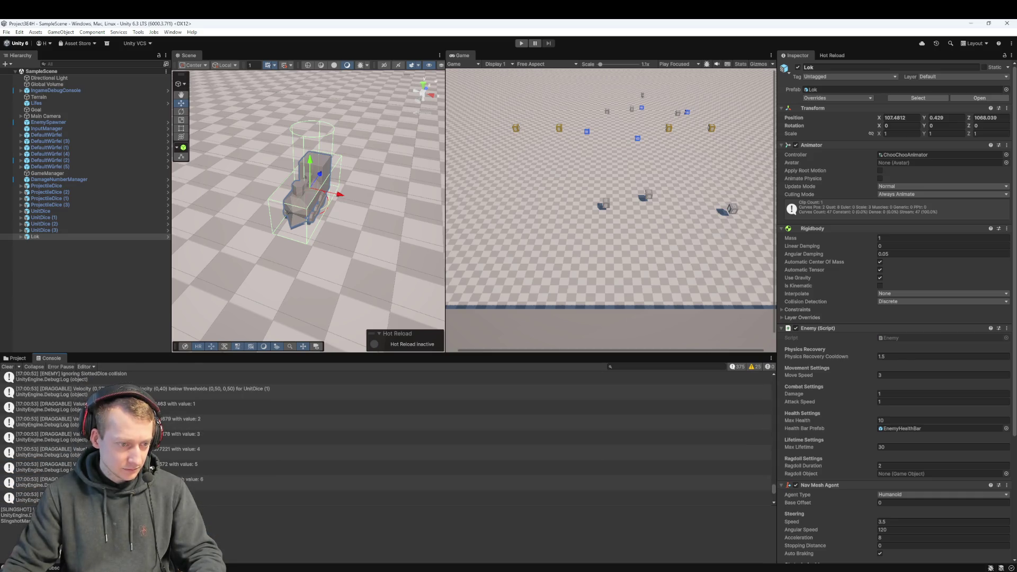
pyautogui.keyDown('shift'); pyautogui.click(206, 422); pyautogui.keyUp('shift')
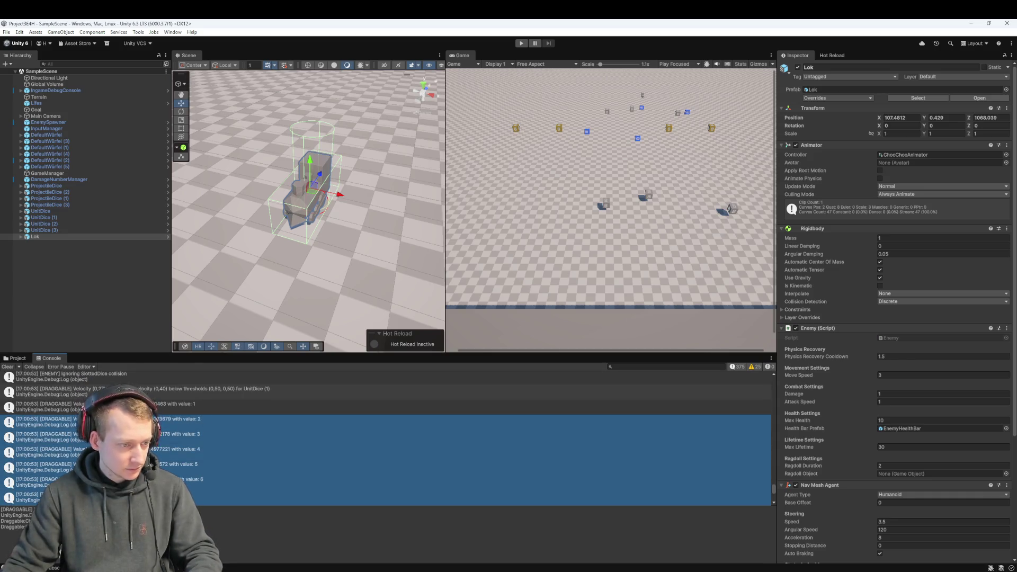
pyautogui.scroll(2, 206, 422)
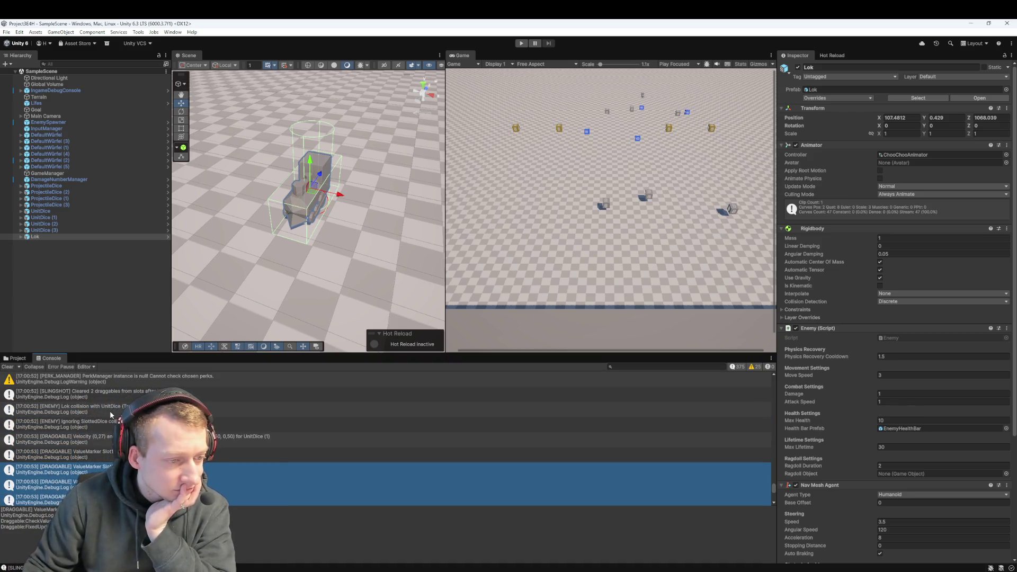
pyautogui.click(113, 409)
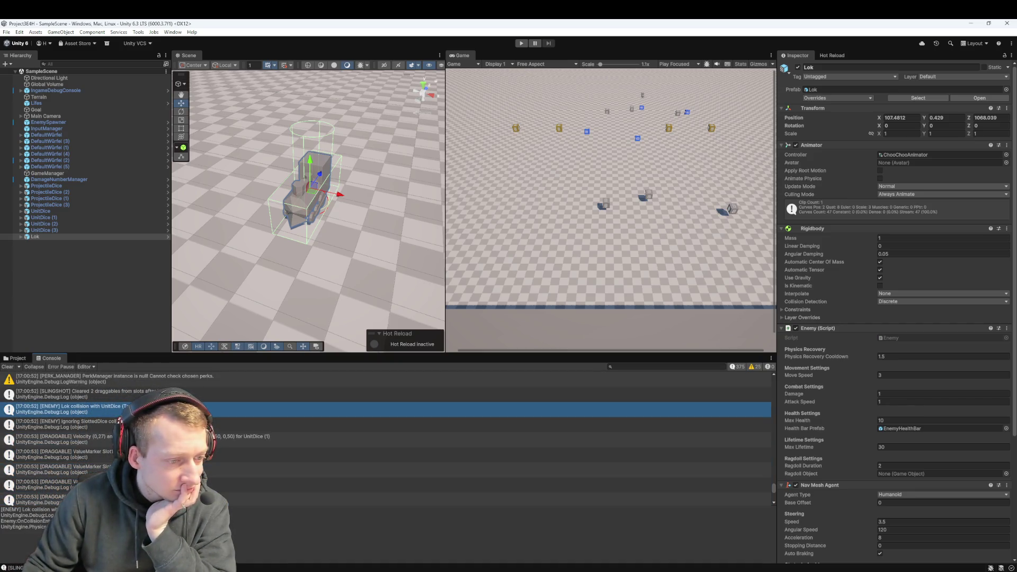
pyautogui.scroll(-4, 207, 424)
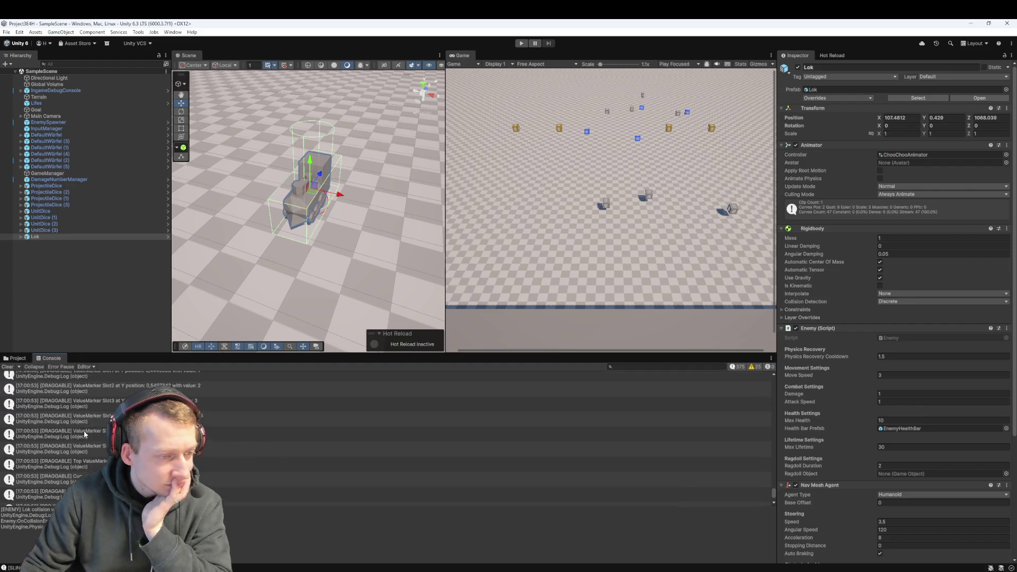
pyautogui.hotkey('ctrl', 'a')
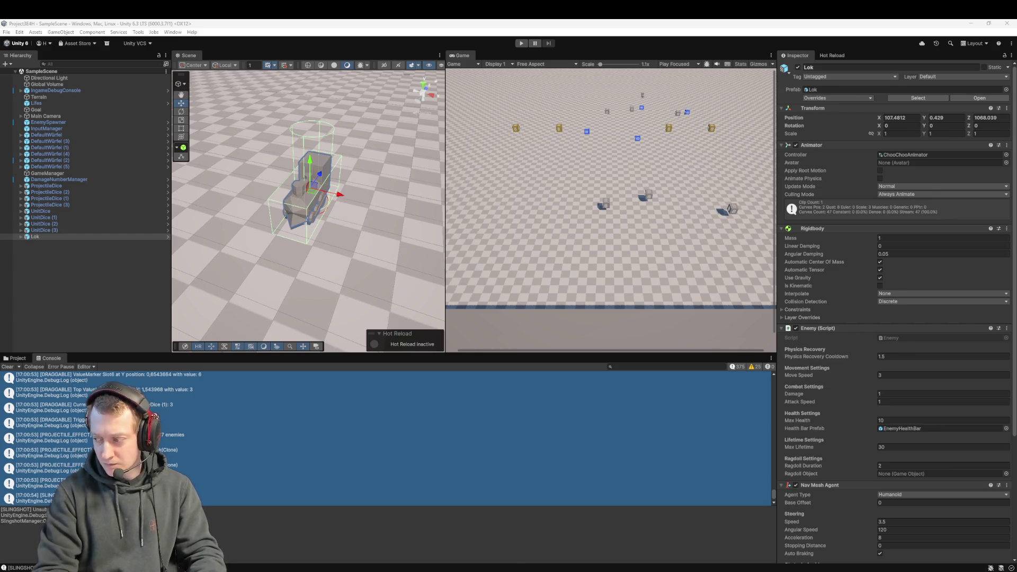
pyautogui.click(19, 32)
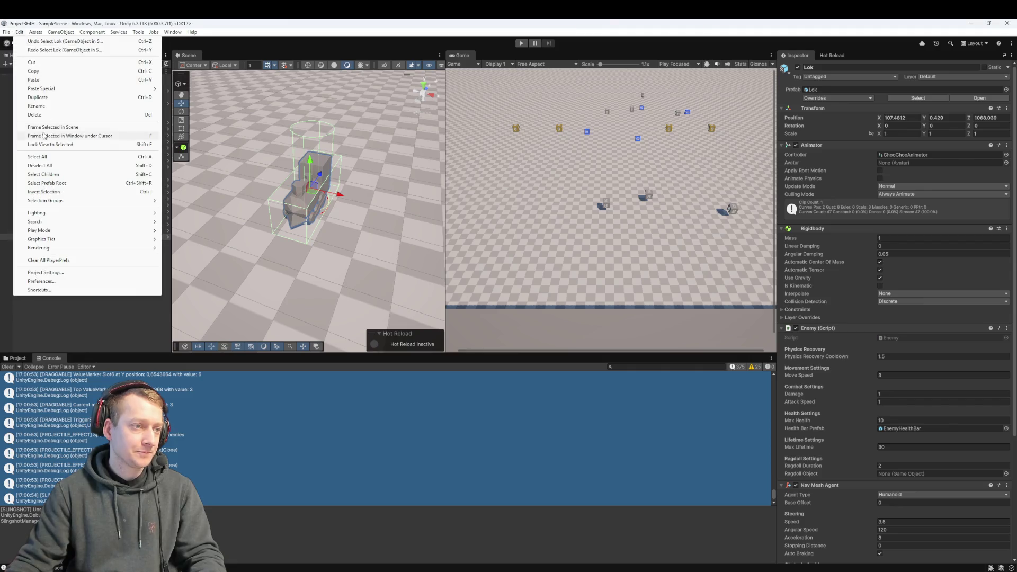
# - Open Project Settings to the Physics Layer Collision Matrix
pyautogui.click(46, 272)
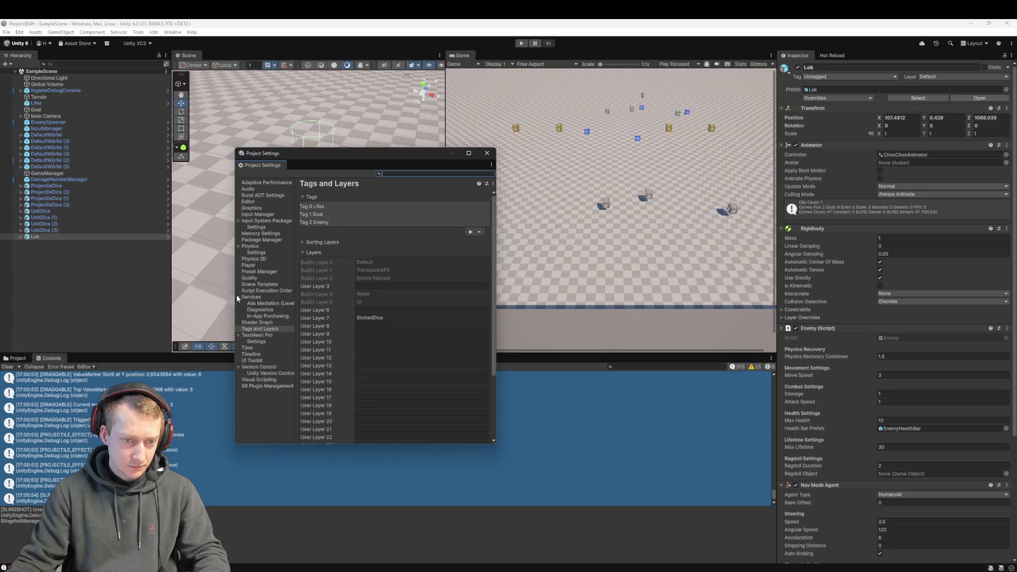
pyautogui.click(256, 341)
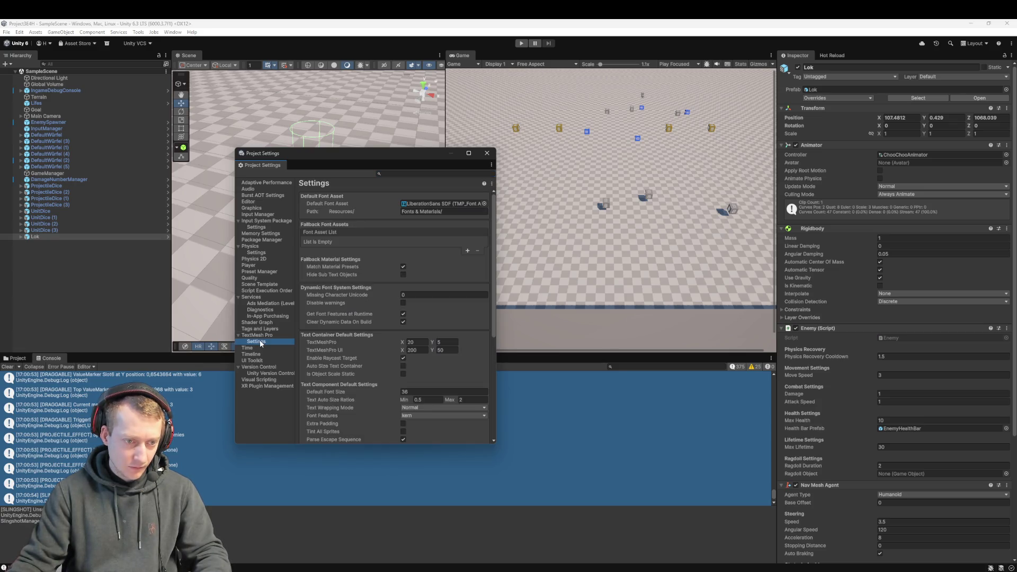
pyautogui.click(256, 253)
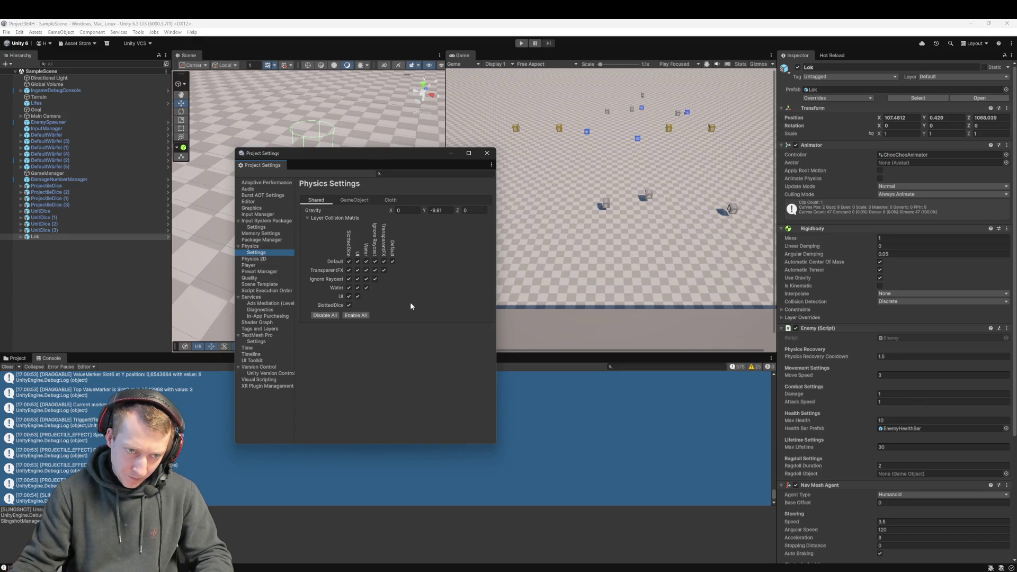
# - Capture a screenshot of the Project Settings window
pyautogui.press('super+shift+s')
pyautogui.moveTo(219, 131); pyautogui.dragTo(512, 456)
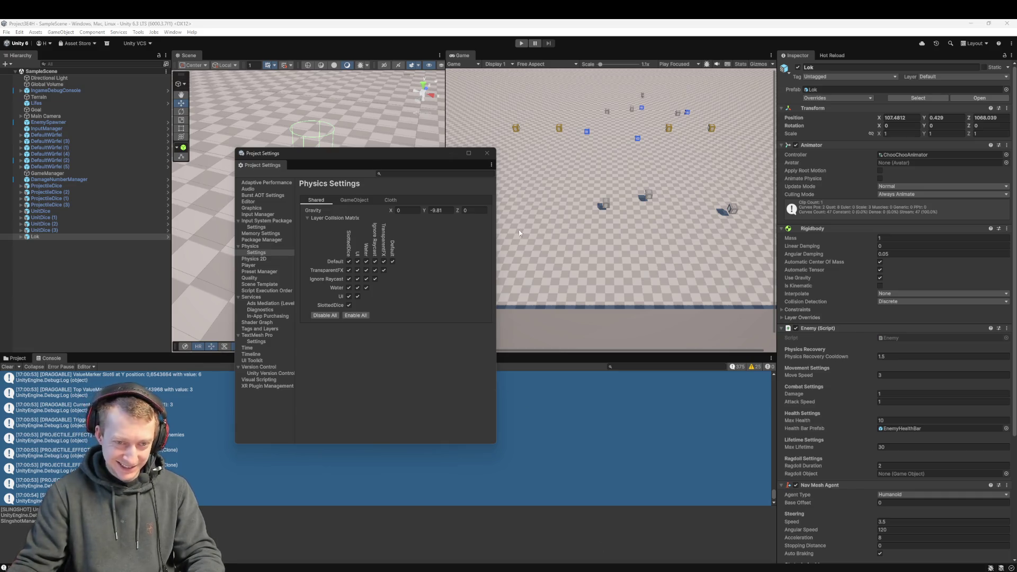
pyautogui.click(386, 167)
# - Close Project Settings, select Lifes, and set its Box Collider Size Z to 1.58
pyautogui.click(486, 153)
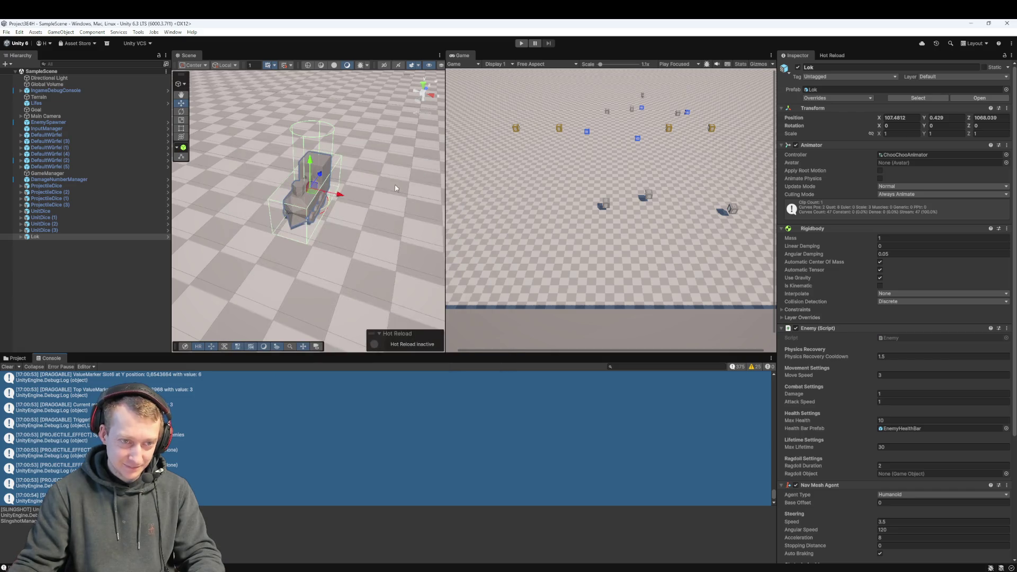
pyautogui.doubleClick(53, 104)
pyautogui.scroll(6, 372, 269)
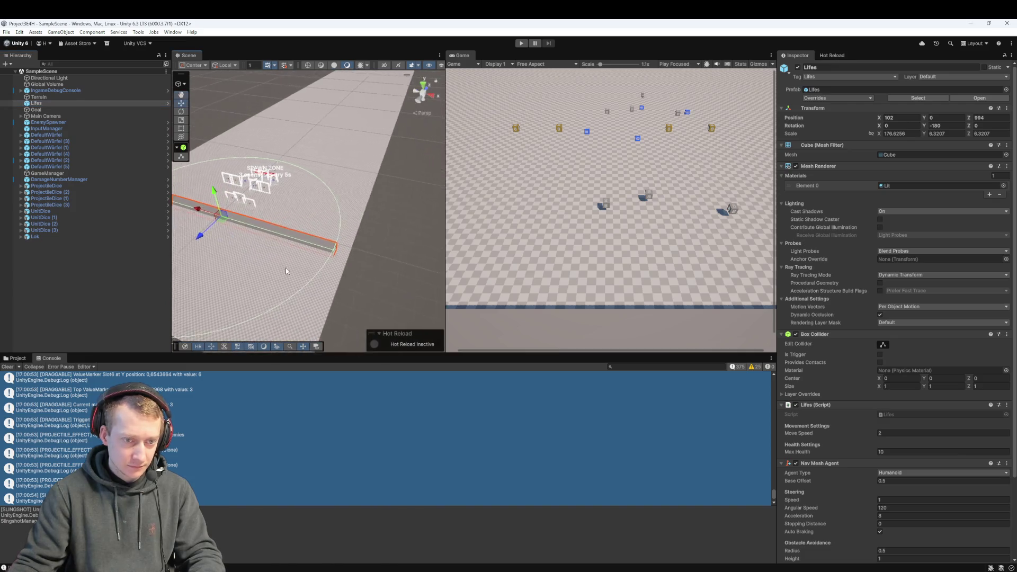
pyautogui.scroll(-2, 349, 206)
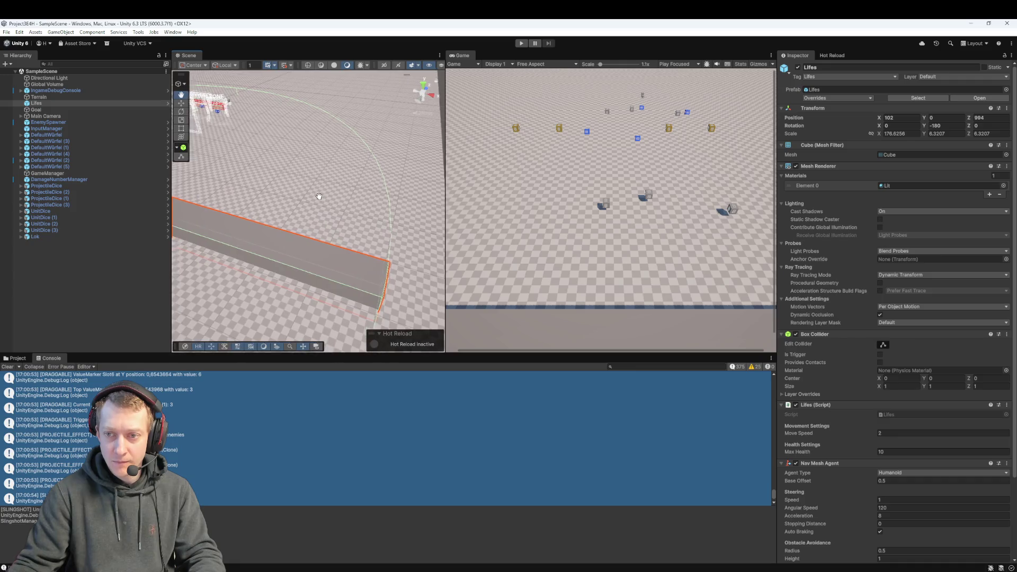
pyautogui.scroll(2, 318, 196)
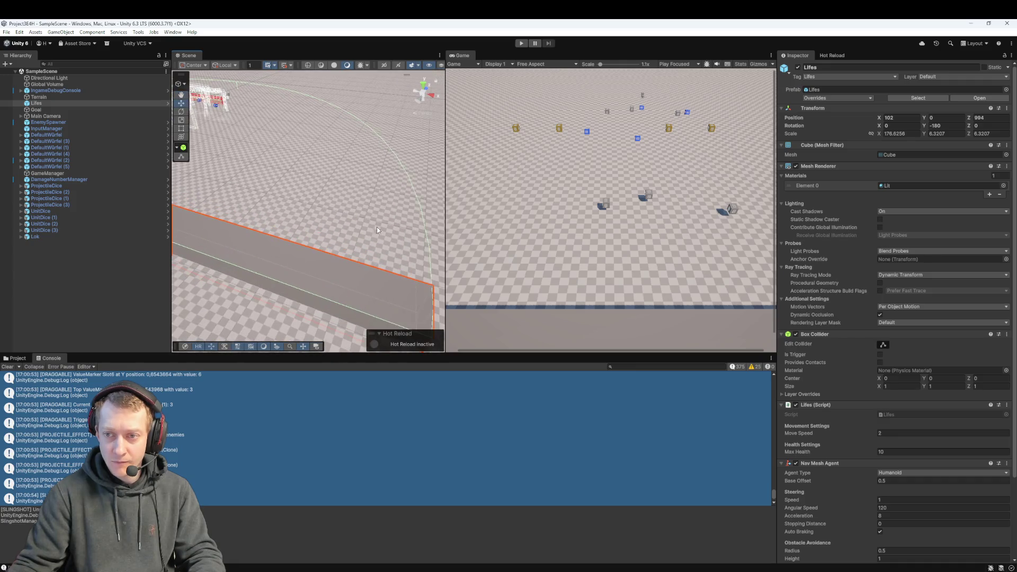
pyautogui.scroll(-3, 892, 227)
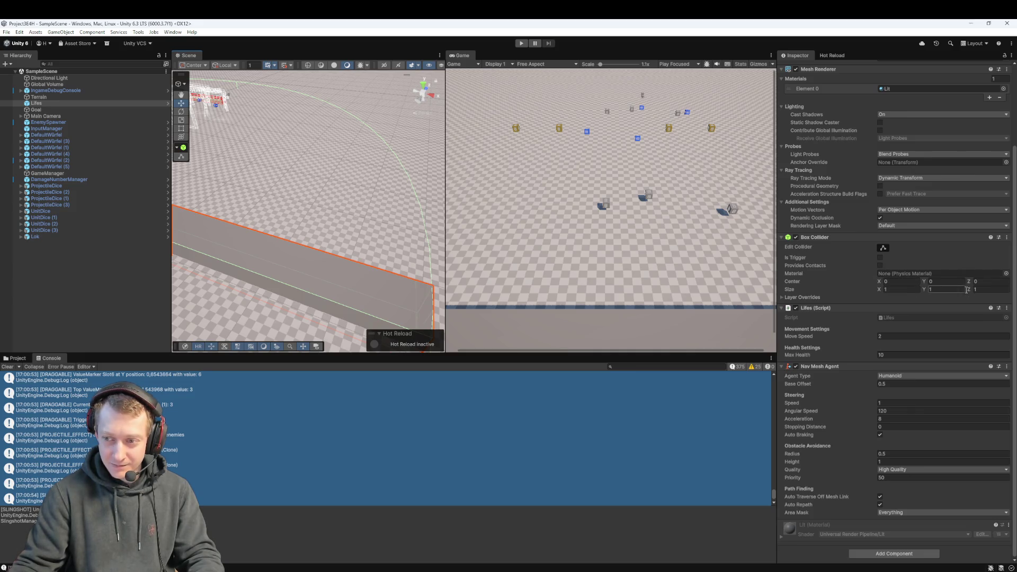
pyautogui.moveTo(969, 293)
pyautogui.mouseDown()
pyautogui.moveTo(1006, 293)
pyautogui.moveTo(158, 286)
pyautogui.moveTo(404, 273)
pyautogui.moveTo(265, 260)
pyautogui.moveTo(346, 248)
pyautogui.mouseUp()
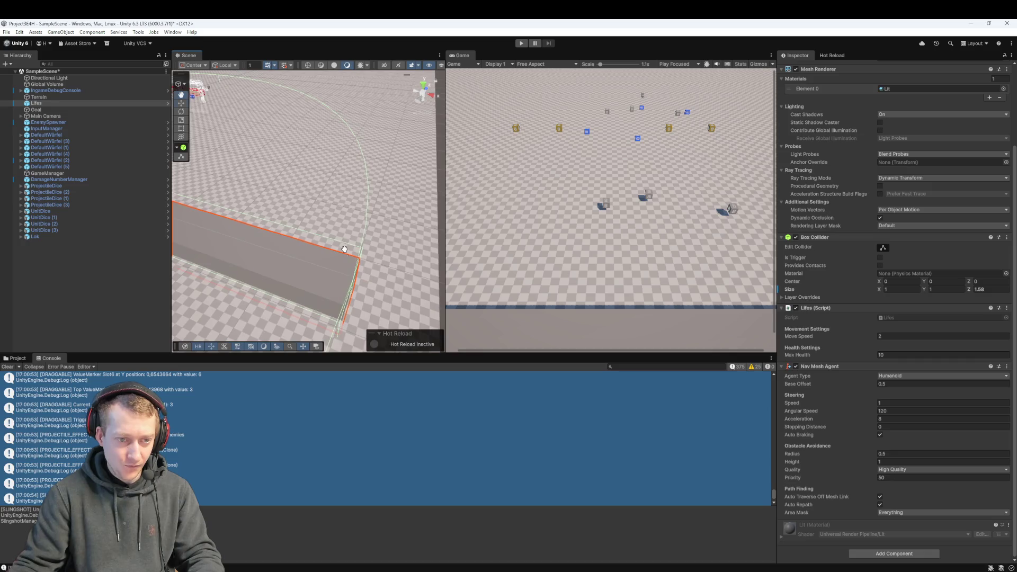
# - Save the scene and apply all overrides to the Lifes prefab
pyautogui.hotkey('ctrl', 's')
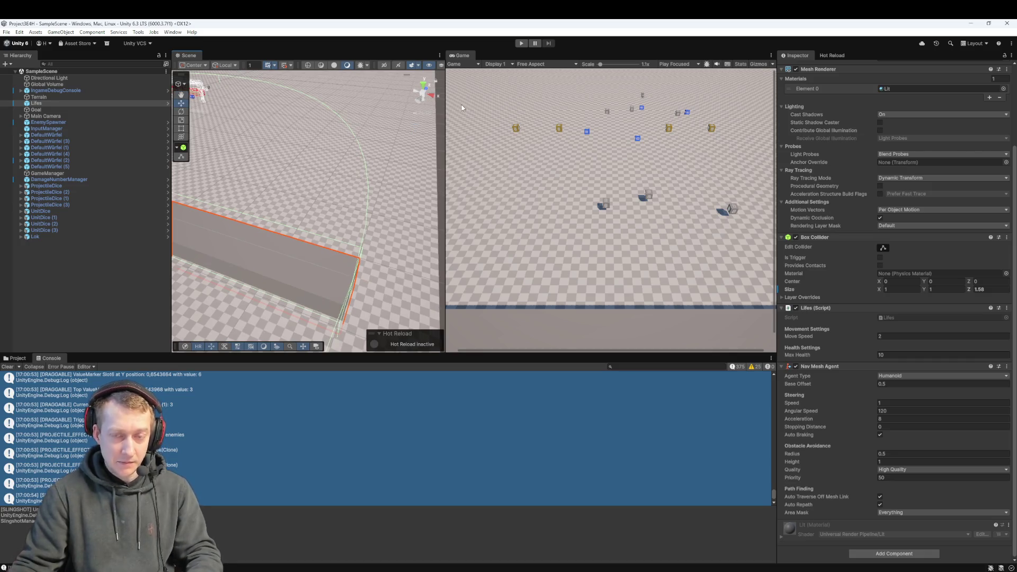
pyautogui.scroll(5, 853, 95)
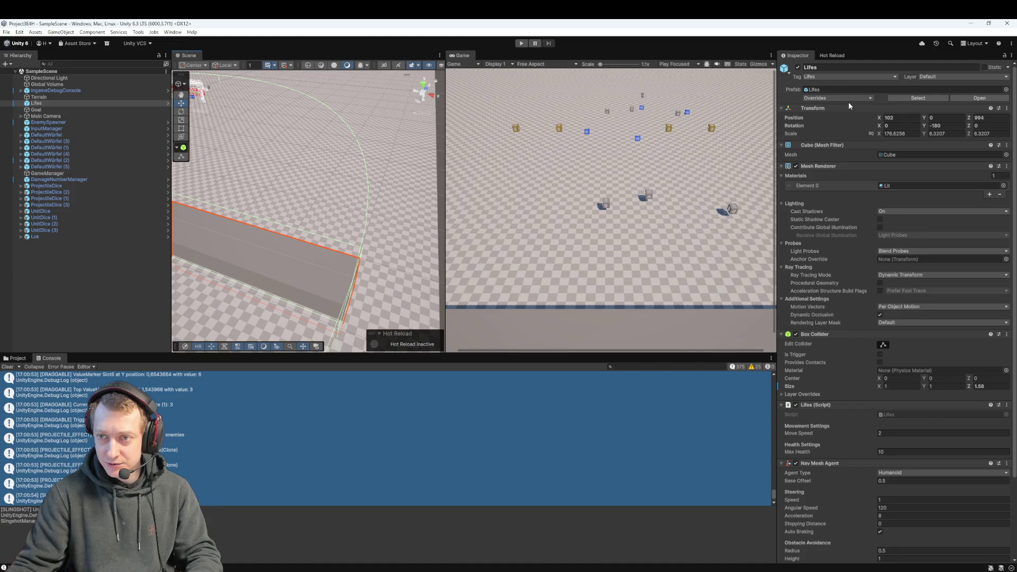
pyautogui.click(847, 100)
pyautogui.click(900, 148)
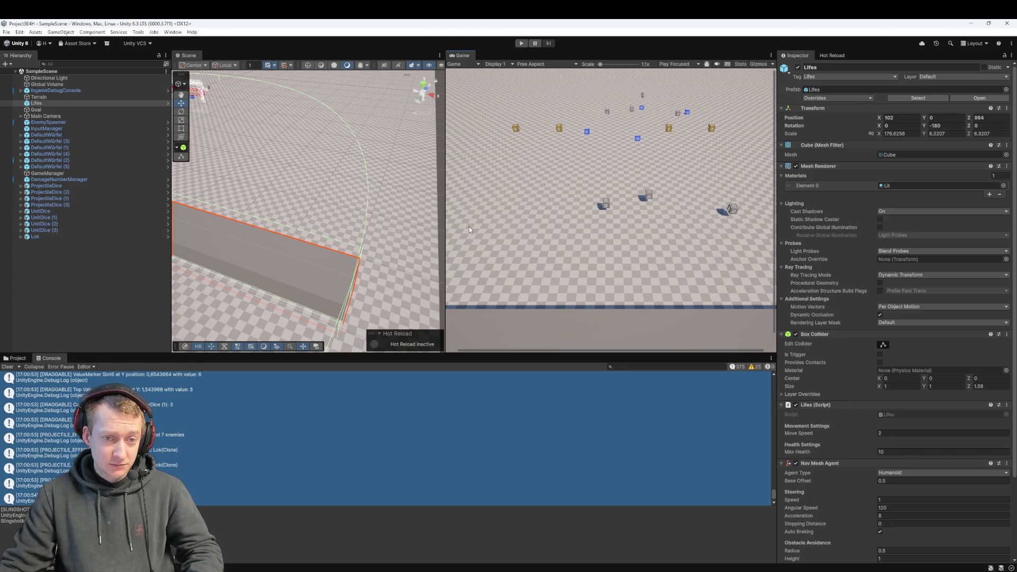
# - Stage all changed files in Fork's local changes
pyautogui.hotkey('alt', 'Tab')
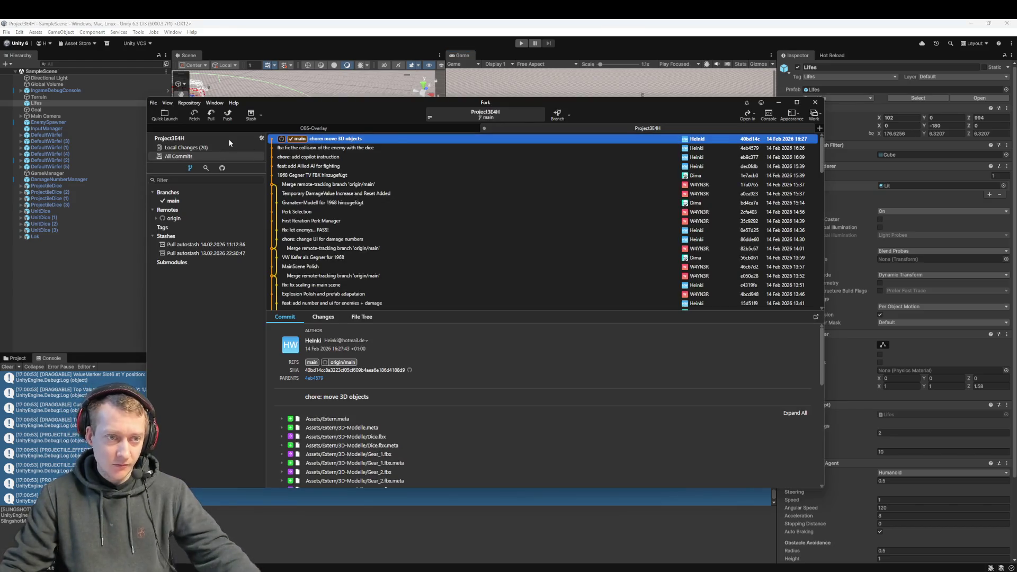
pyautogui.click(211, 148)
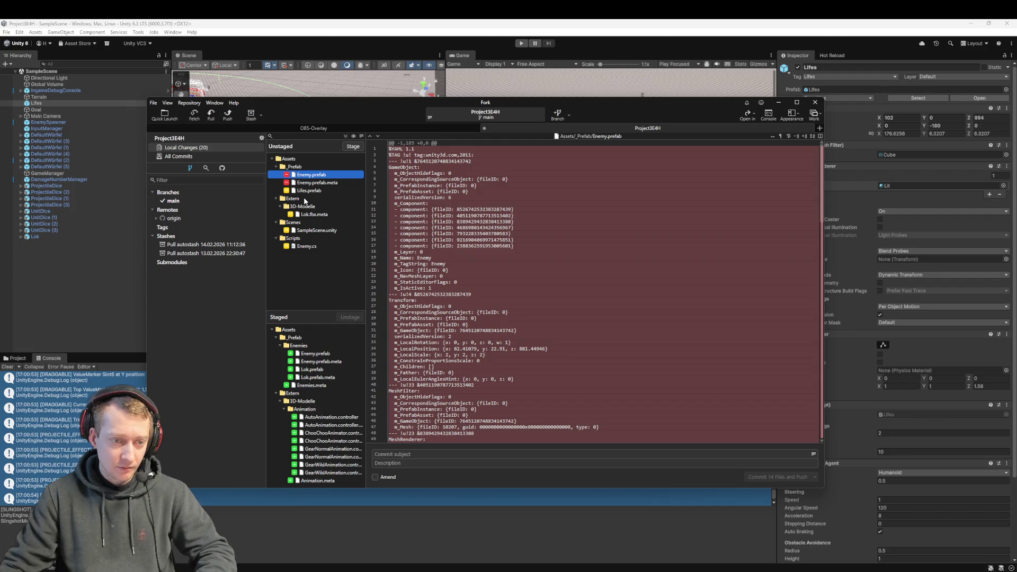
pyautogui.hotkey('ctrl', 'a')
pyautogui.moveTo(305, 201)
pyautogui.mouseDown()
pyautogui.moveTo(317, 418)
pyautogui.moveTo(332, 380)
pyautogui.mouseUp()
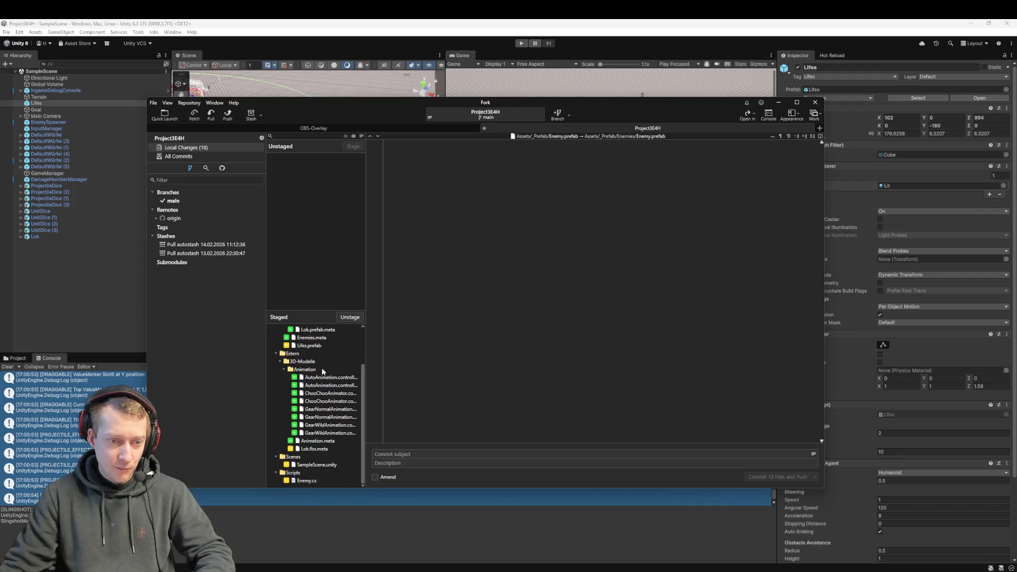
# - Commit as 'chore: change enemy type to lock with animation and physics' and push main to origin
pyautogui.click(382, 455)
pyautogui.write('chore: change')
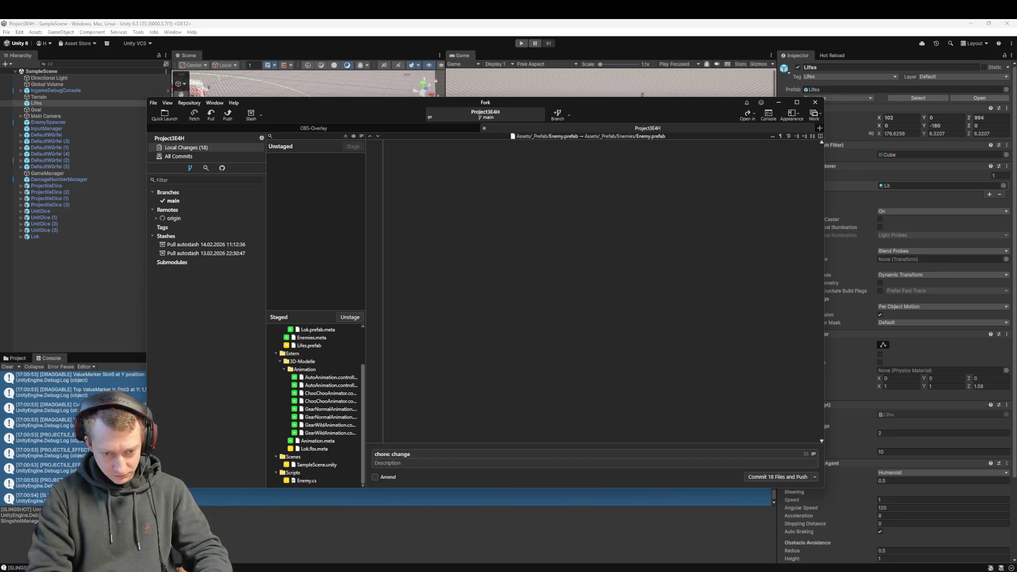
pyautogui.write(' enemy t')
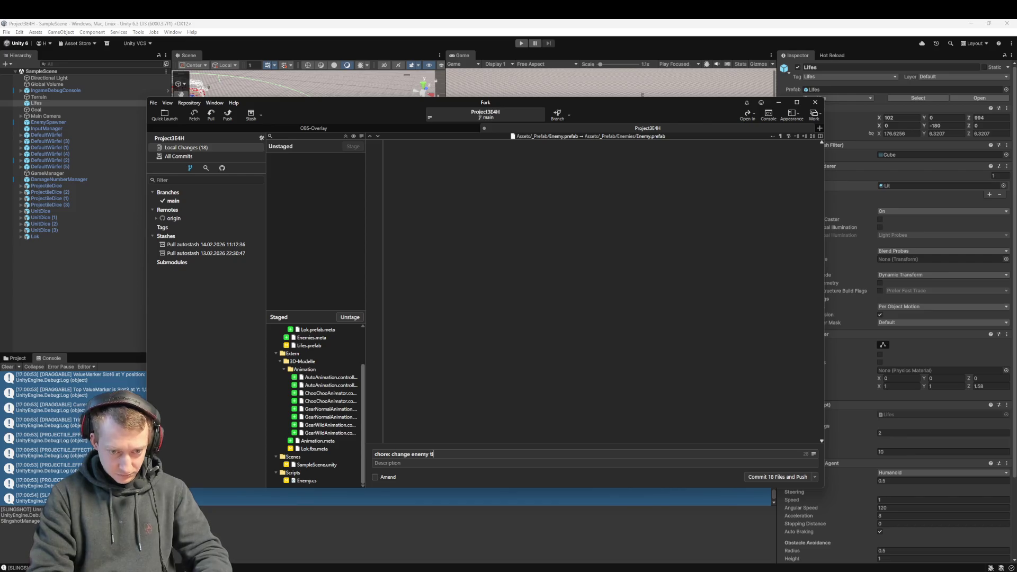
pyautogui.write('ype to lock with animation and such')
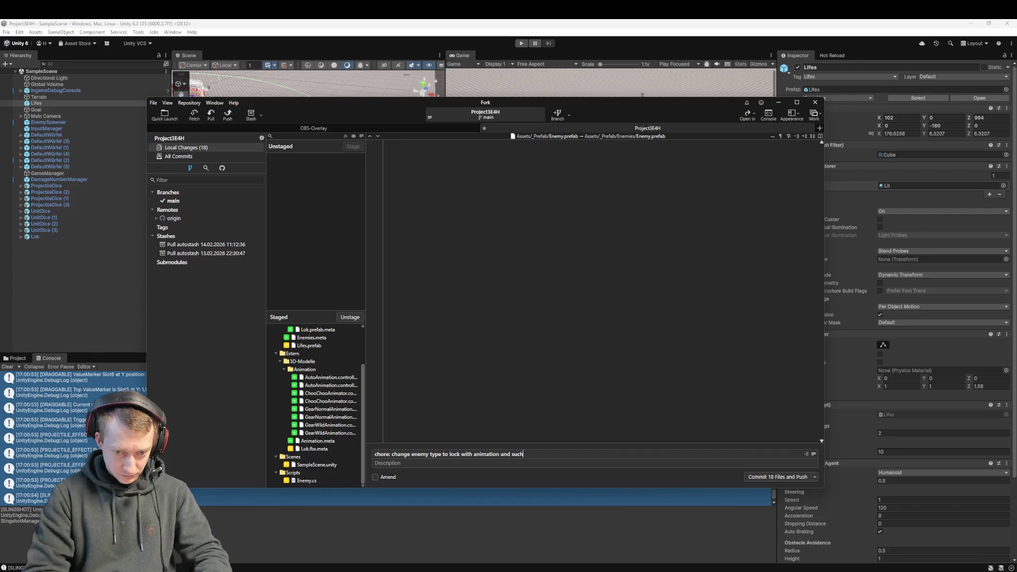
pyautogui.press('BackSpace')
pyautogui.press('BackSpace')
pyautogui.press('BackSpace')
pyautogui.press('BackSpace')
pyautogui.write('physicsi')
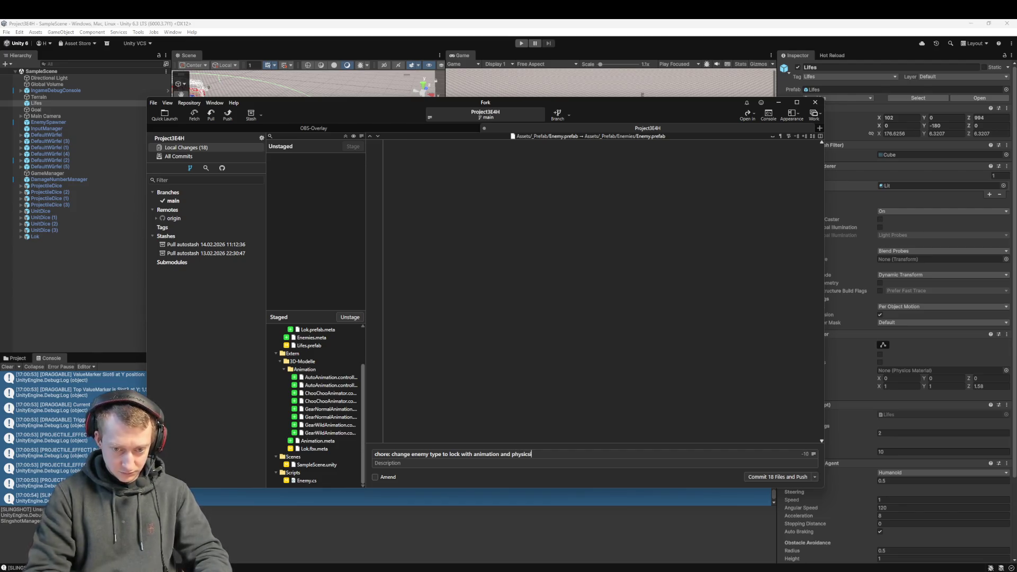
pyautogui.click(795, 478)
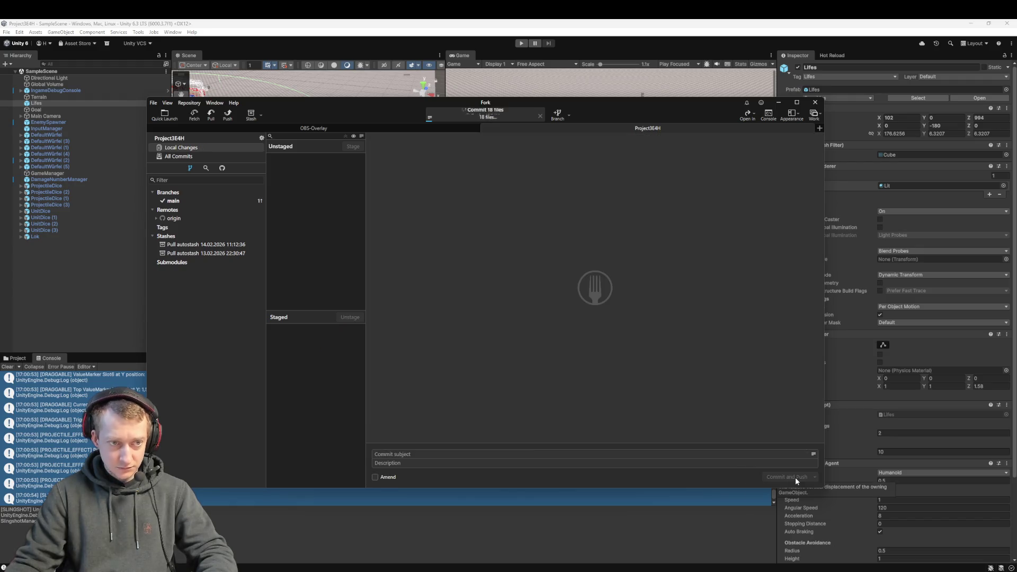
pyautogui.click(374, 24)
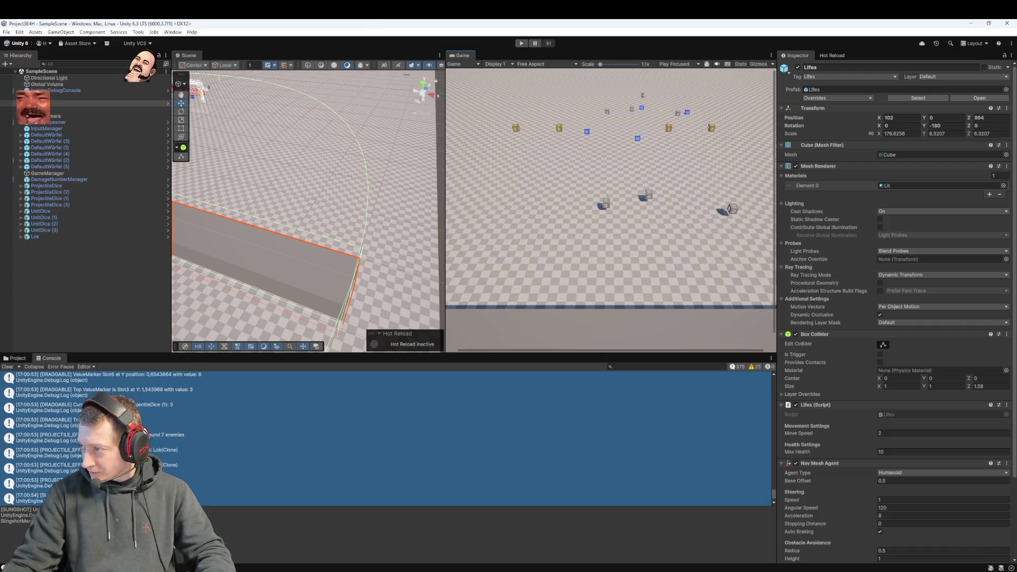
# - Uncheck Default/SlottedDice in the Physics Layer Collision Matrix, then close Project Settings
pyautogui.click(19, 32)
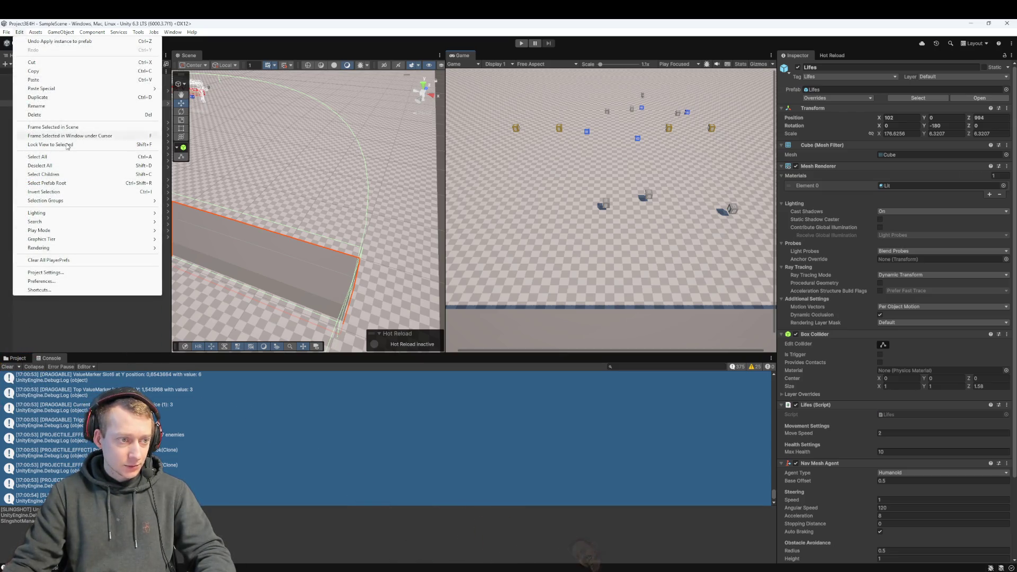
pyautogui.click(66, 272)
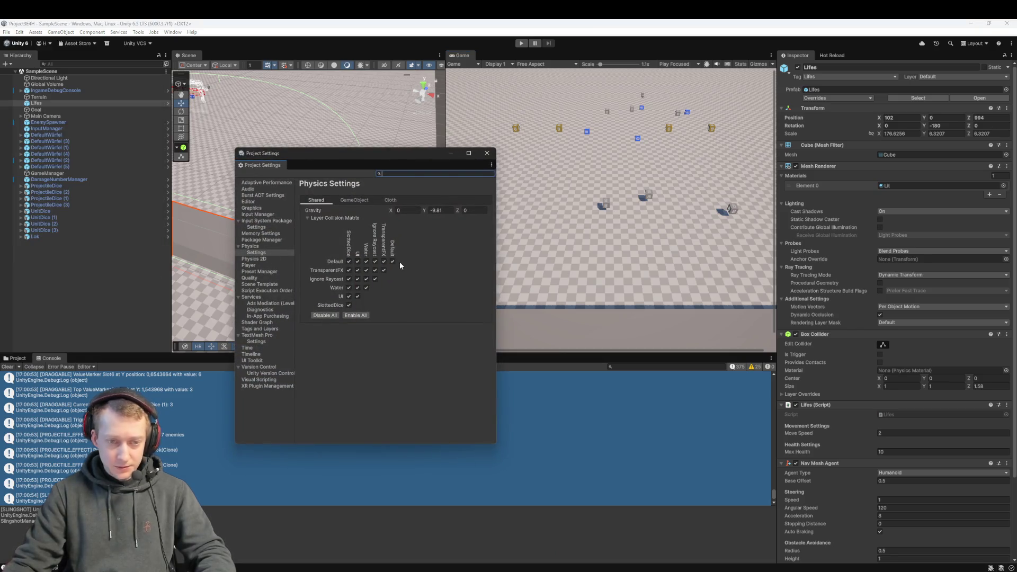
pyautogui.click(383, 271)
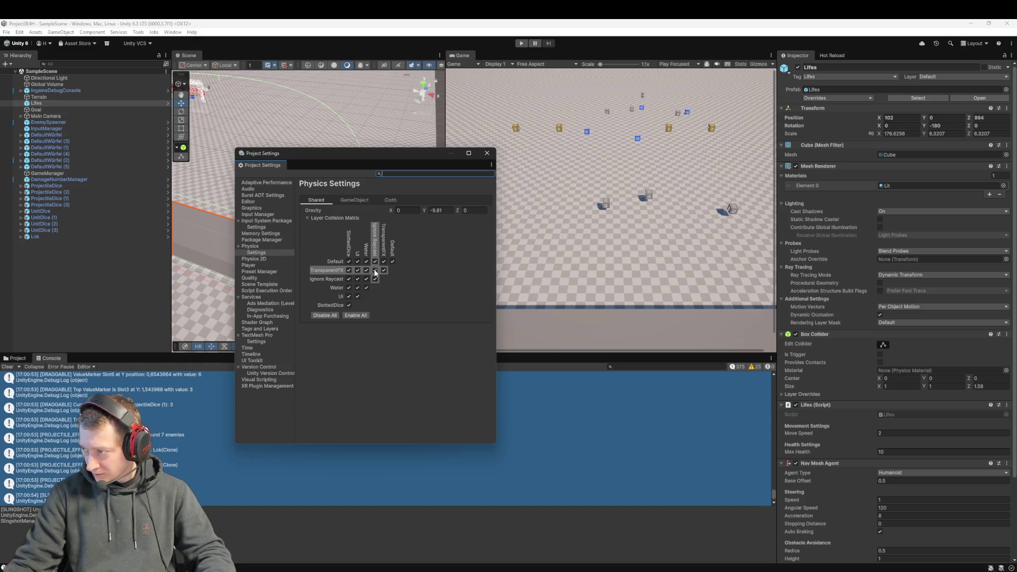
pyautogui.click(349, 262)
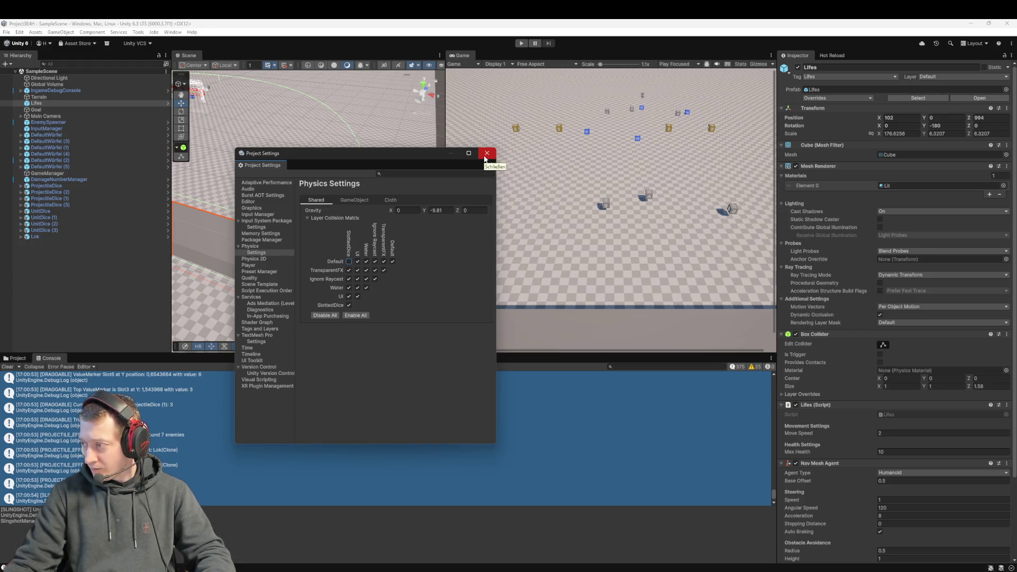
pyautogui.click(485, 157)
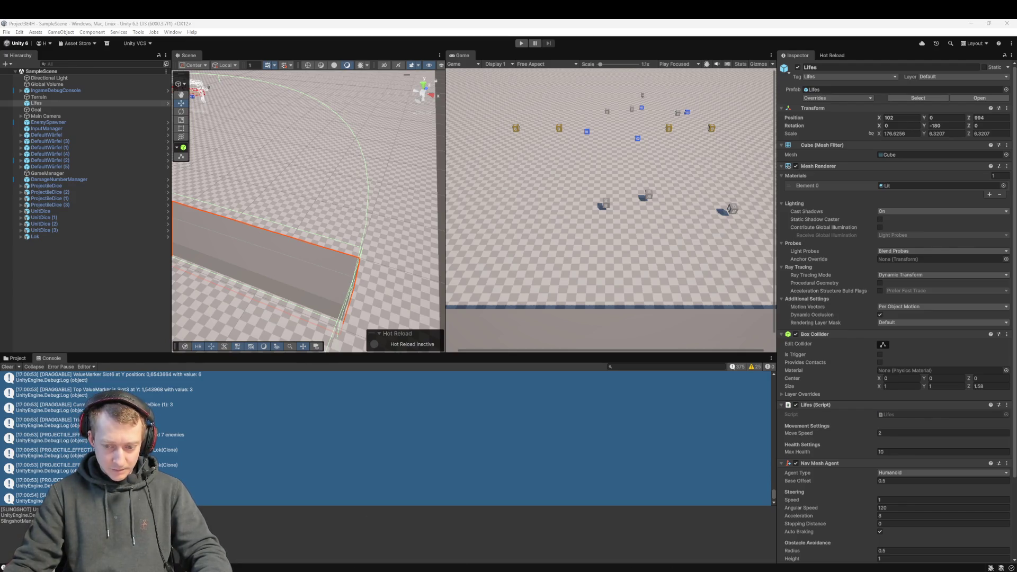
# - Open SlingshotManager.cs in Visual Studio Code, review it, and close its tab
pyautogui.hotkey('alt', 'Tab')
pyautogui.hotkey('ctrl', 'o')
pyautogui.write('Sling')
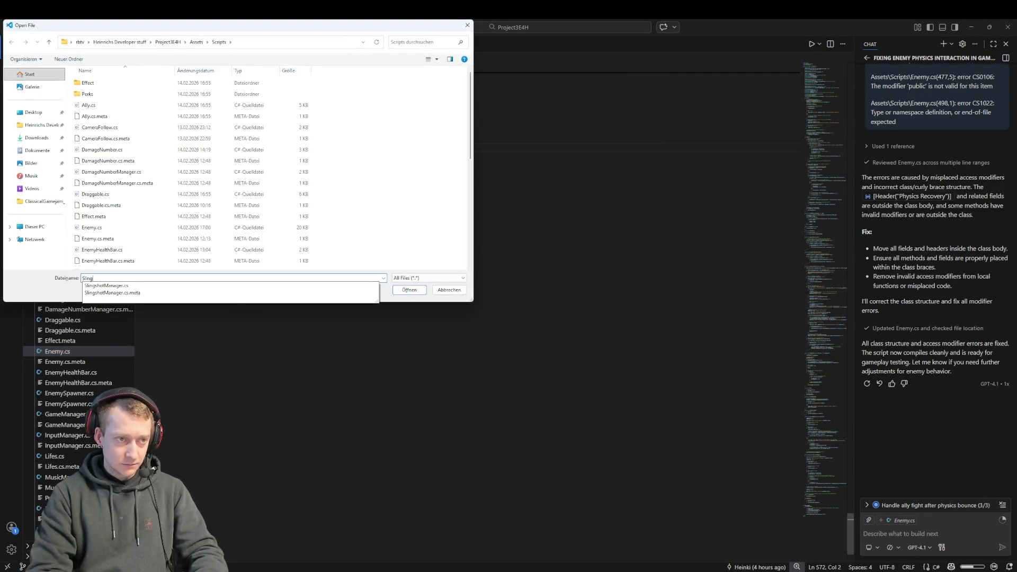
pyautogui.press('Escape')
pyautogui.press('Escape')
pyautogui.hotkey('ctrl', 'p')
pyautogui.write('slingshot')
pyautogui.press('Return')
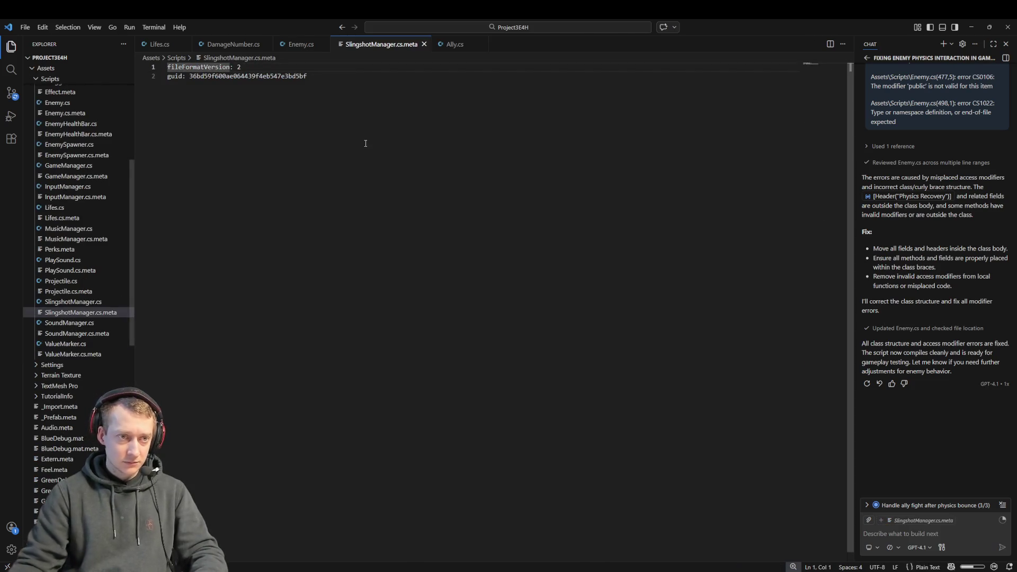
pyautogui.click(72, 302)
pyautogui.hotkey('ctrl', 'a')
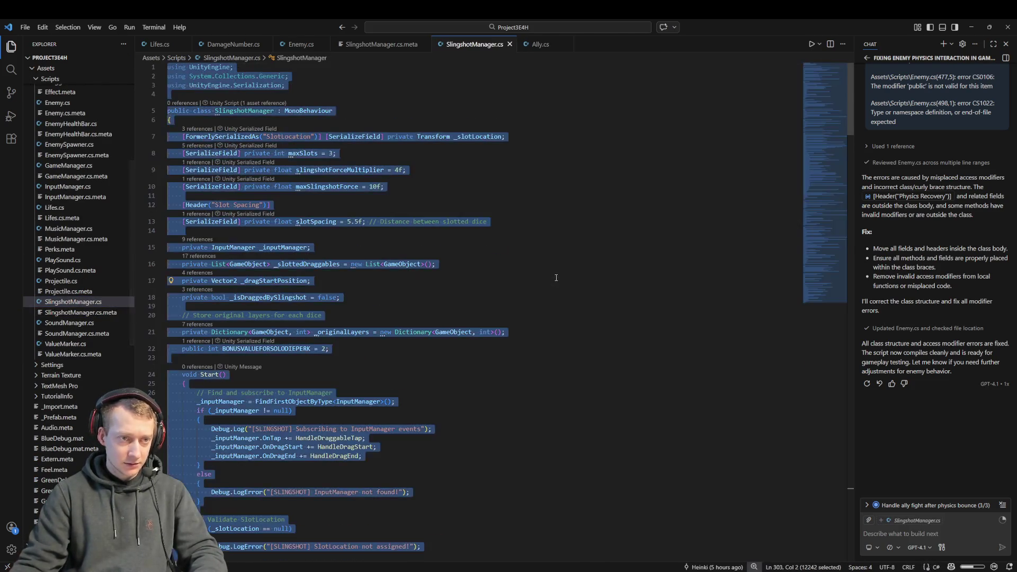
pyautogui.press('Escape')
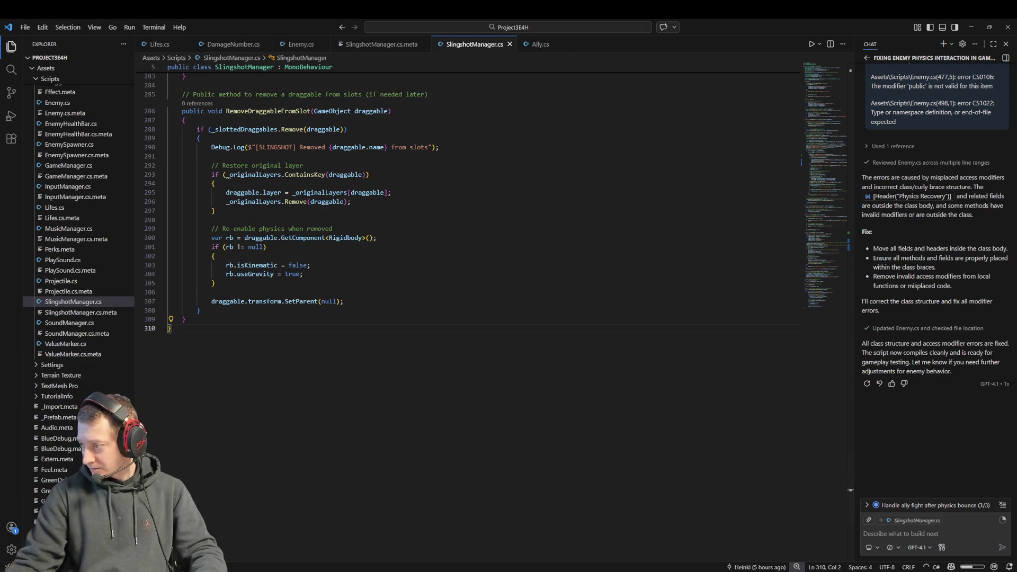
pyautogui.middleClick(466, 45)
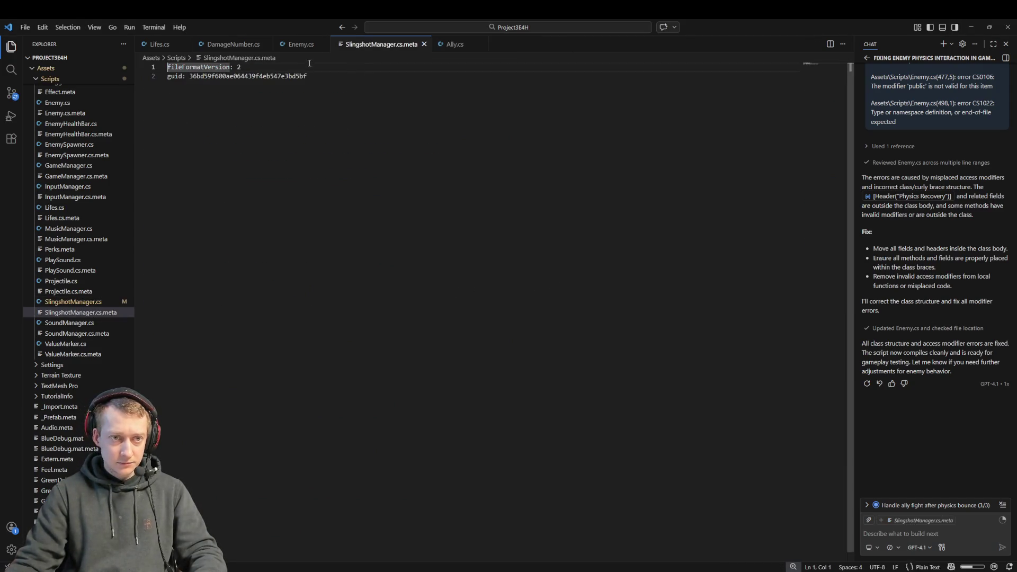
# - Save Enemy.cs and return to Unity so the scripts reload
pyautogui.click(301, 45)
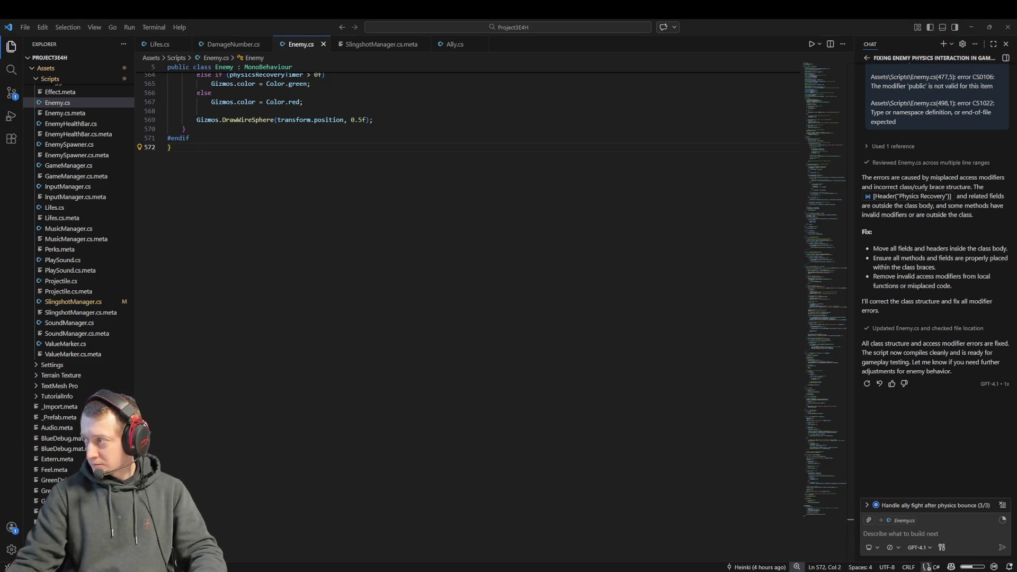
pyautogui.hotkey('ctrl', 'v')
pyautogui.hotkey('ctrl', 's')
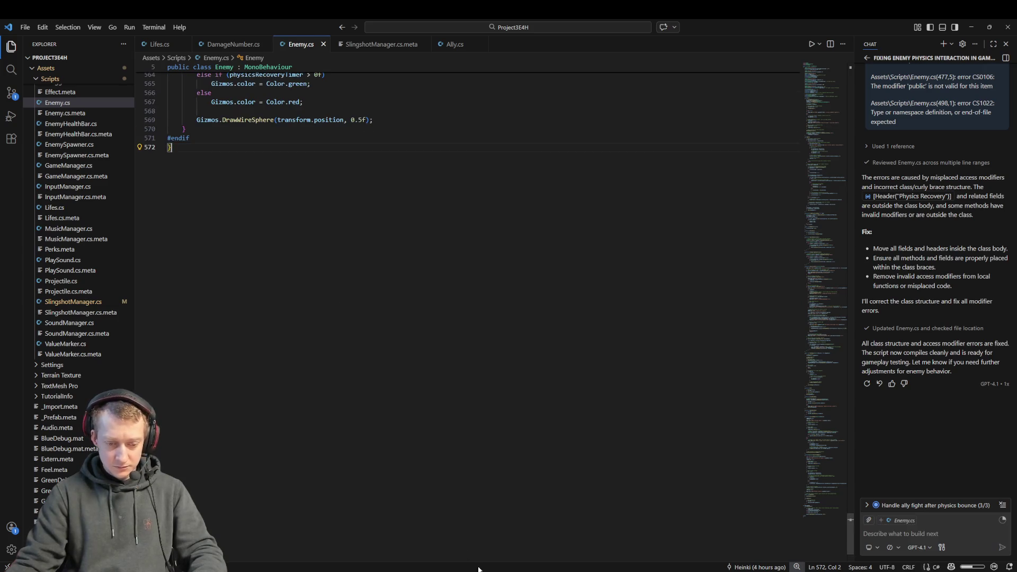
pyautogui.click(812, 571)
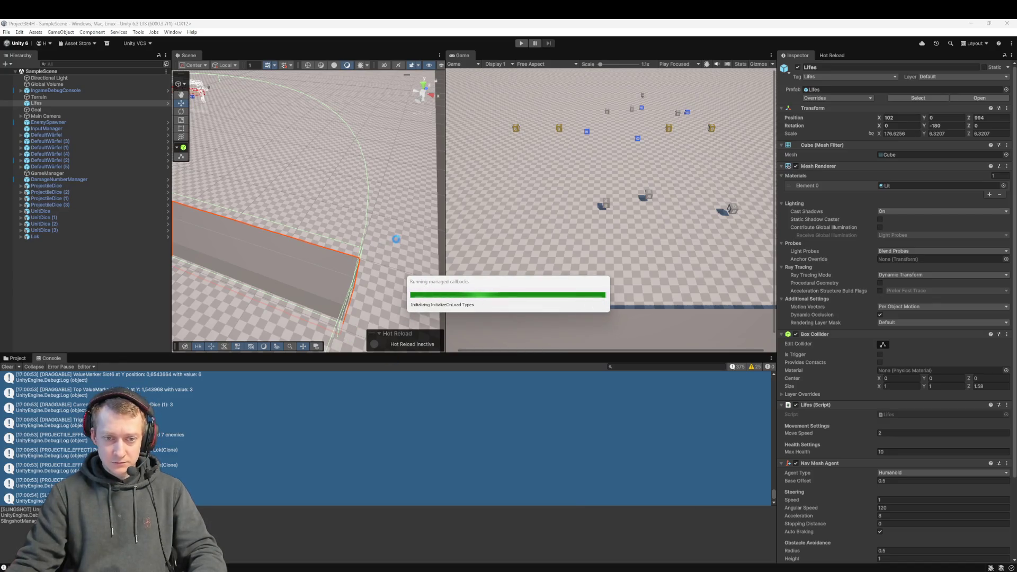
pyautogui.click(93, 276)
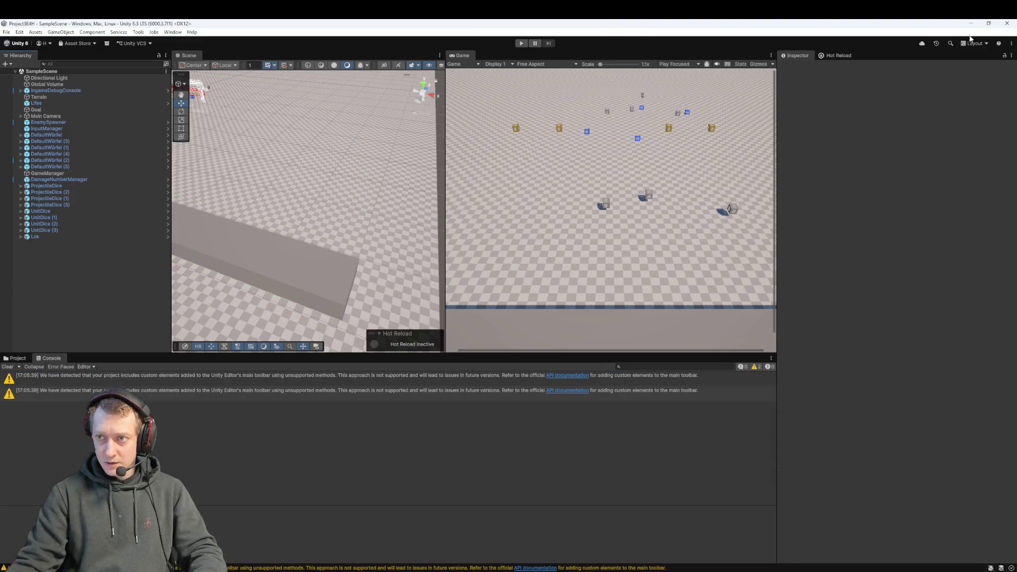
# - Close the Unity editor, reopen Project3E4H from Unity Hub, and maximize the editor
pyautogui.click(988, 23)
pyautogui.click(887, 117)
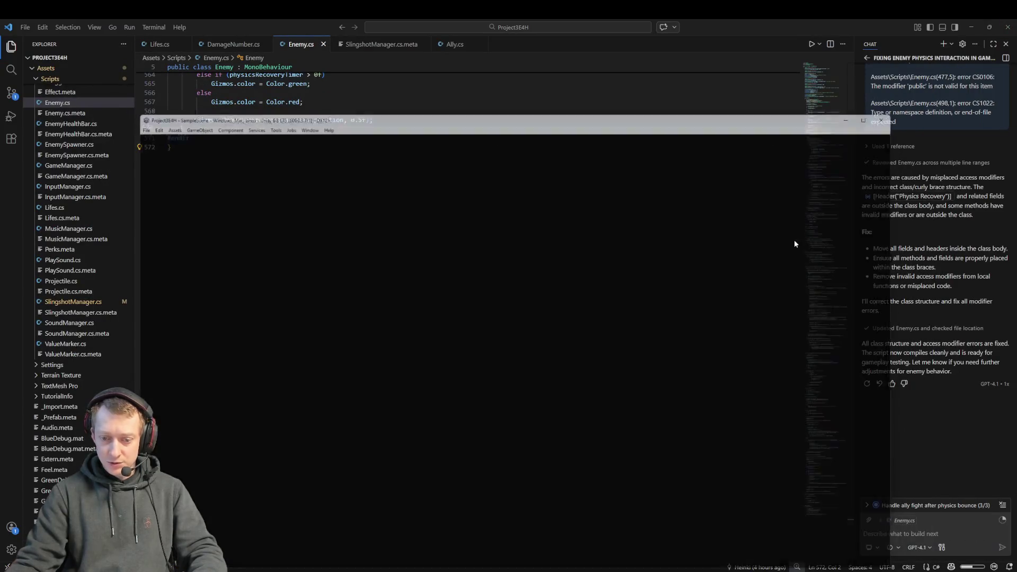
pyautogui.click(438, 148)
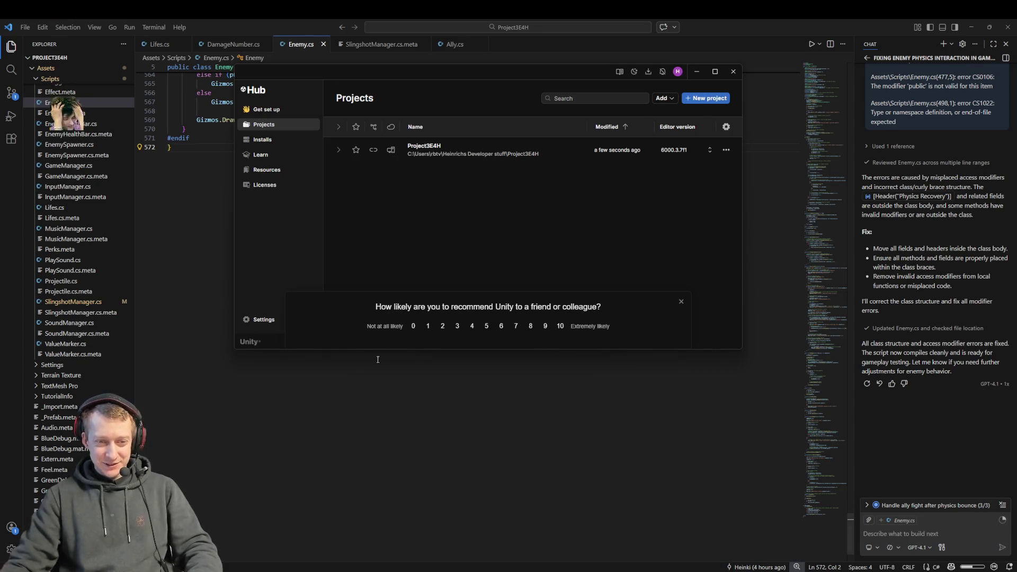
pyautogui.click(680, 301)
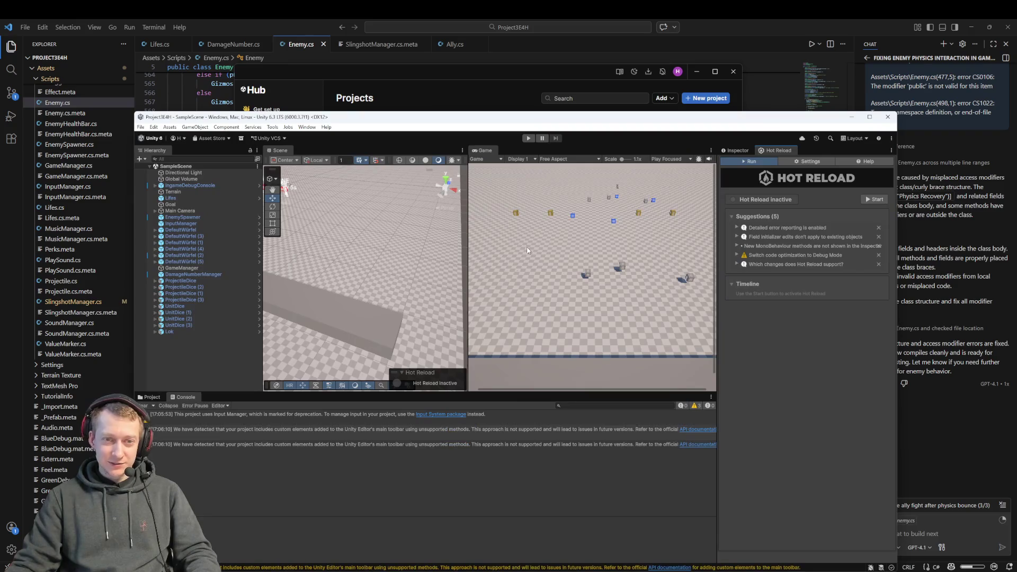
pyautogui.click(869, 118)
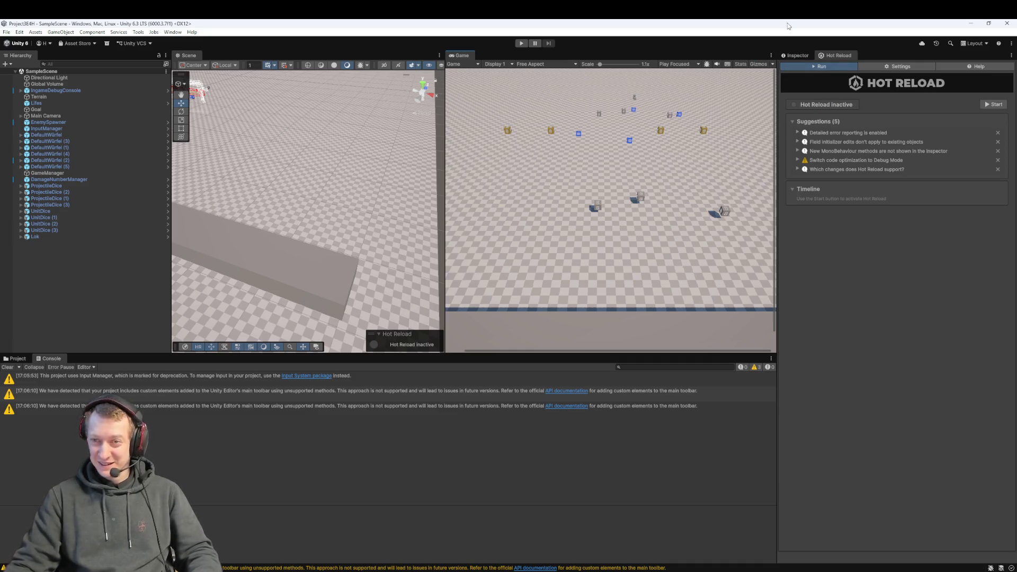
# - Dock the Inspector beside Hot Reload, select Terrain, and pan the Scene view to the spawn zone
pyautogui.moveTo(796, 53); pyautogui.dragTo(797, 48)
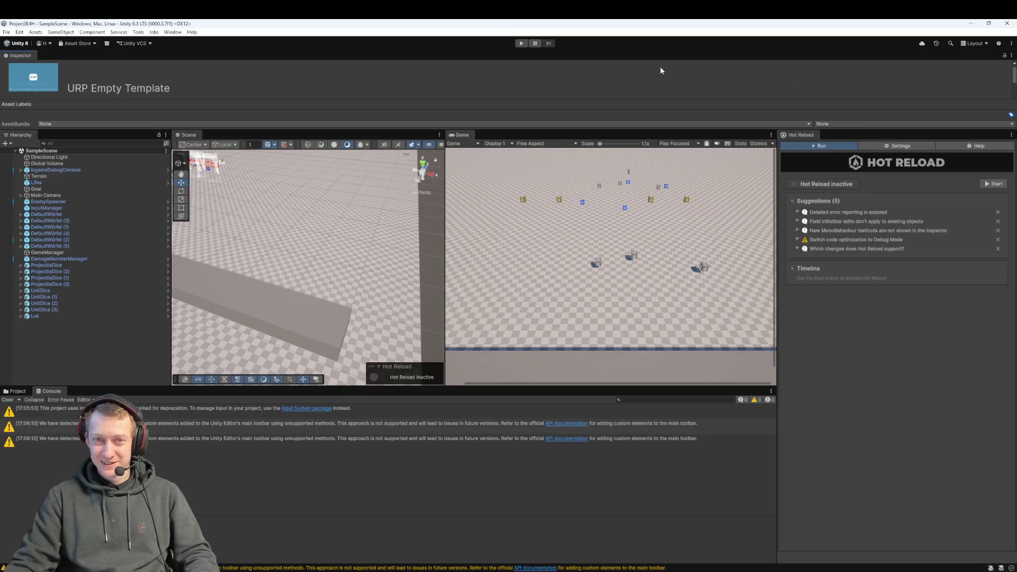
pyautogui.moveTo(21, 58)
pyautogui.mouseDown()
pyautogui.moveTo(810, 152)
pyautogui.moveTo(801, 146)
pyautogui.mouseUp()
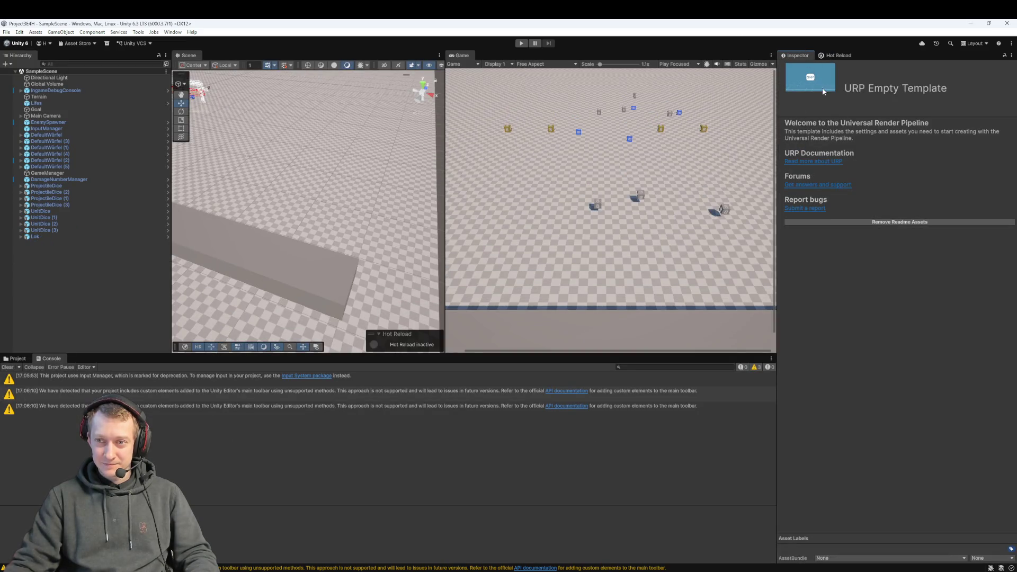
pyautogui.click(837, 55)
pyautogui.click(799, 56)
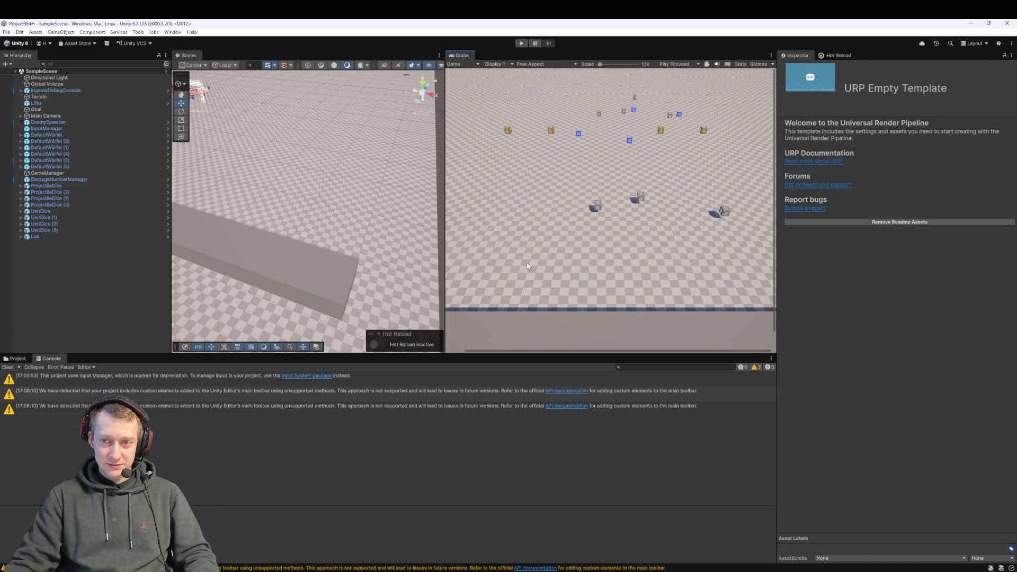
pyautogui.click(315, 239)
pyautogui.moveTo(315, 239)
pyautogui.mouseDown()
pyautogui.moveTo(290, 207)
pyautogui.moveTo(359, 229)
pyautogui.moveTo(410, 267)
pyautogui.mouseUp()
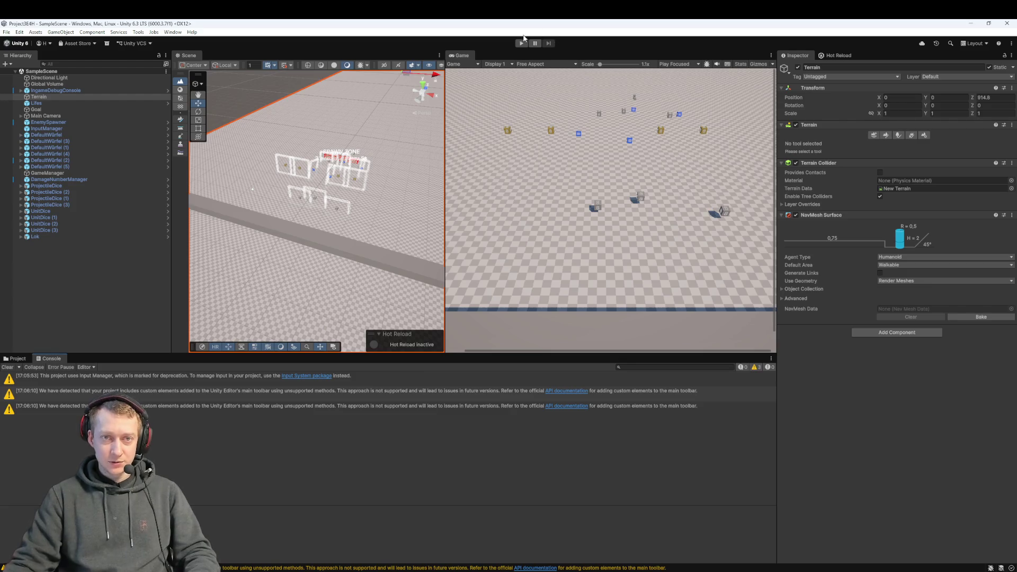
# - Run a quick play test, inspect the Package Manager error, and clear the console
pyautogui.hotkey('ctrl', 'p')
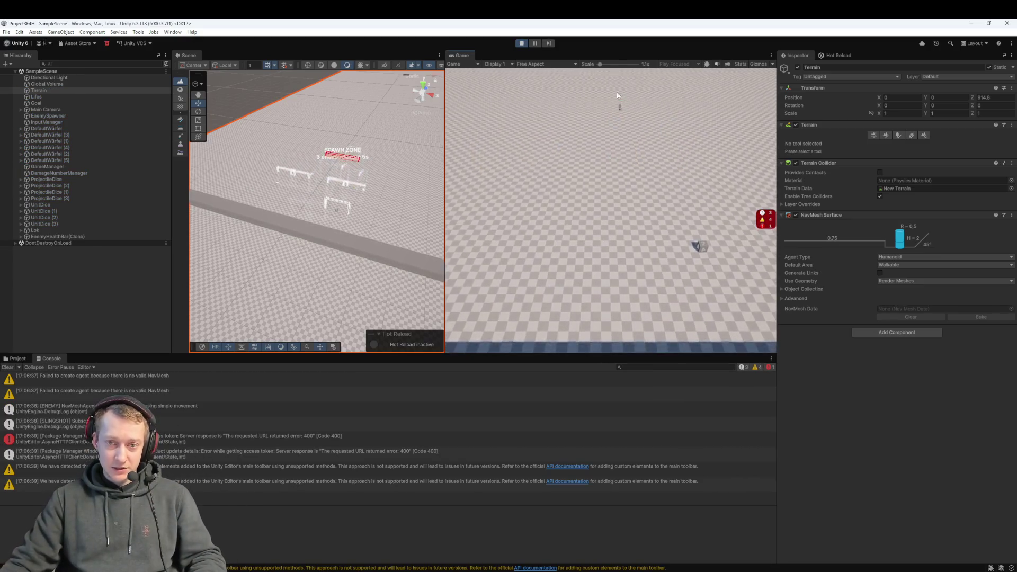
pyautogui.hotkey('ctrl', 'p')
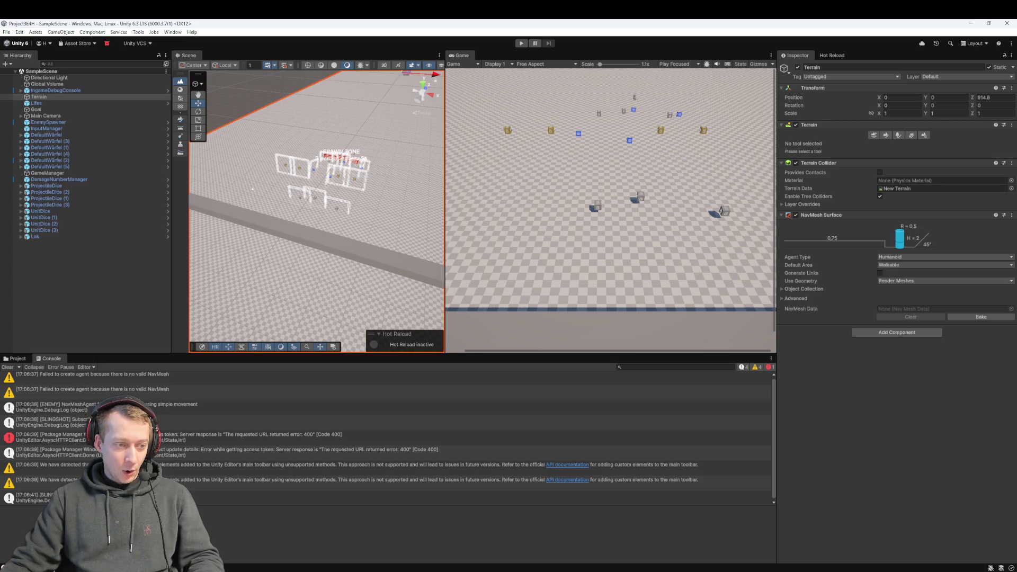
pyautogui.click(204, 438)
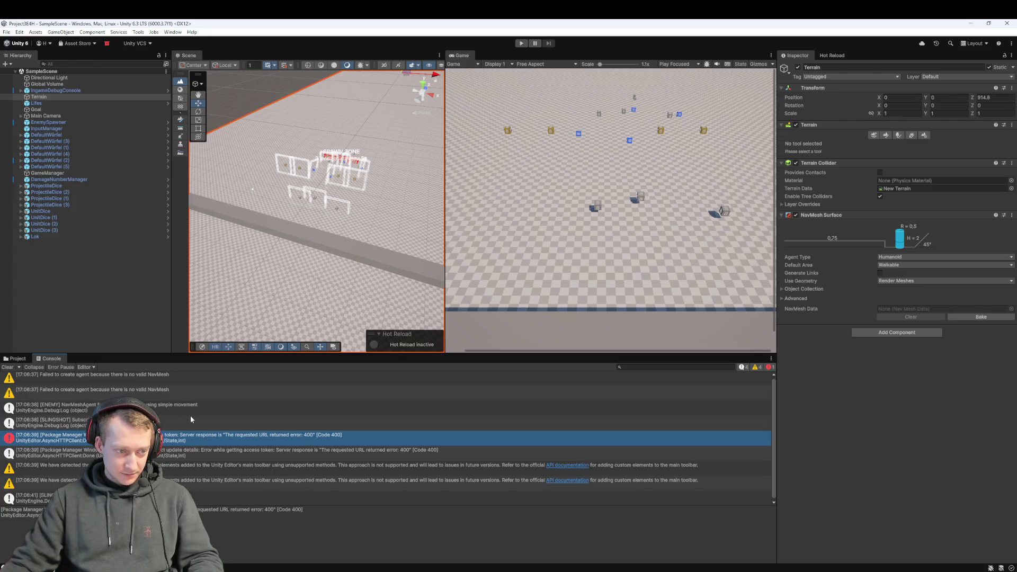
pyautogui.scroll(-1, 193, 465)
pyautogui.hotkey('ctrl', 'a')
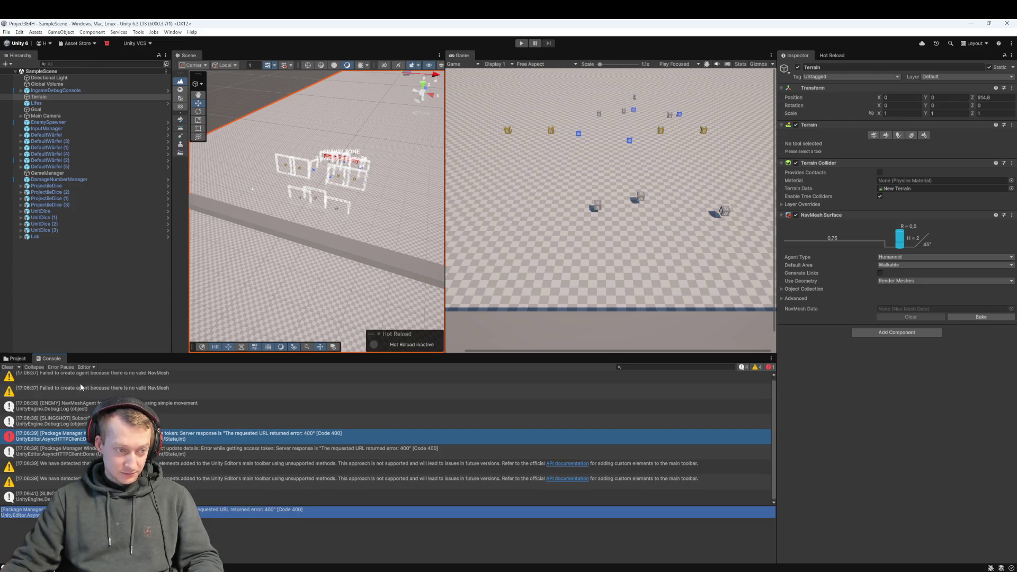
pyautogui.click(6, 367)
# - Play again, slingshot a die forward, and stop play mode
pyautogui.click(521, 45)
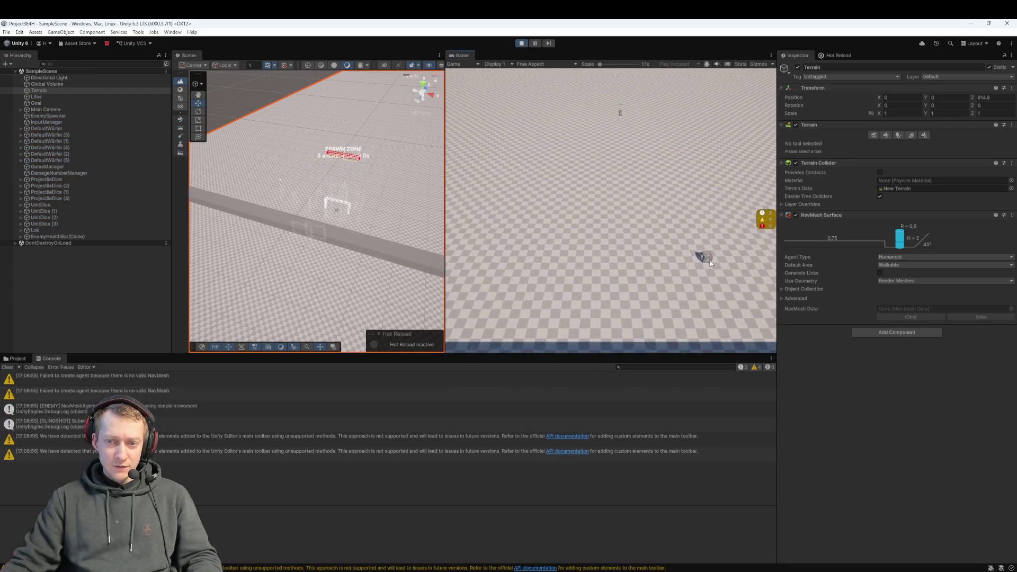
pyautogui.click(624, 274)
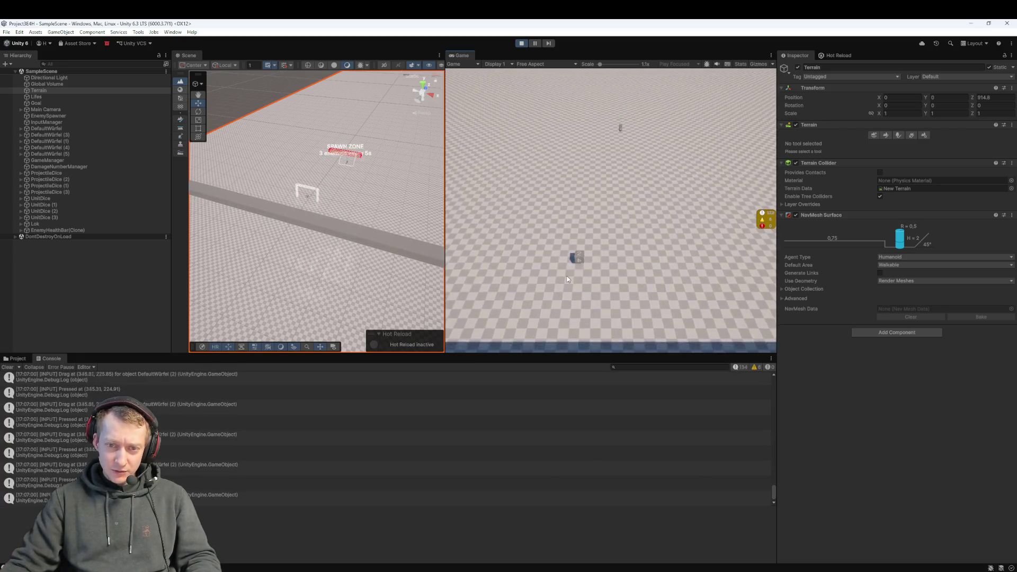
pyautogui.moveTo(566, 279); pyautogui.dragTo(566, 295)
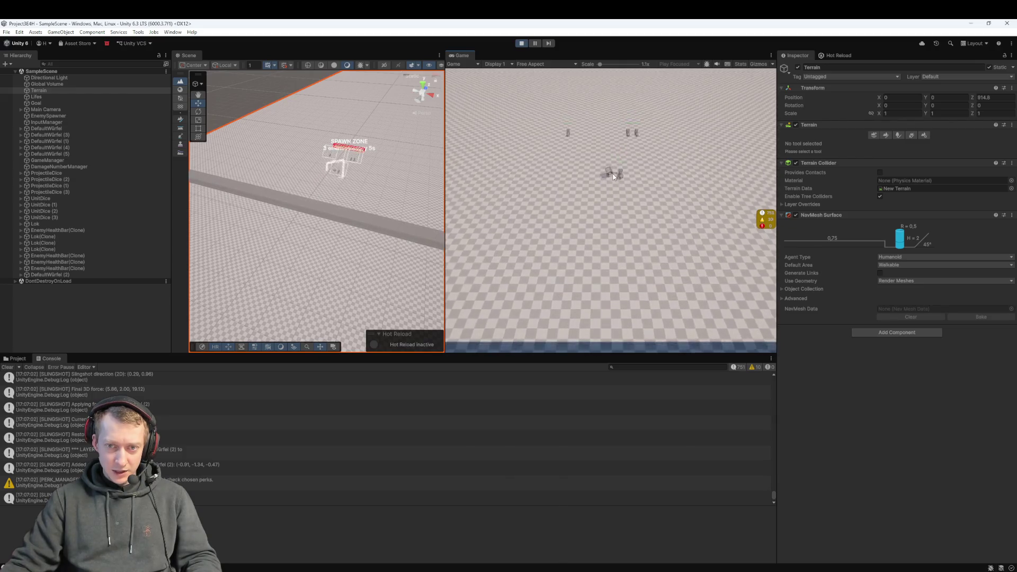
pyautogui.hotkey('ctrl', 'p')
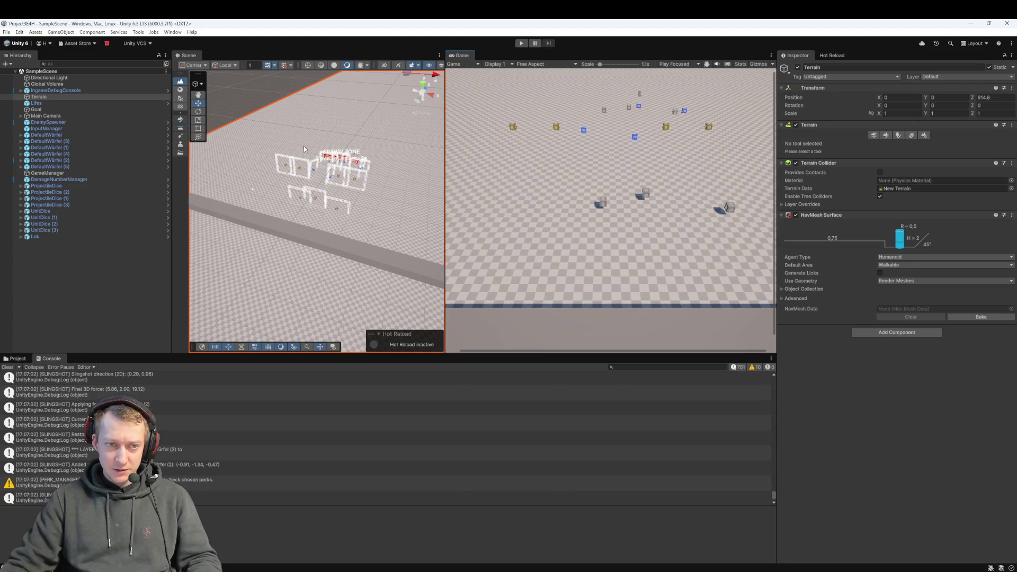
# - Raise the ProjectileDice–UnitDice (3) dice and lift the six DefaultWürfel dice to Y 4.32
pyautogui.scroll(4, 281, 212)
pyautogui.scroll(2, 281, 211)
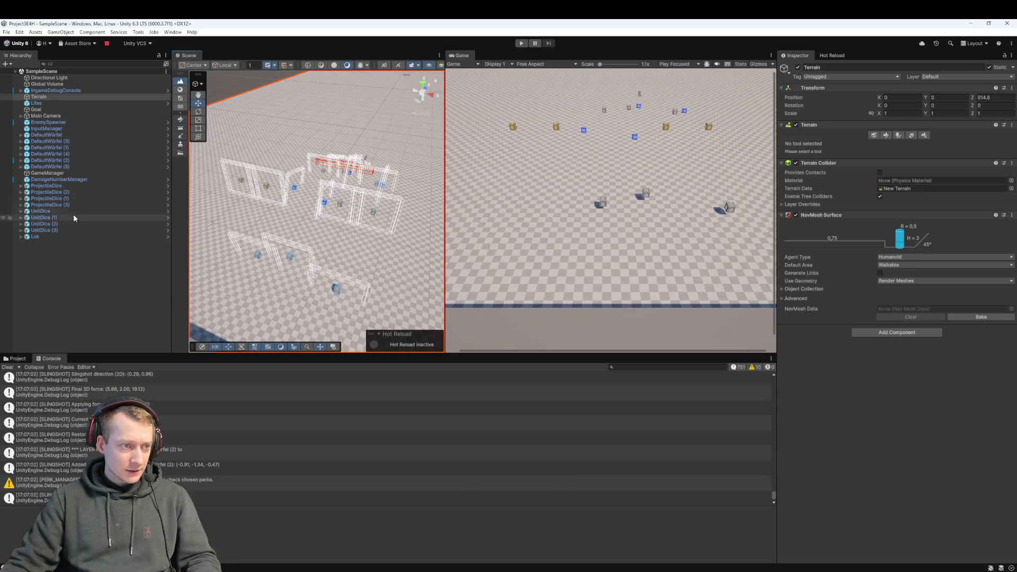
pyautogui.click(61, 230)
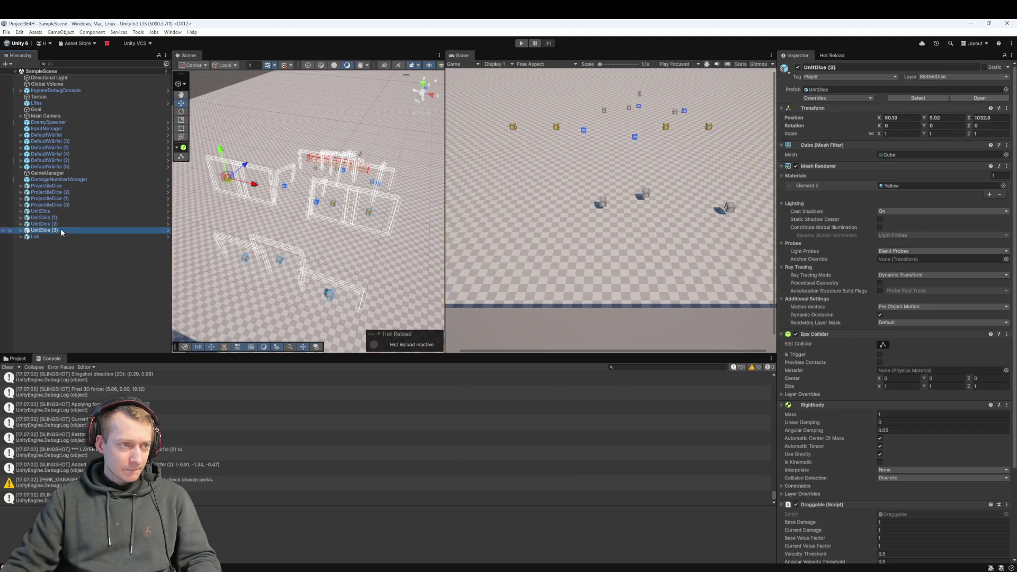
pyautogui.keyDown('shift'); pyautogui.click(67, 187); pyautogui.keyUp('shift')
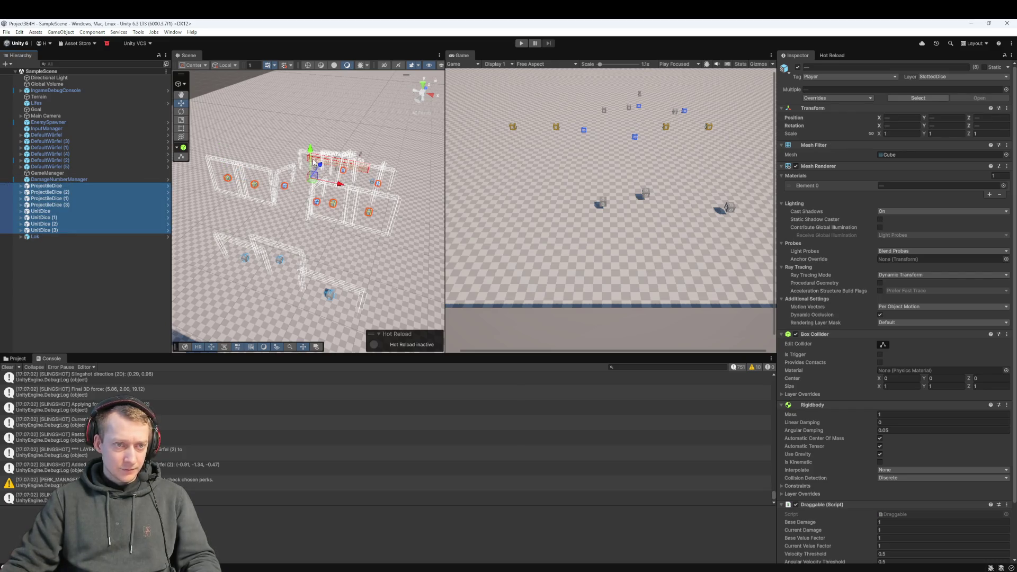
pyautogui.moveTo(312, 161); pyautogui.dragTo(311, 156)
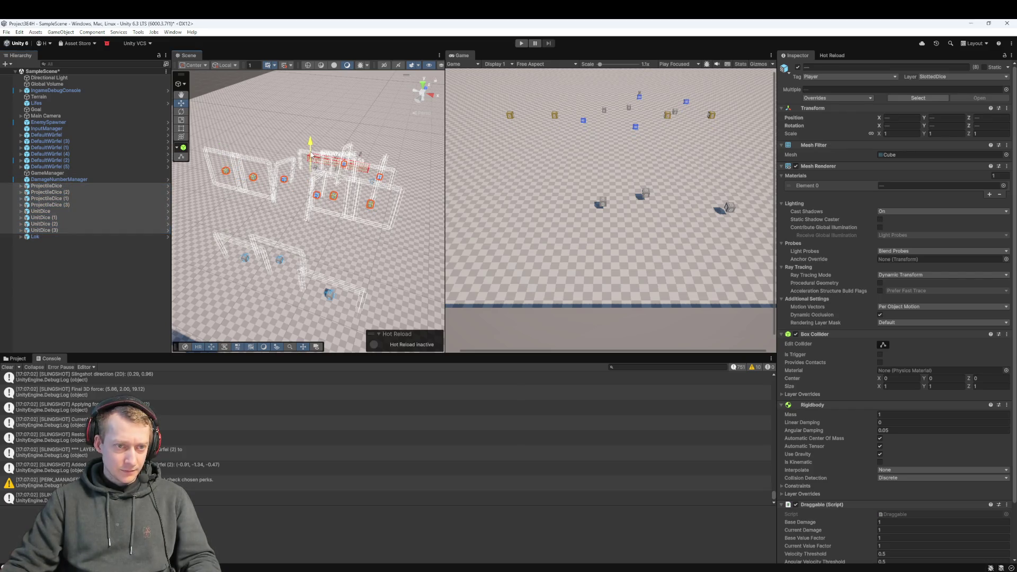
pyautogui.click(62, 168)
pyautogui.keyDown('shift'); pyautogui.click(62, 136); pyautogui.keyUp('shift')
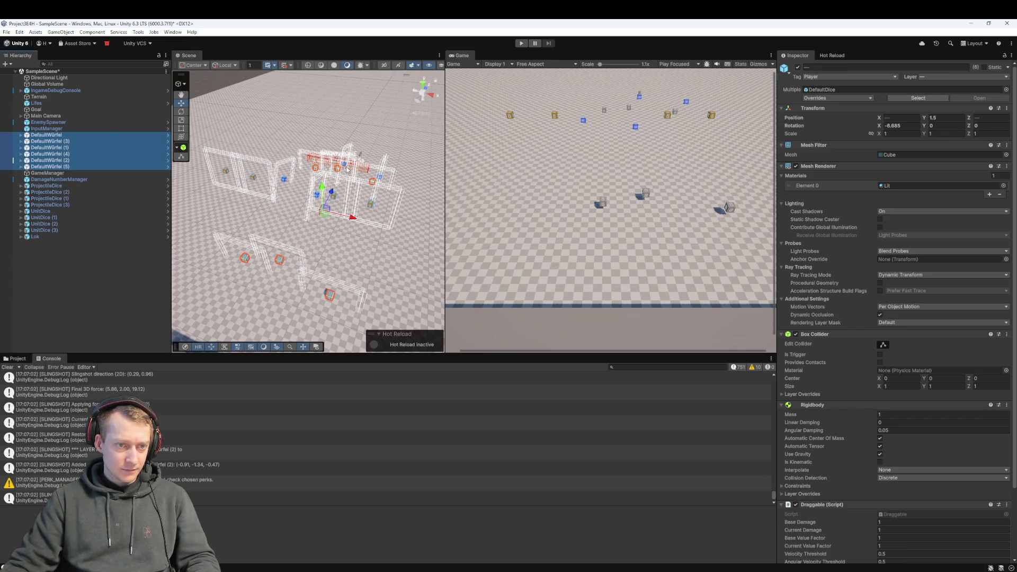
pyautogui.moveTo(322, 188); pyautogui.dragTo(320, 179)
pyautogui.click(73, 264)
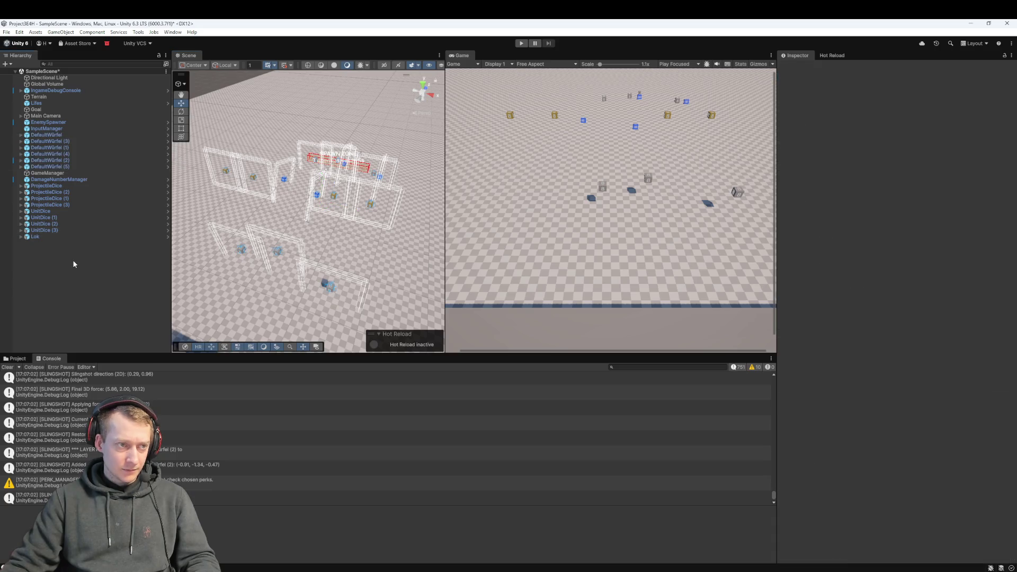
# - Play-test slingshotting and dragging the dice, then stop play mode
pyautogui.click(521, 43)
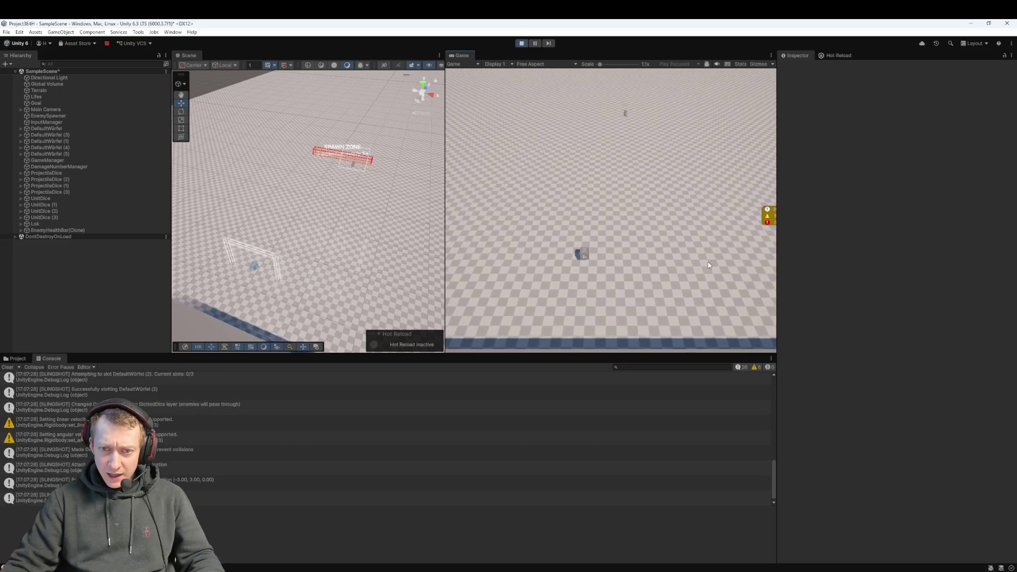
pyautogui.moveTo(582, 253); pyautogui.dragTo(556, 329)
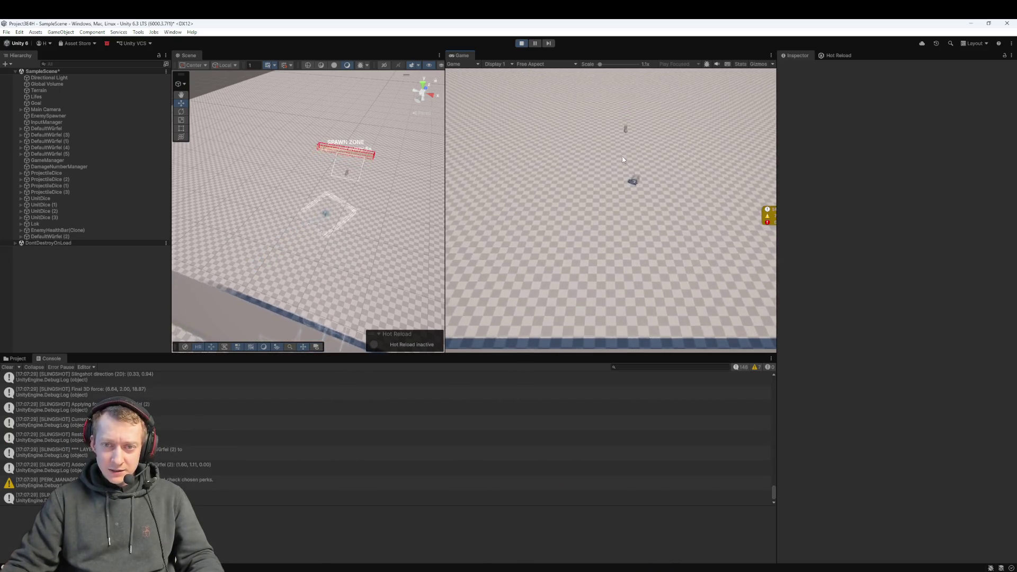
pyautogui.moveTo(590, 250); pyautogui.dragTo(578, 293)
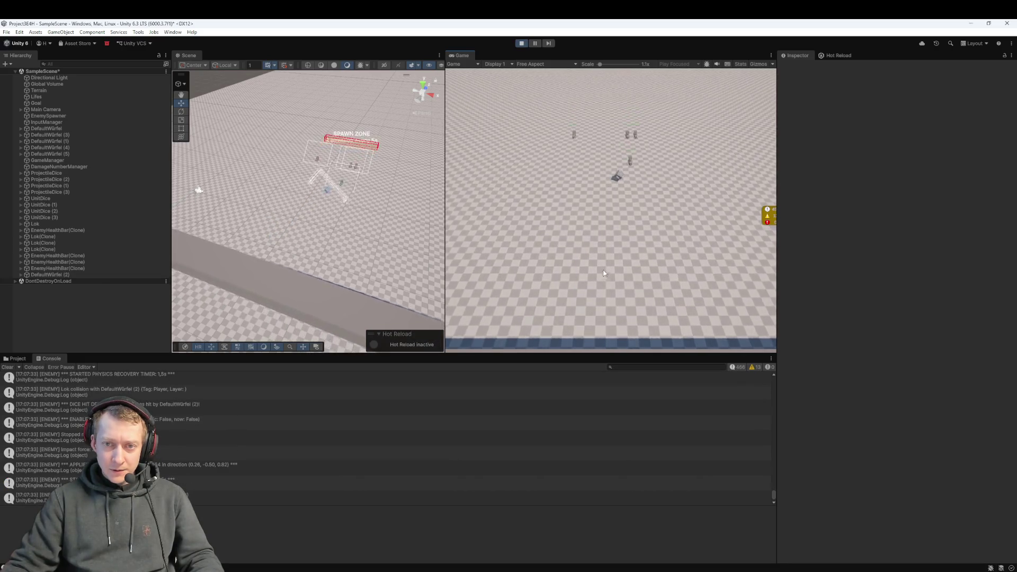
pyautogui.moveTo(583, 256)
pyautogui.mouseDown()
pyautogui.moveTo(637, 222)
pyautogui.moveTo(583, 251)
pyautogui.mouseUp()
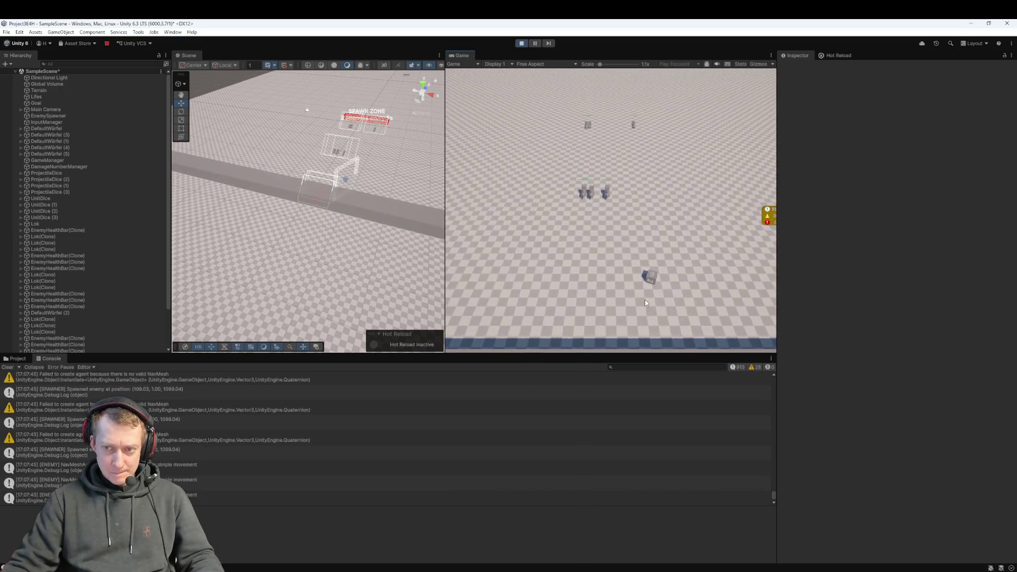
pyautogui.click(521, 43)
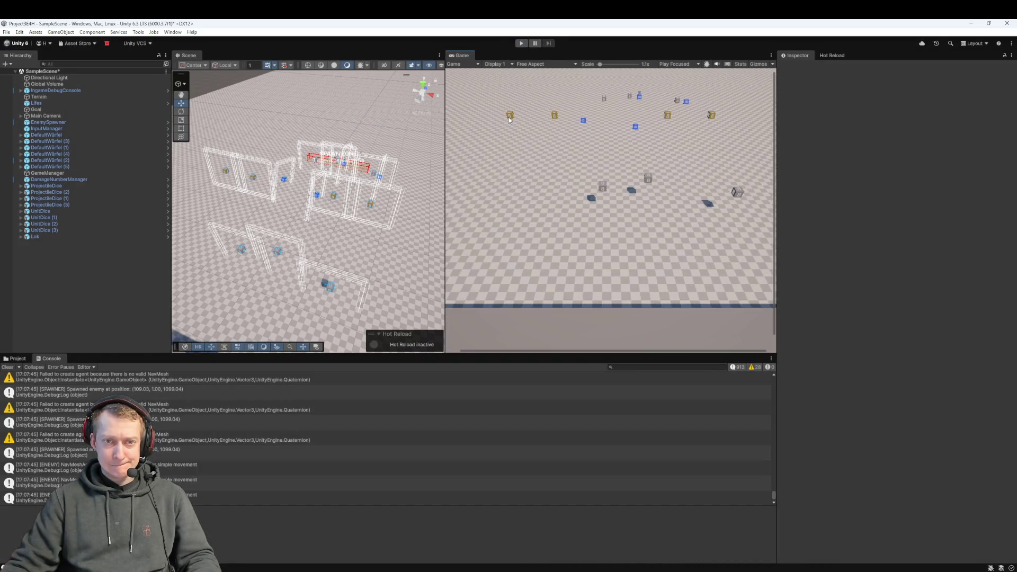
# - Put the six DefaultWürfel dice and their children on the SlottedDice layer
pyautogui.keyDown('shift'); pyautogui.click(48, 166); pyautogui.keyUp('shift')
pyautogui.click(953, 77)
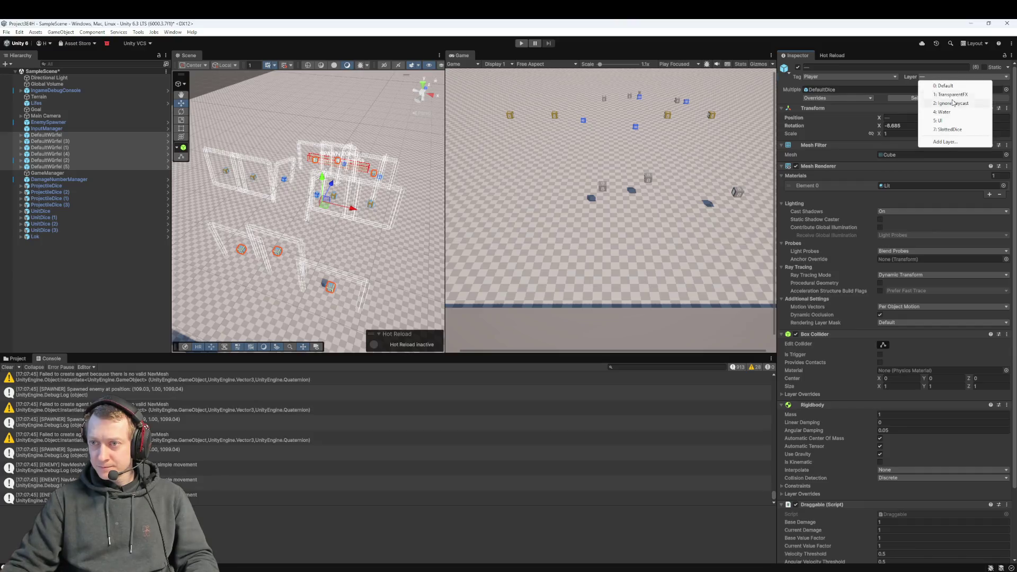
pyautogui.click(953, 129)
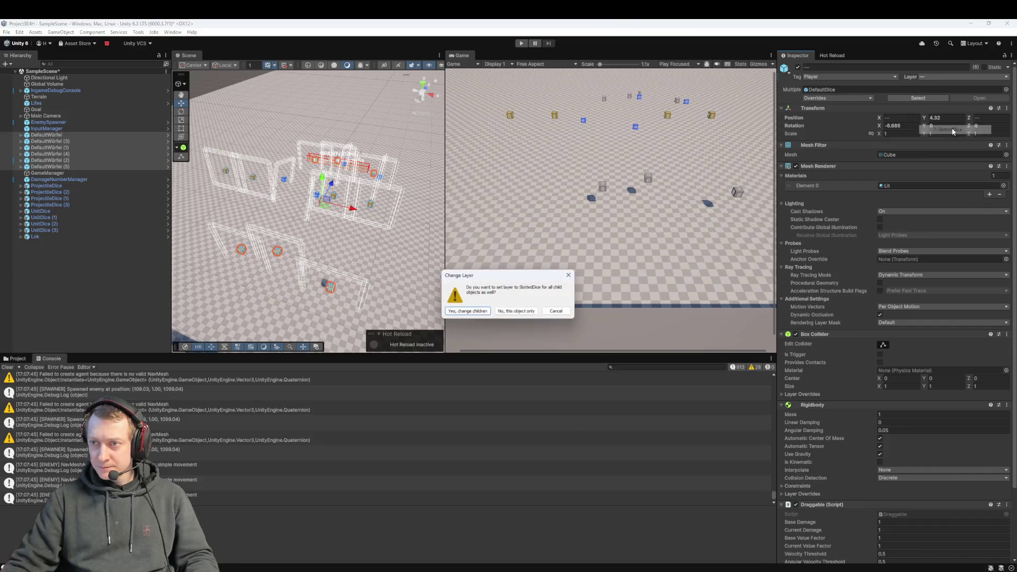
pyautogui.click(485, 313)
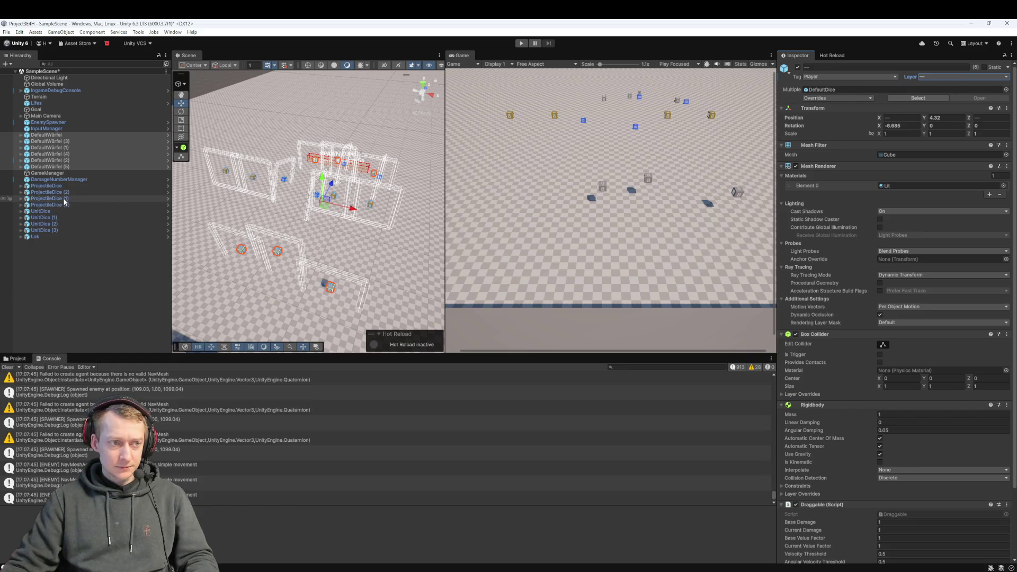
pyautogui.click(924, 78)
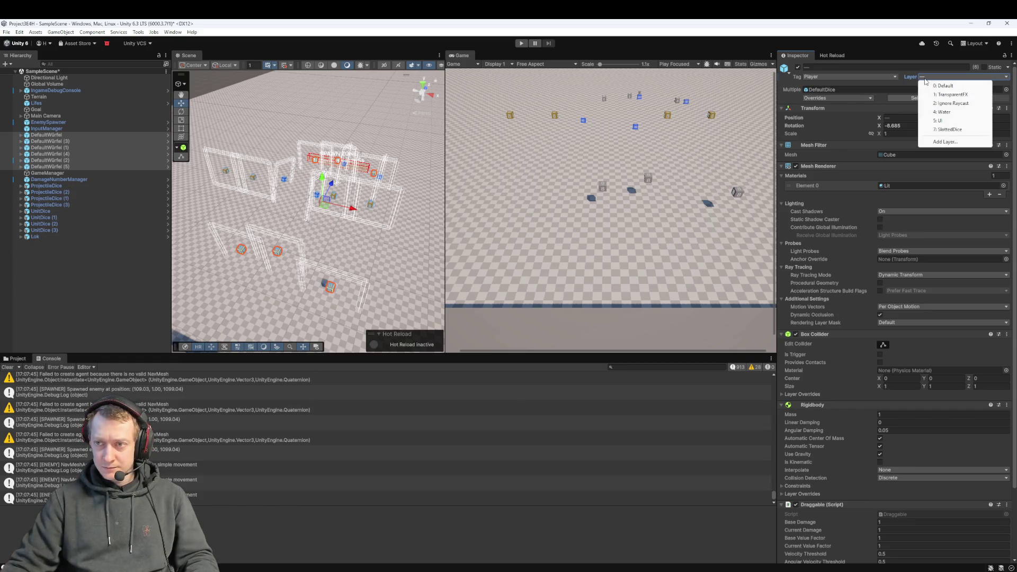
pyautogui.click(948, 130)
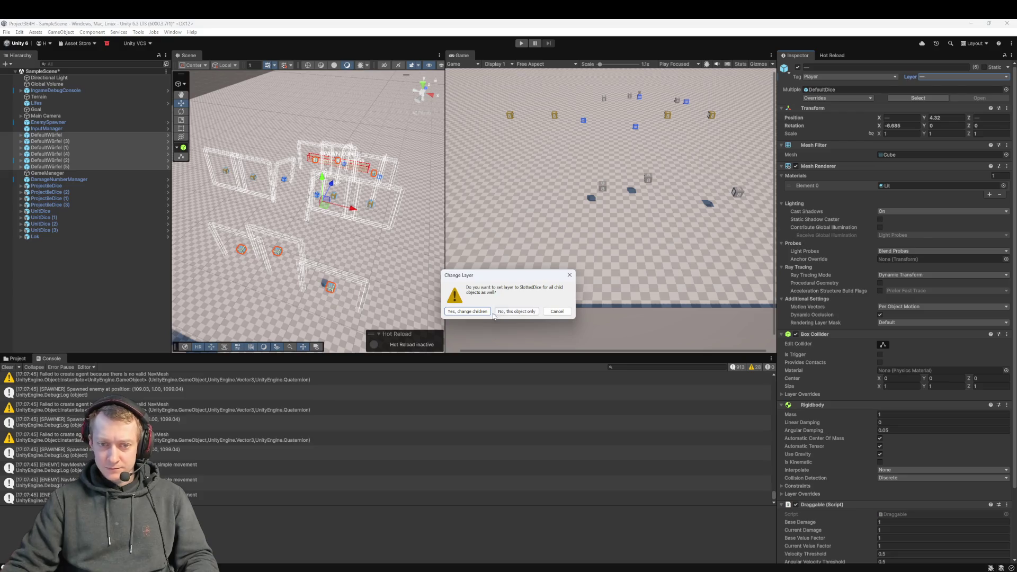
pyautogui.click(467, 311)
pyautogui.click(53, 260)
# - Step through UnitDice, ProjectileDice and DefaultWürfel objects to check their layers
pyautogui.click(43, 224)
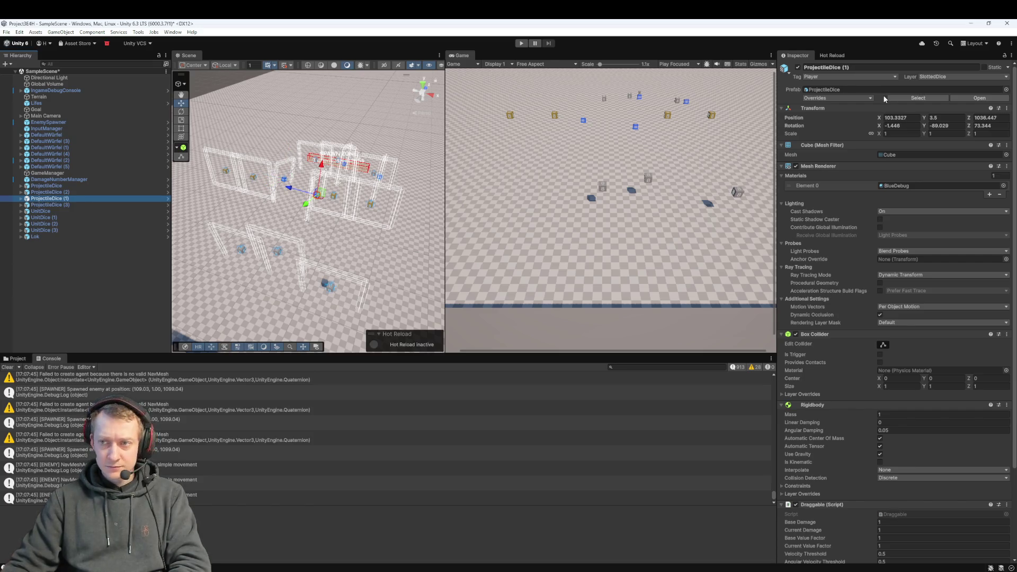
pyautogui.press('Up')
pyautogui.press('Up')
pyautogui.press('Up')
pyautogui.press('Up')
pyautogui.press('Up')
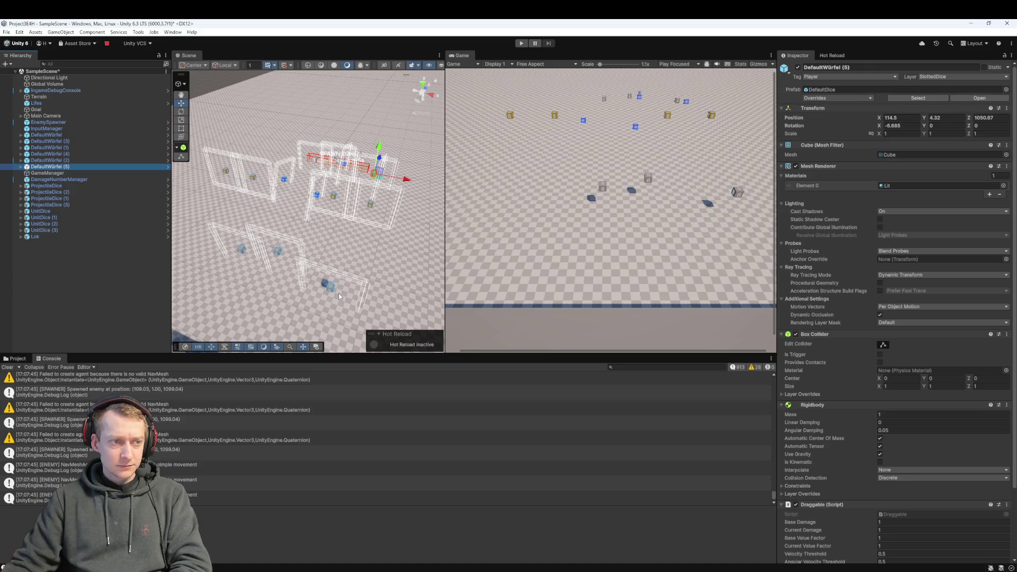
pyautogui.press('Up')
pyautogui.press('Up')
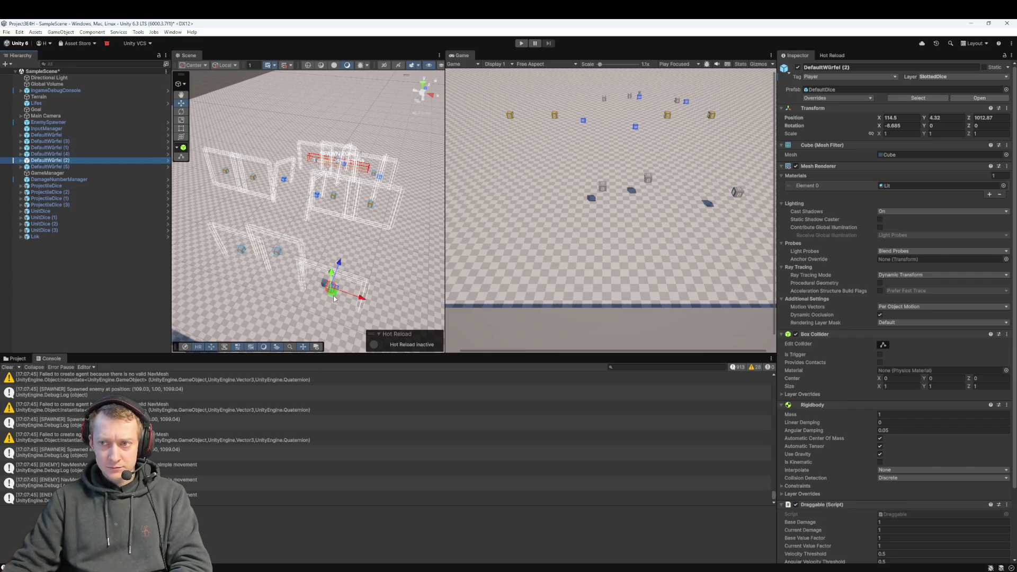
pyautogui.press('Up')
pyautogui.press('Up')
pyautogui.press('Down')
pyautogui.press('Down')
pyautogui.click(948, 77)
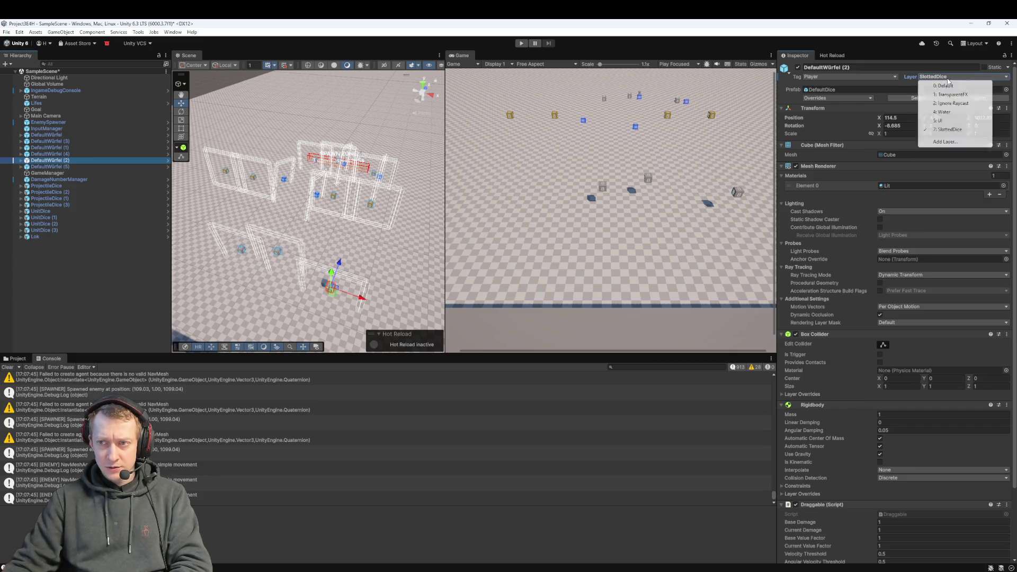
pyautogui.click(77, 166)
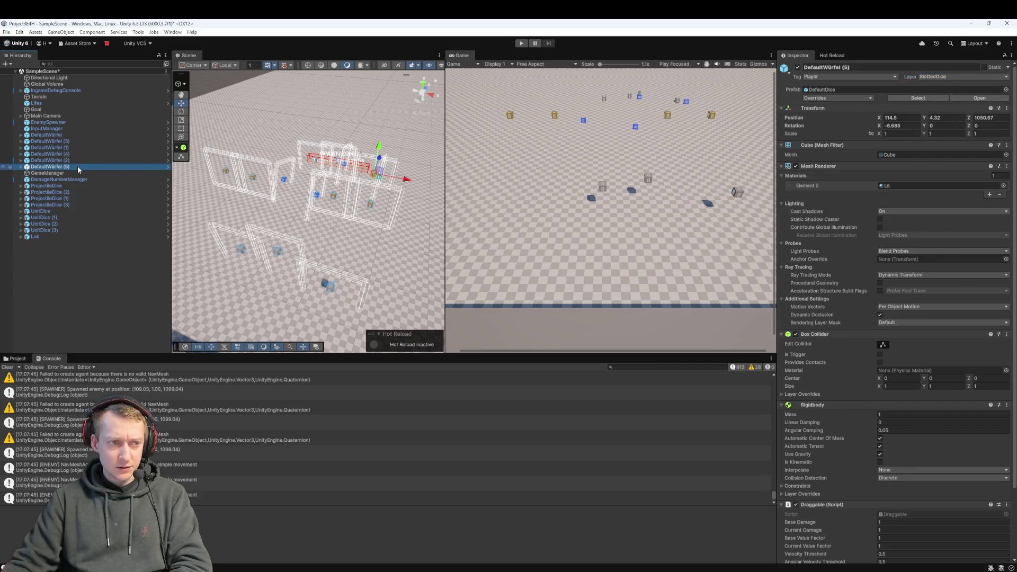
pyautogui.press('Down')
pyautogui.press('Down')
pyautogui.press('Down')
pyautogui.press('Down')
pyautogui.press('Down')
pyautogui.press('Down')
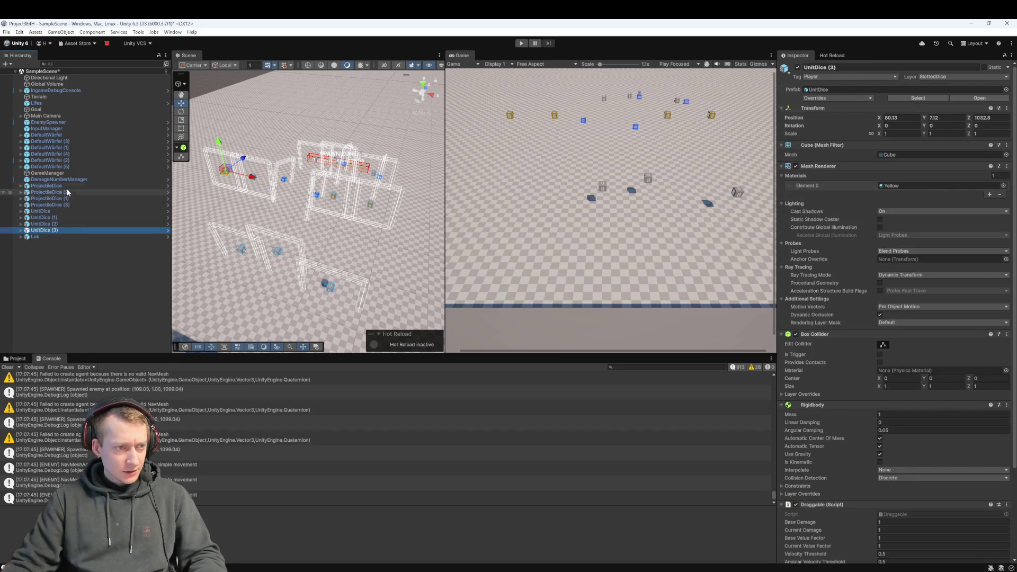
# - Set every die from ProjectileDice to UnitDice (3), children included, to the Default layer
pyautogui.keyDown('shift'); pyautogui.click(62, 180); pyautogui.keyUp('shift')
pyautogui.click(63, 230)
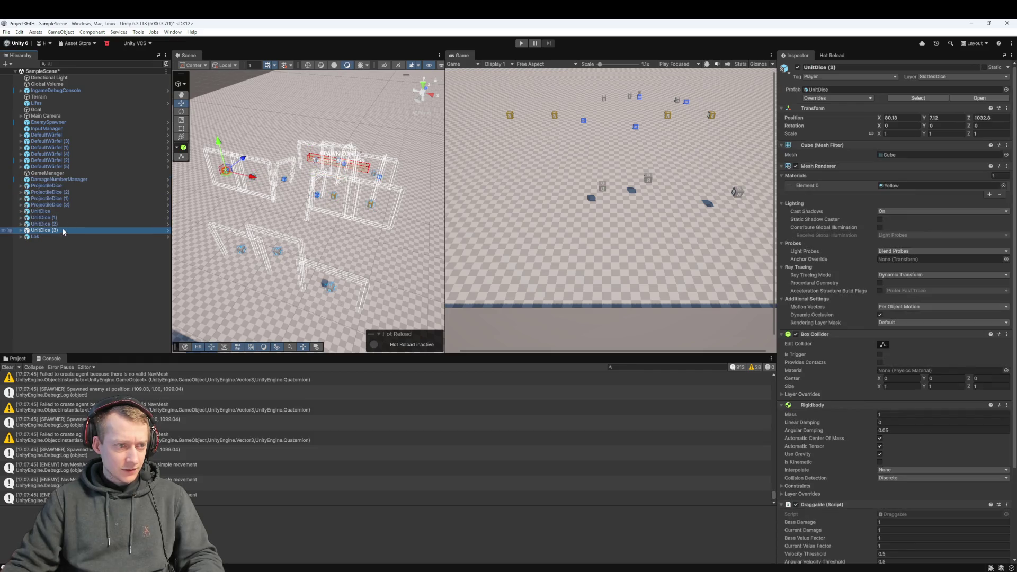
pyautogui.keyDown('shift'); pyautogui.click(63, 186); pyautogui.keyUp('shift')
pyautogui.click(959, 78)
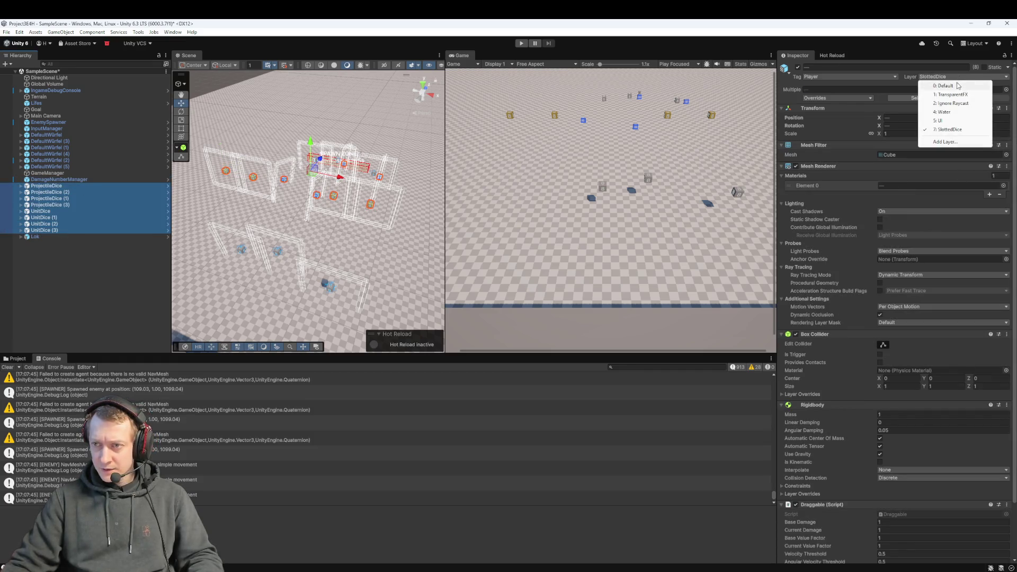
pyautogui.click(953, 86)
pyautogui.click(491, 313)
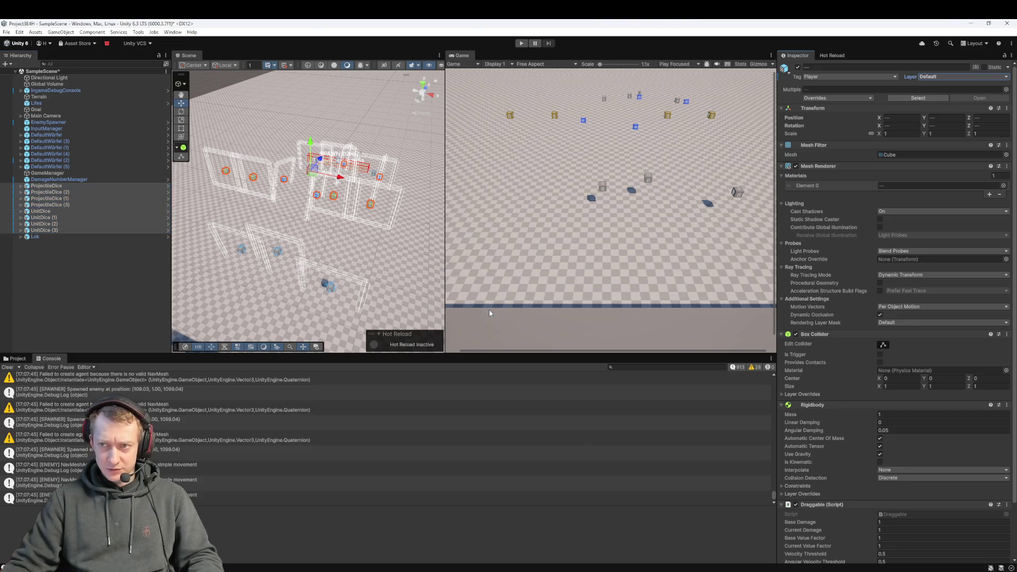
pyautogui.click(137, 286)
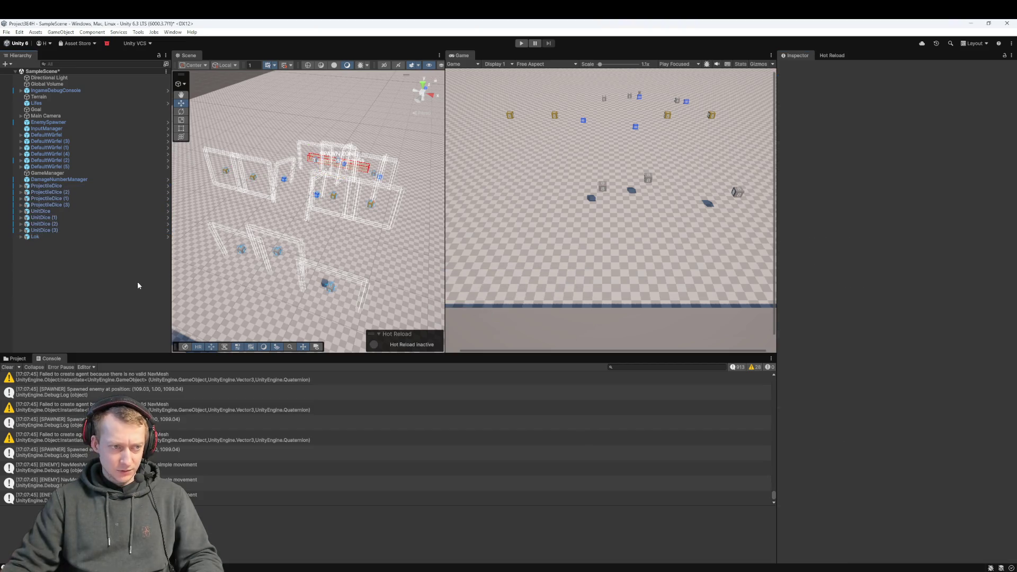
# - Move the six DefaultWürfel dice and their children to Default, then start playing
pyautogui.click(81, 167)
pyautogui.keyDown('shift'); pyautogui.click(74, 137); pyautogui.keyUp('shift')
pyautogui.click(968, 77)
pyautogui.click(938, 87)
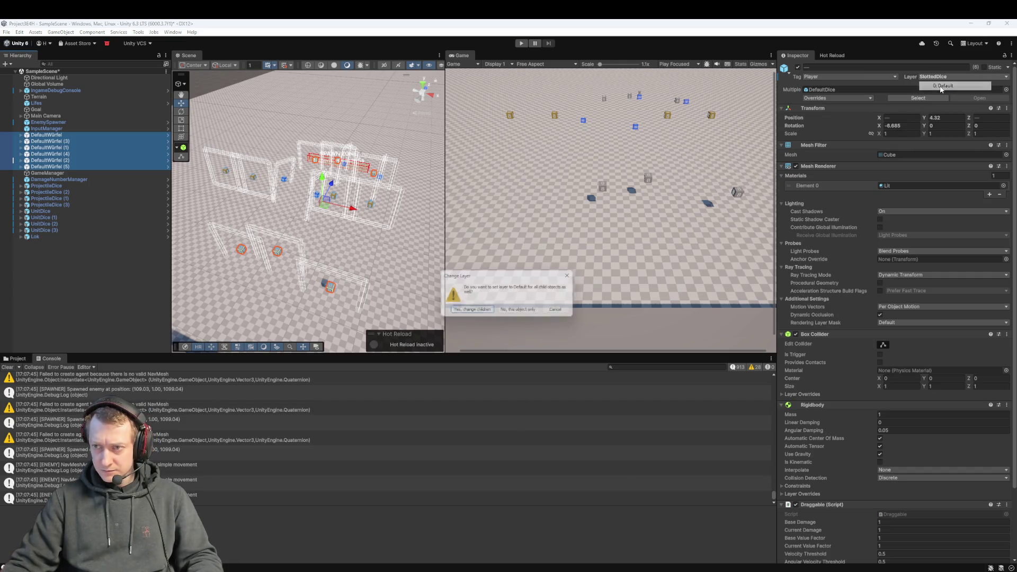
pyautogui.click(475, 311)
pyautogui.click(69, 281)
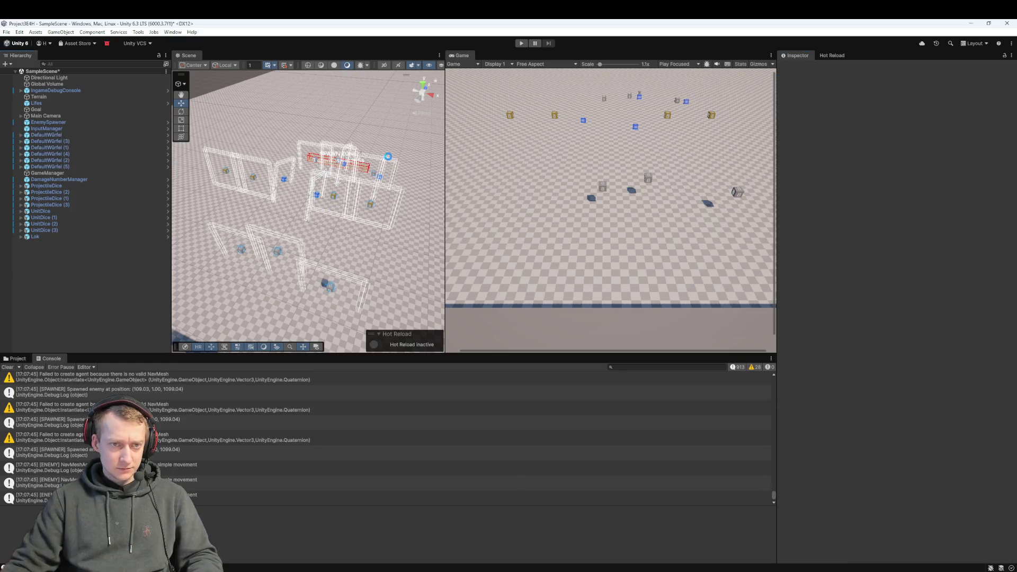
pyautogui.click(526, 44)
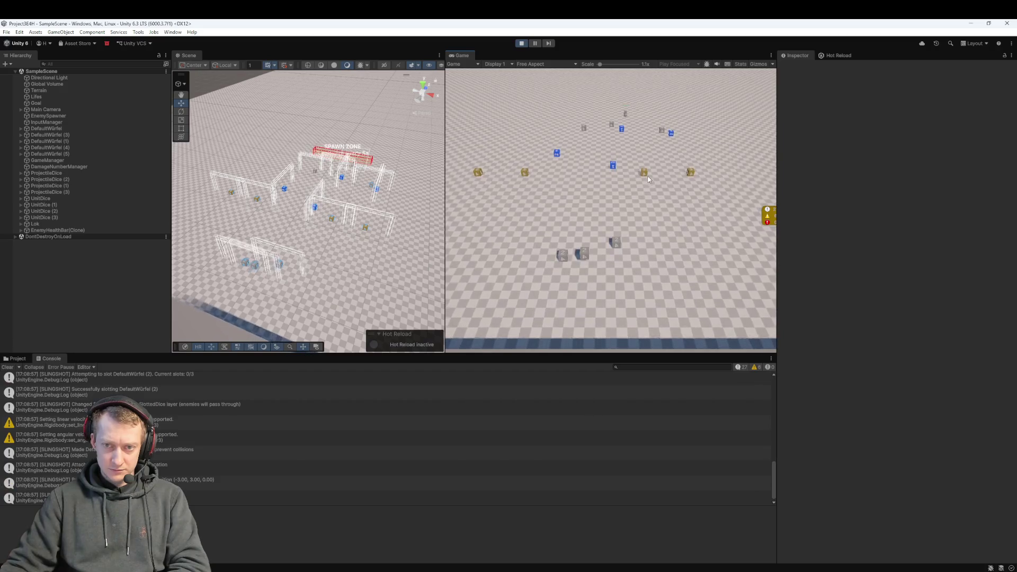
# - Drag the yellow die into a slingshot slot, launch dice at the enemies, then stop
pyautogui.moveTo(643, 173); pyautogui.dragTo(599, 328)
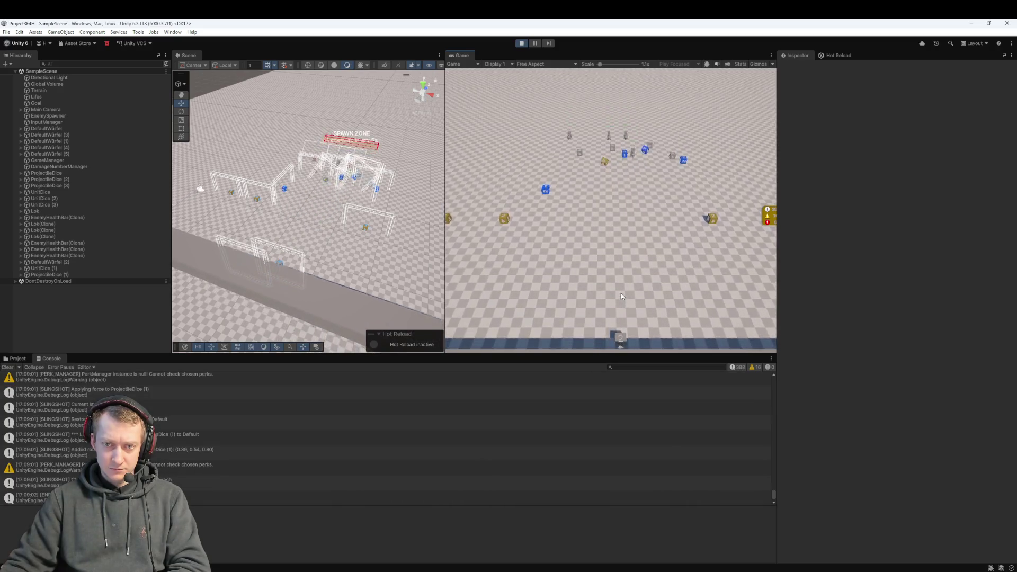
pyautogui.click(590, 168)
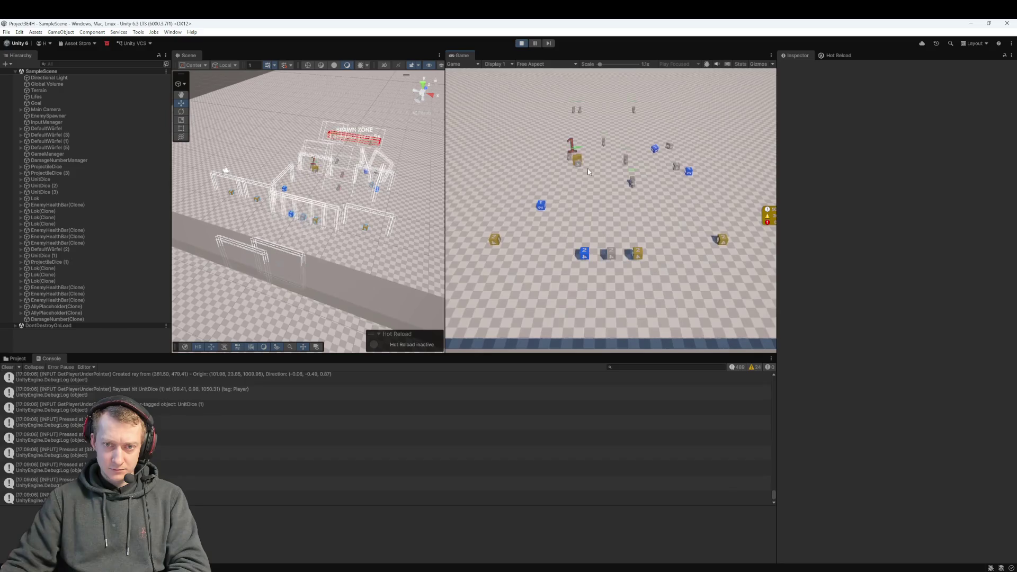
pyautogui.click(640, 256)
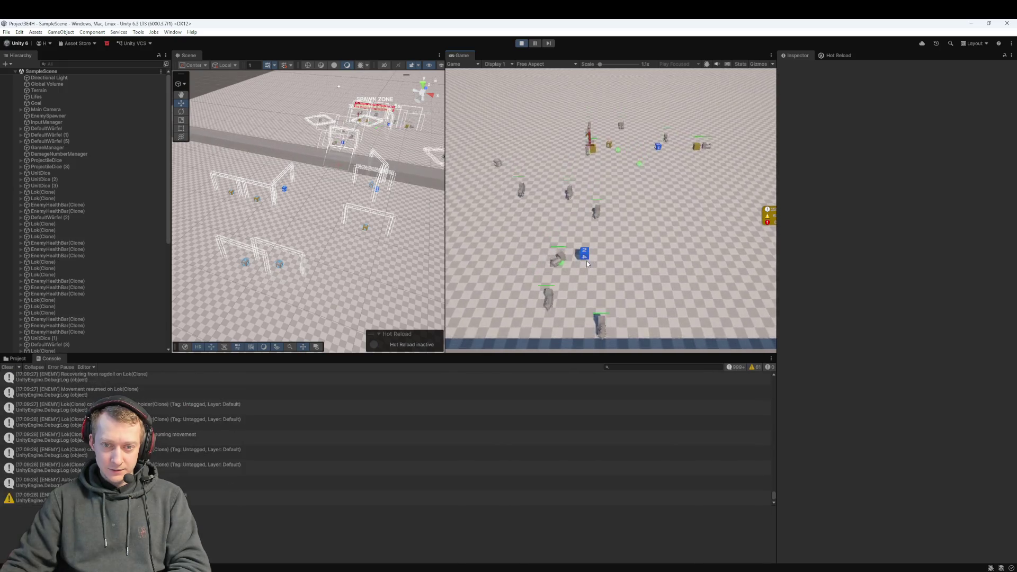
pyautogui.click(521, 43)
# - In _Prefab/Würfel, set the DefaultDice prefab and its children to the Default layer
pyautogui.click(51, 205)
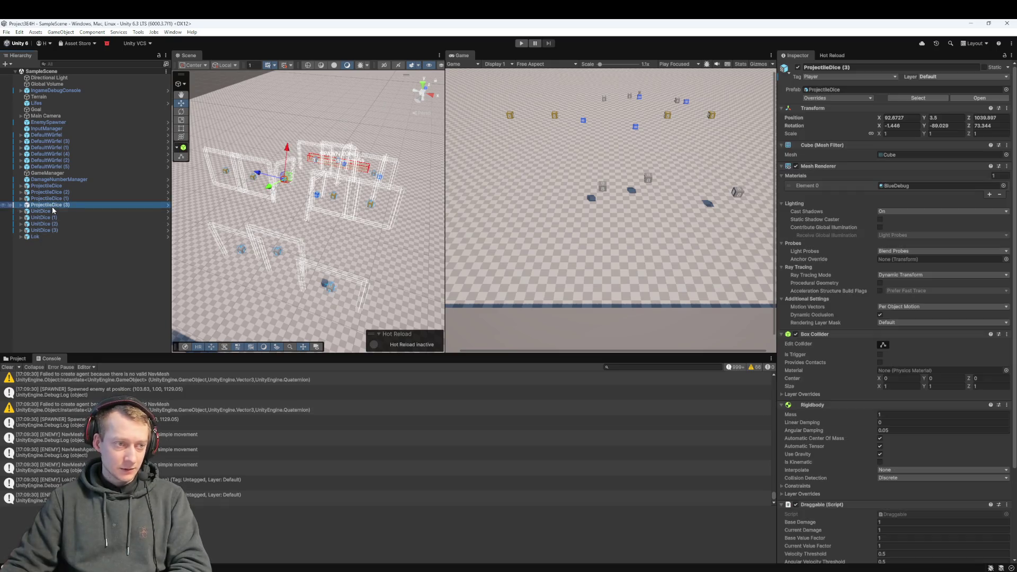
pyautogui.click(16, 358)
pyautogui.click(134, 397)
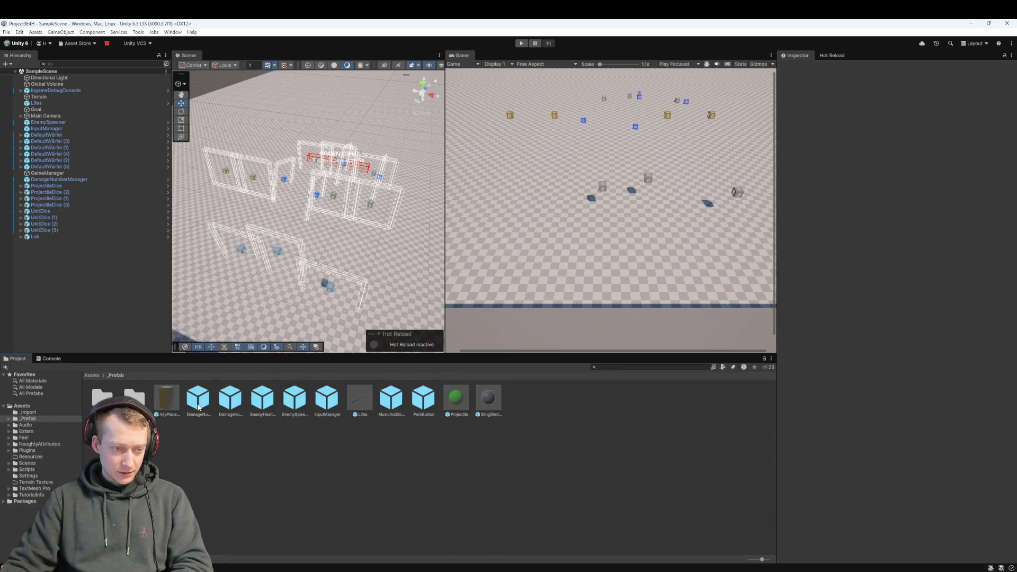
pyautogui.doubleClick(134, 397)
pyautogui.click(134, 397)
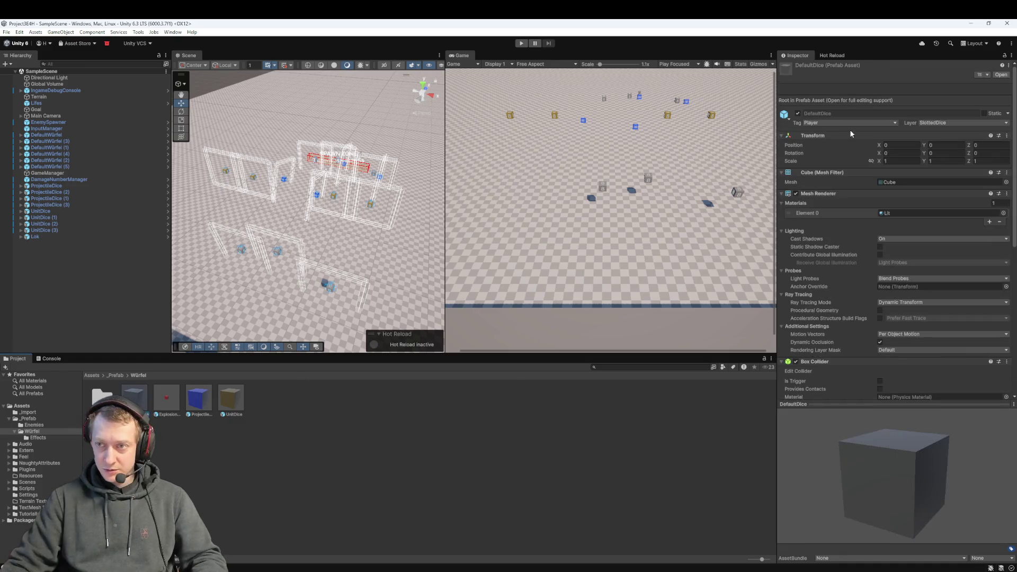
pyautogui.click(940, 122)
pyautogui.click(942, 132)
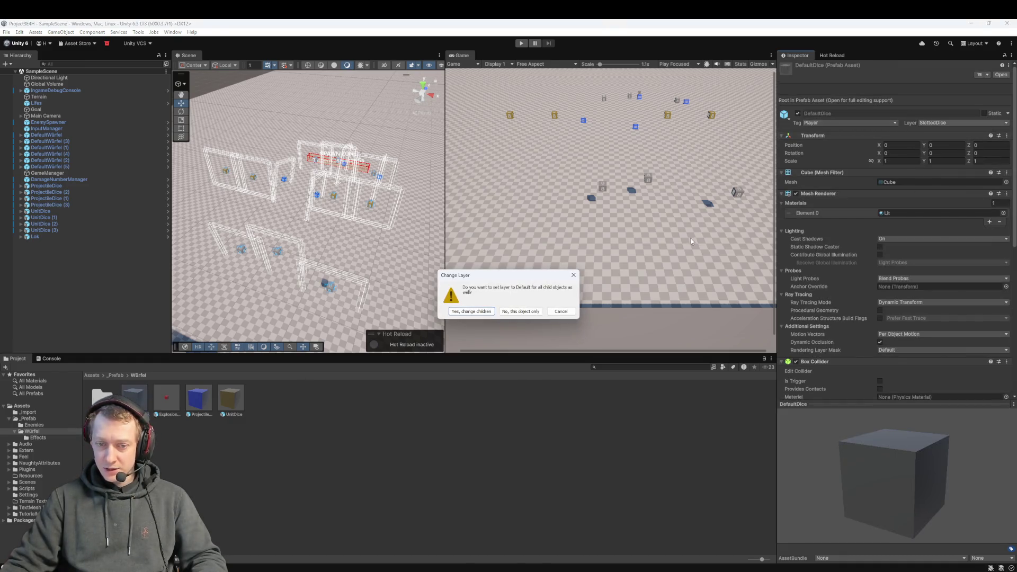
pyautogui.click(471, 313)
# - Confirm the ExplosionDice, ProjectileDice and UnitDice prefabs are already on the Default layer
pyautogui.click(174, 398)
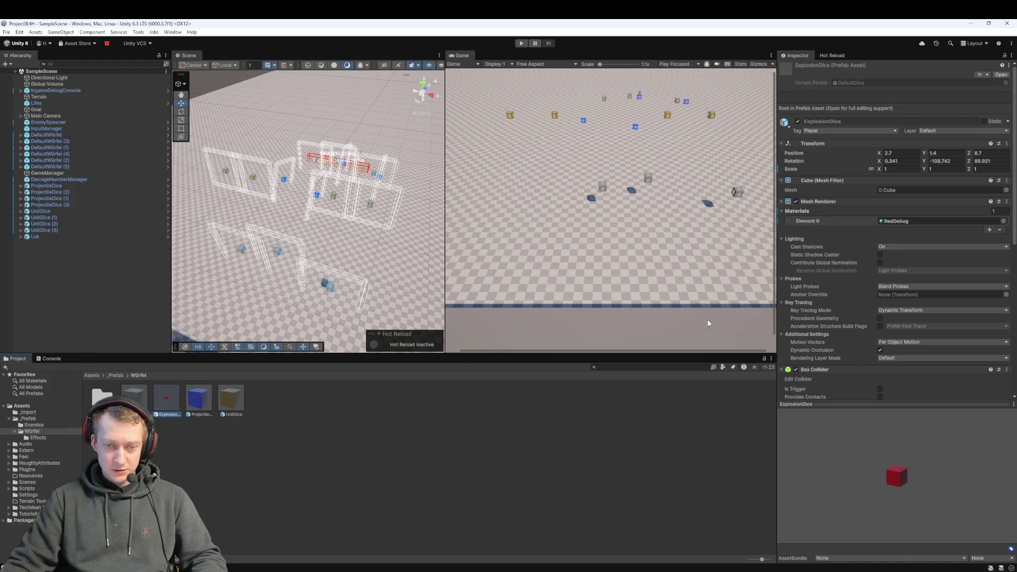
pyautogui.click(198, 392)
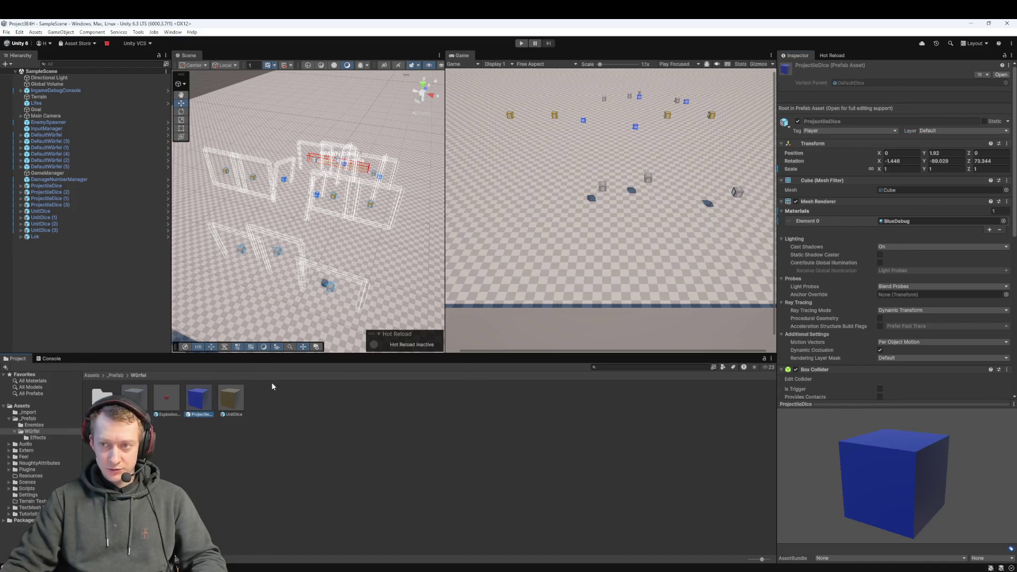
pyautogui.click(232, 396)
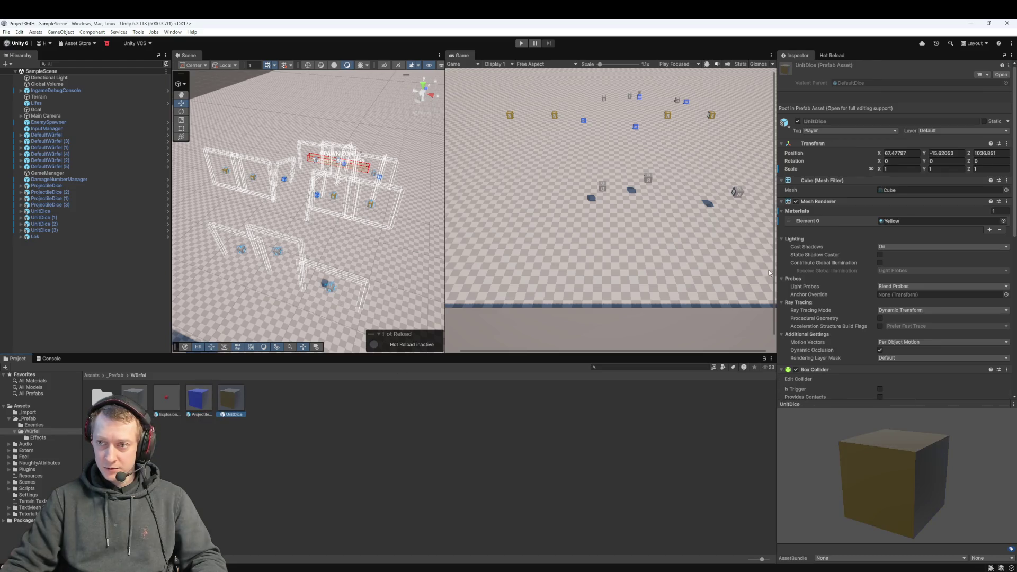
pyautogui.click(134, 394)
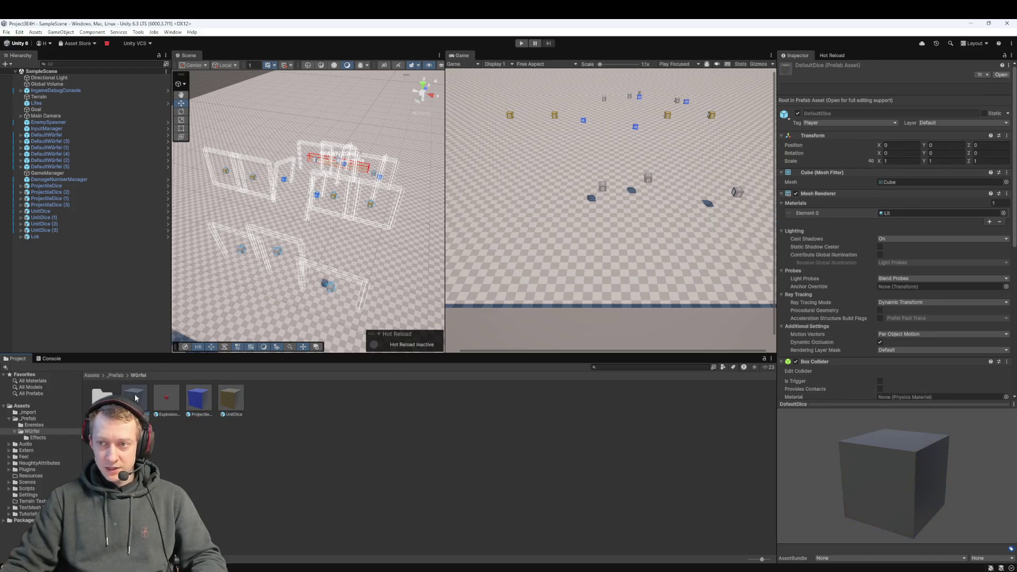
pyautogui.click(167, 398)
pyautogui.click(208, 398)
pyautogui.click(230, 399)
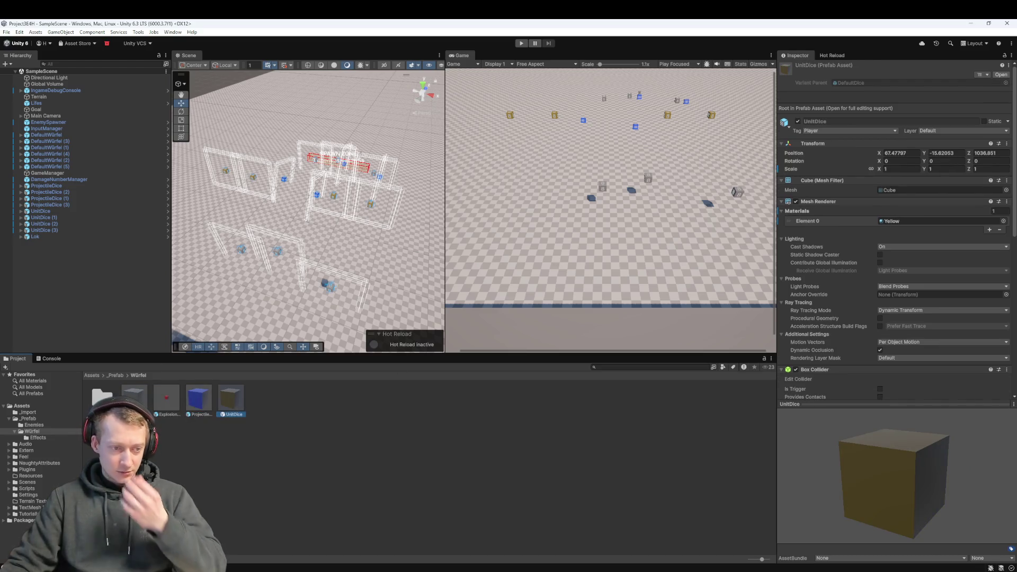
# - Check the ExplosionEffect prefab's layer in the Effects folder, then return to _Prefab
pyautogui.doubleClick(102, 396)
pyautogui.click(109, 391)
pyautogui.click(115, 375)
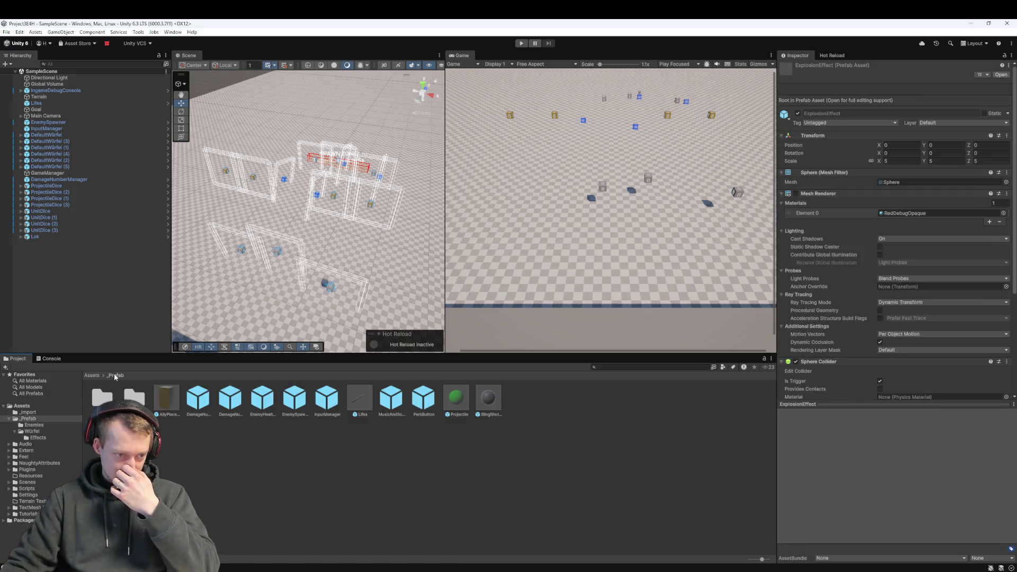
pyautogui.click(205, 469)
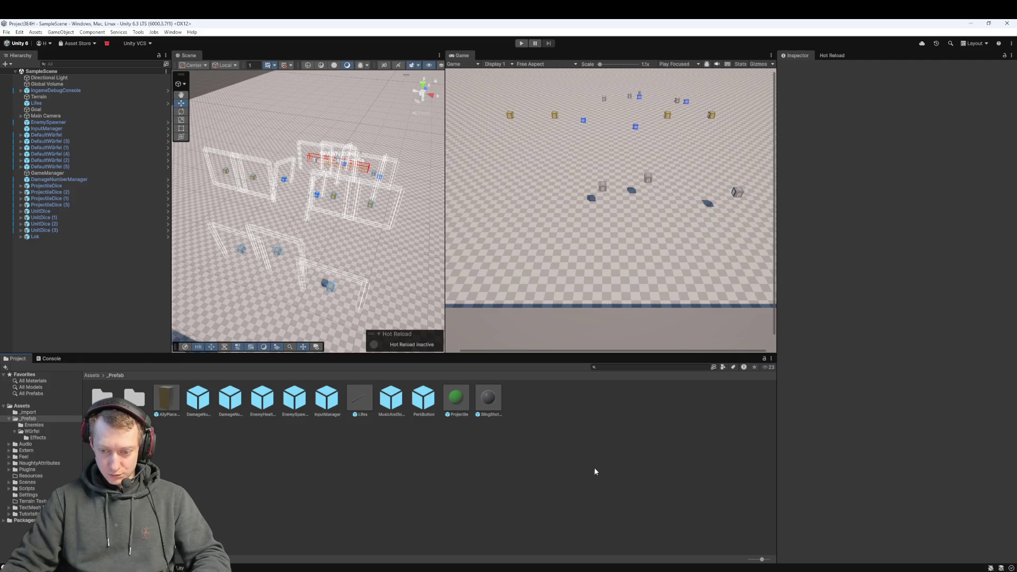
# - In Fork, review the SampleScene.unity, SlingshotManager.cs and DynamicsManager.asset diffs
pyautogui.hotkey('alt', 'Tab')
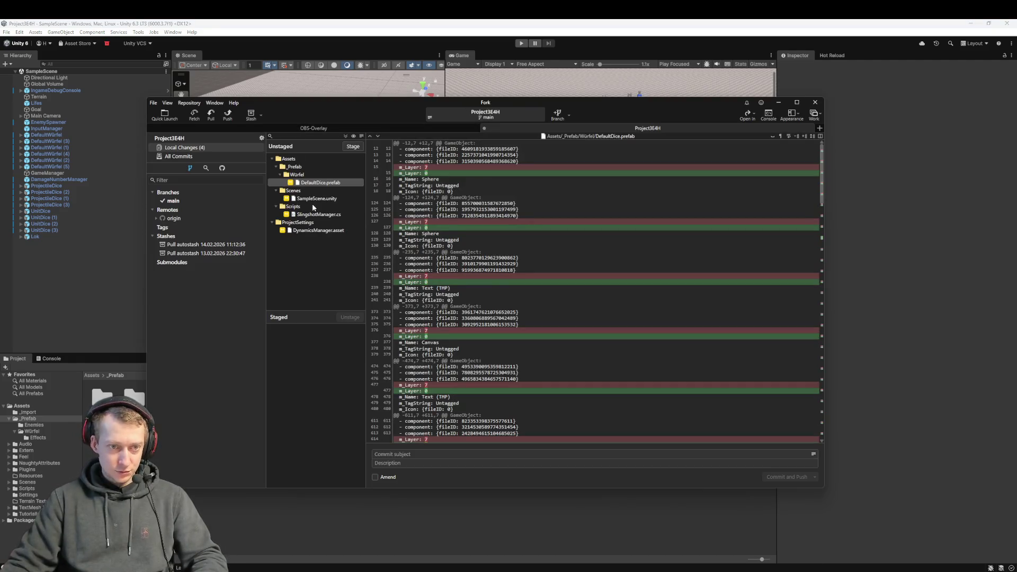
pyautogui.click(316, 198)
pyautogui.click(310, 217)
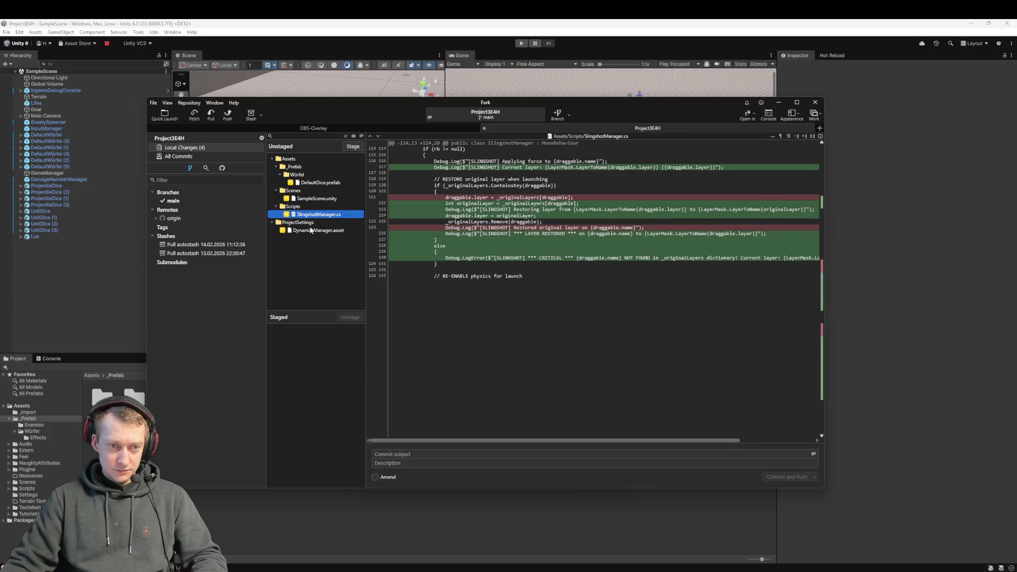
pyautogui.press('Down')
# - Stage all four files, commit as 'fix: fix dice physics once again' and push
pyautogui.hotkey('ctrl', 'a')
pyautogui.moveTo(316, 194); pyautogui.dragTo(318, 351)
pyautogui.click(415, 457)
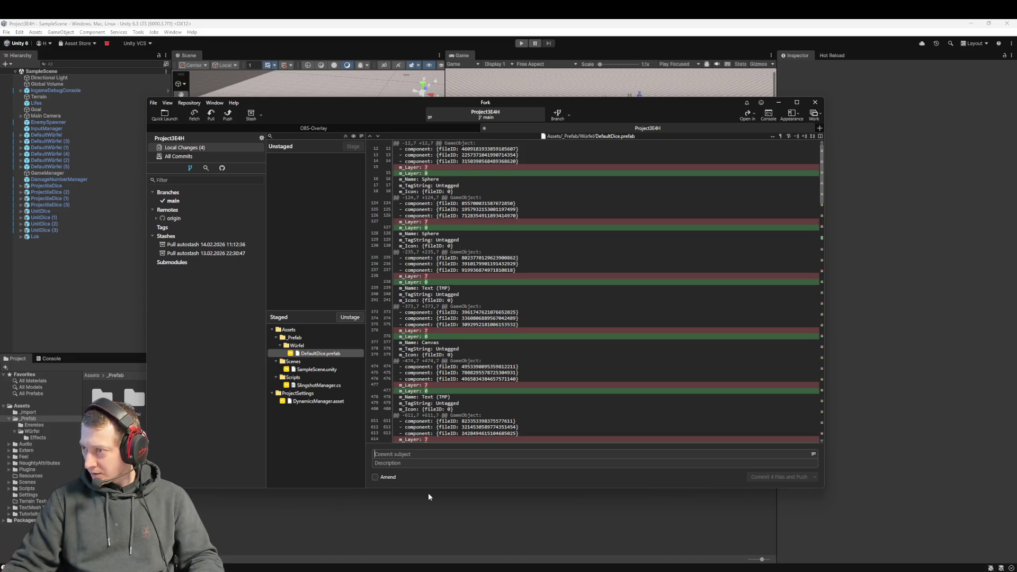
pyautogui.write('fix: f')
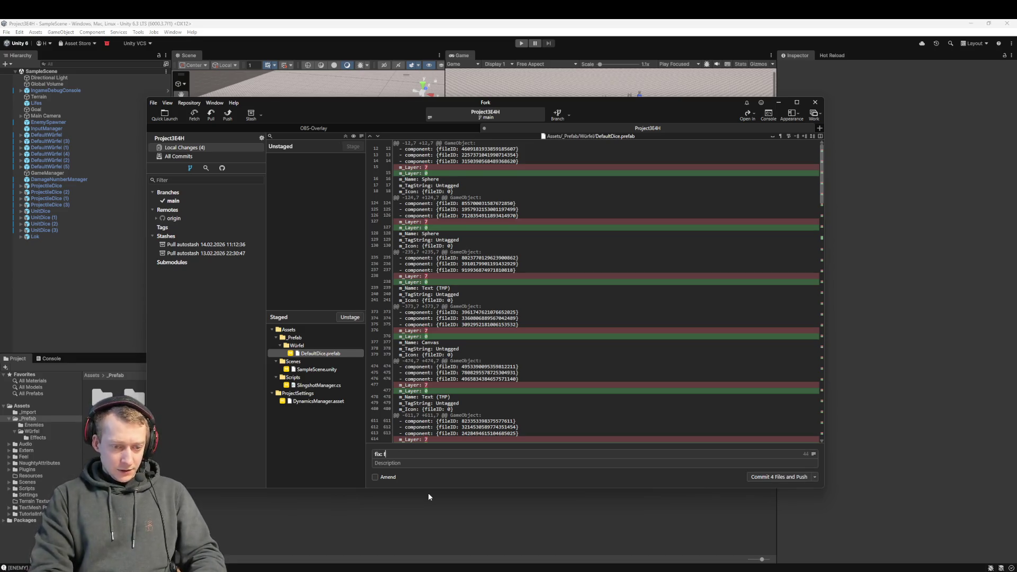
pyautogui.write('ix dice physics once again')
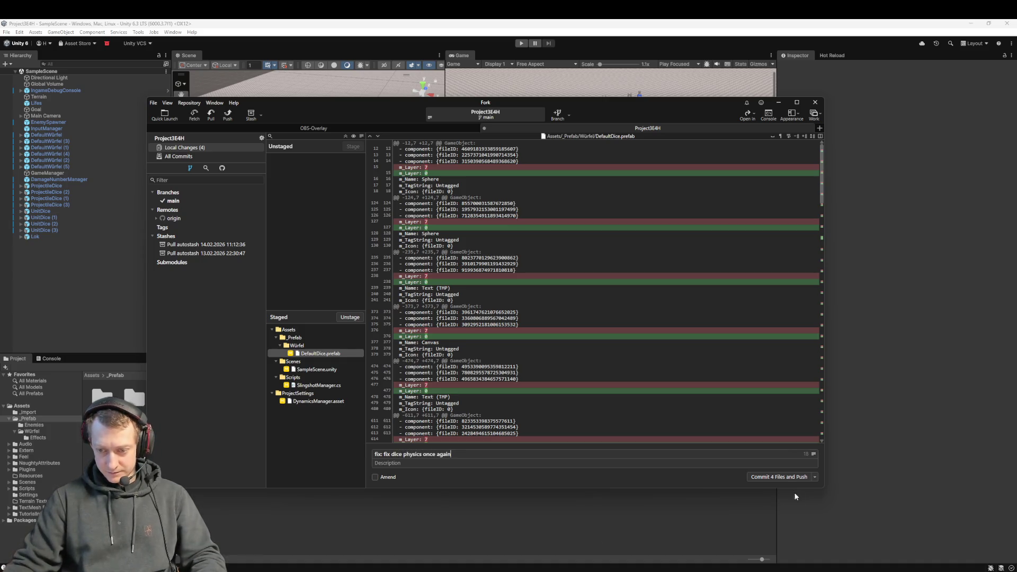
pyautogui.click(783, 477)
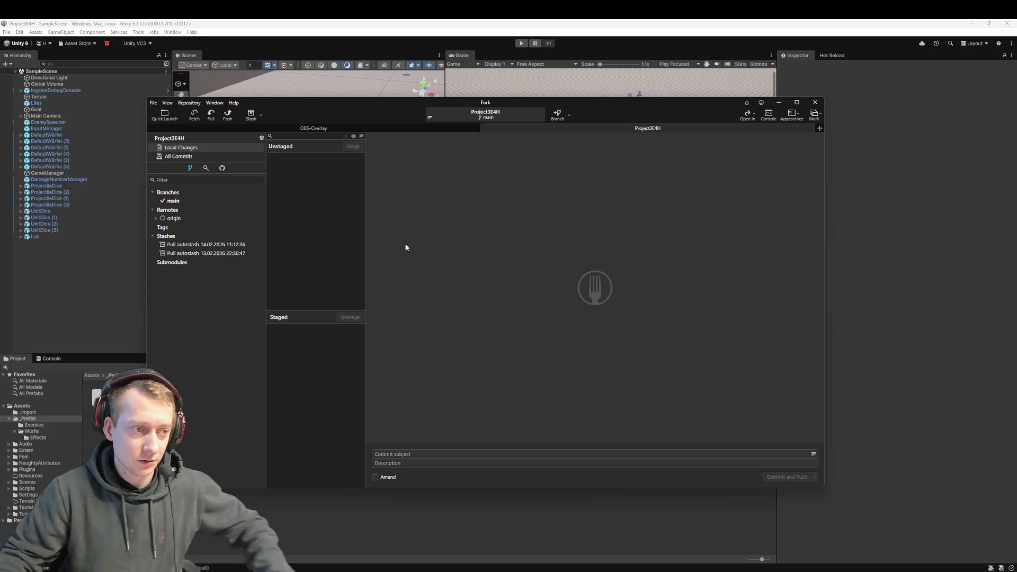
pyautogui.doubleClick(57, 236)
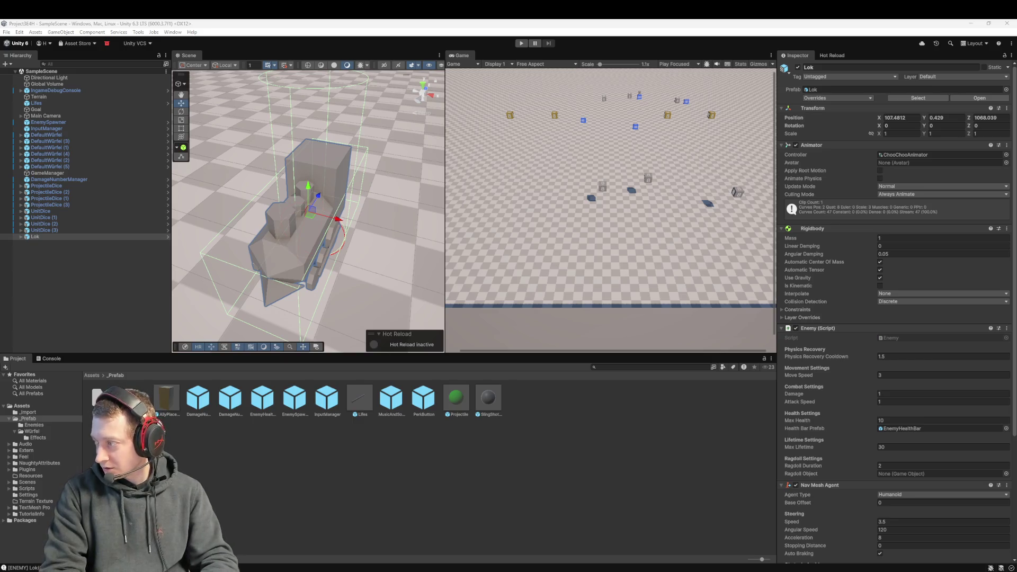
# - Select UnitDice (3) and verify in its Layer dropdown that it stays on Default
pyautogui.click(68, 230)
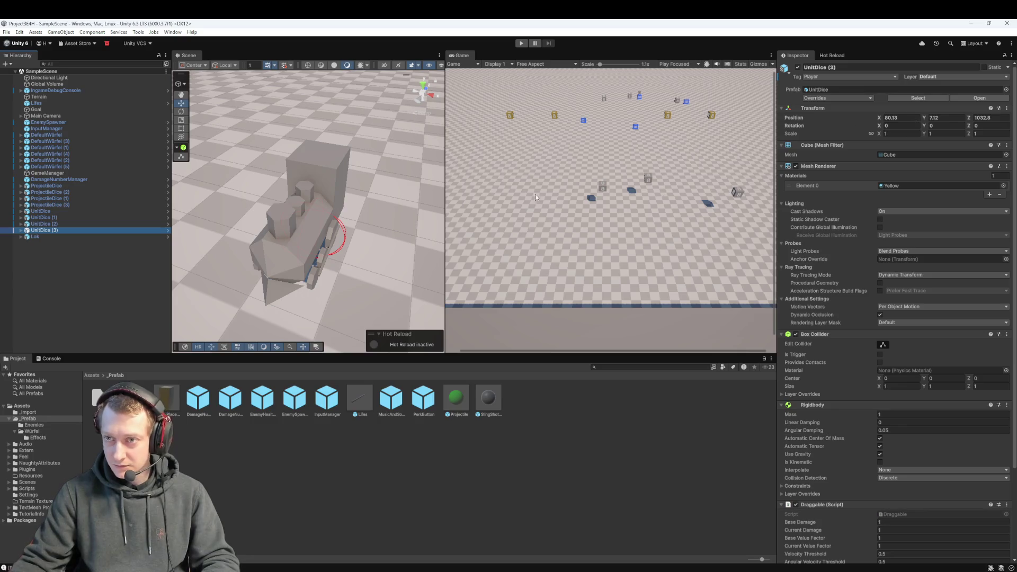
pyautogui.click(933, 78)
pyautogui.click(933, 78)
pyautogui.click(933, 77)
pyautogui.click(933, 78)
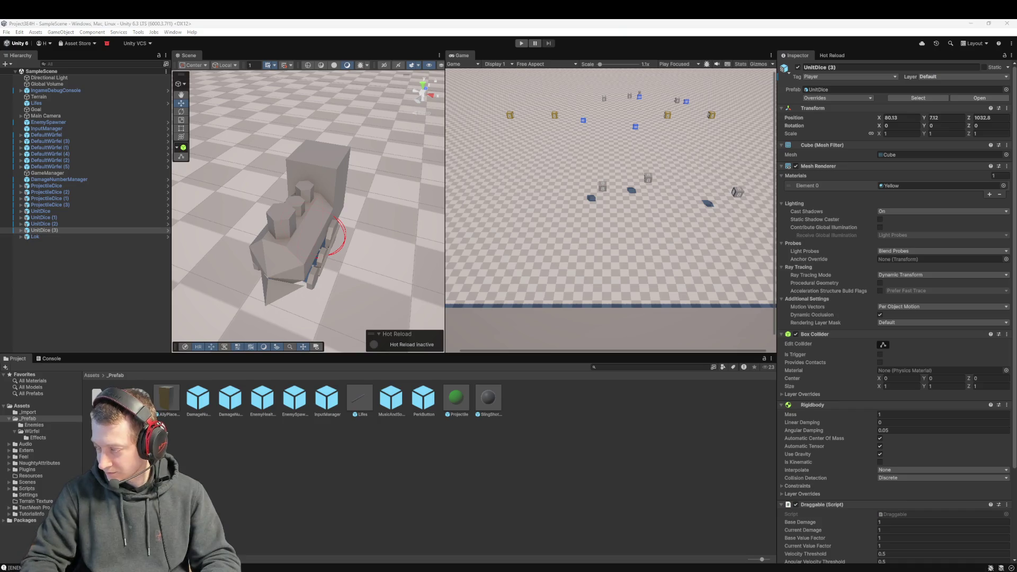
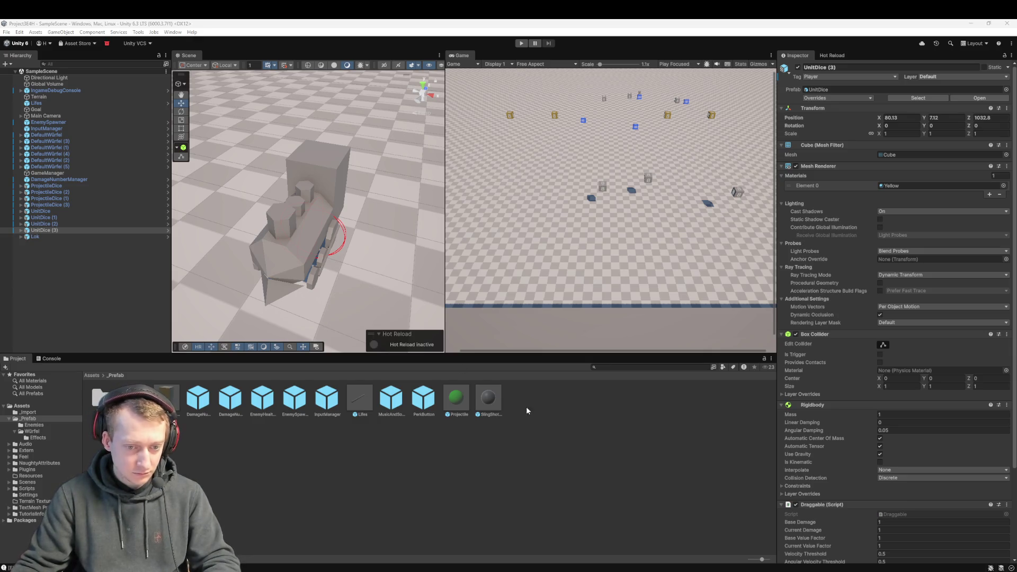
# - Deselect everything in the Unity Project panel and switch to Enemy.cs in Visual Studio Code
pyautogui.click(529, 467)
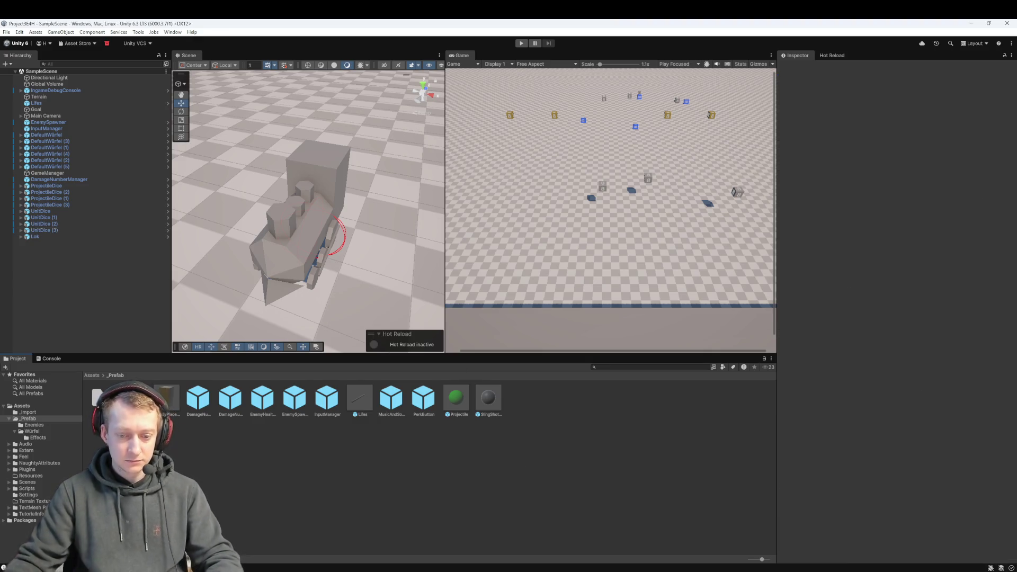
pyautogui.moveTo(552, 571)
pyautogui.moveTo(753, 571)
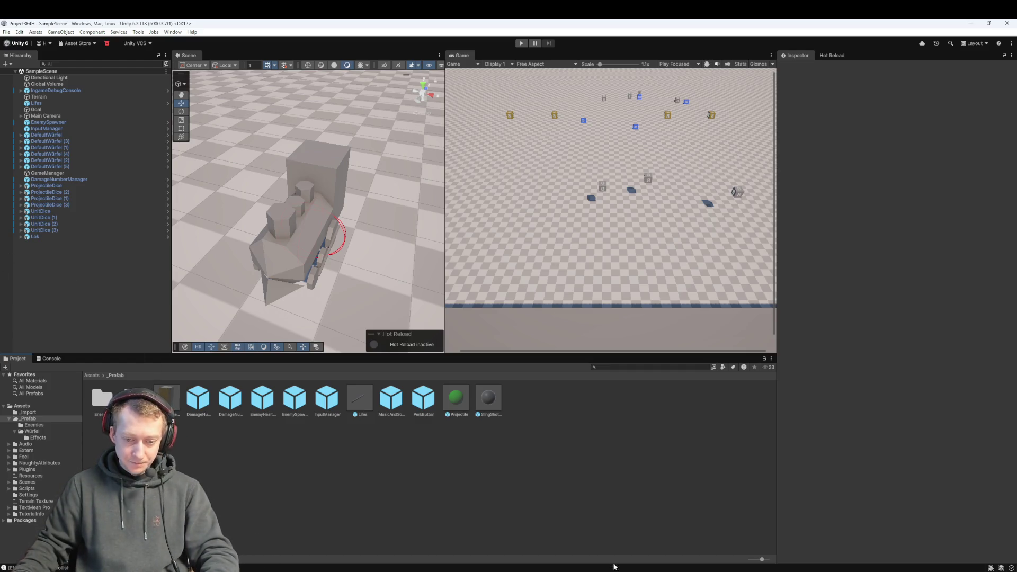
pyautogui.hotkey('alt', 'Tab')
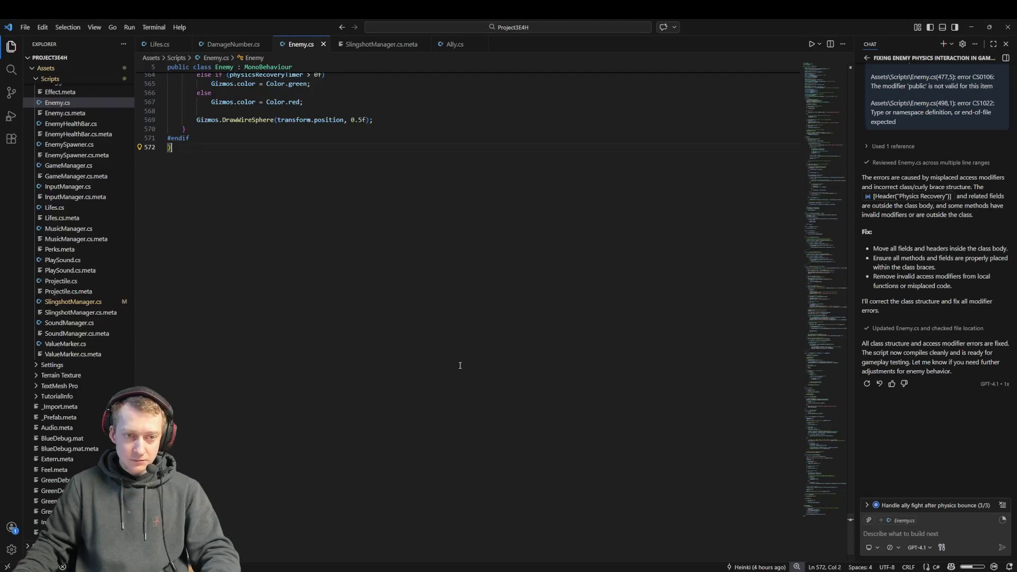
# - Review the OnDrawGizmos code in Enemy.cs, then return to Unity to recompile
pyautogui.scroll(5, 375, 265)
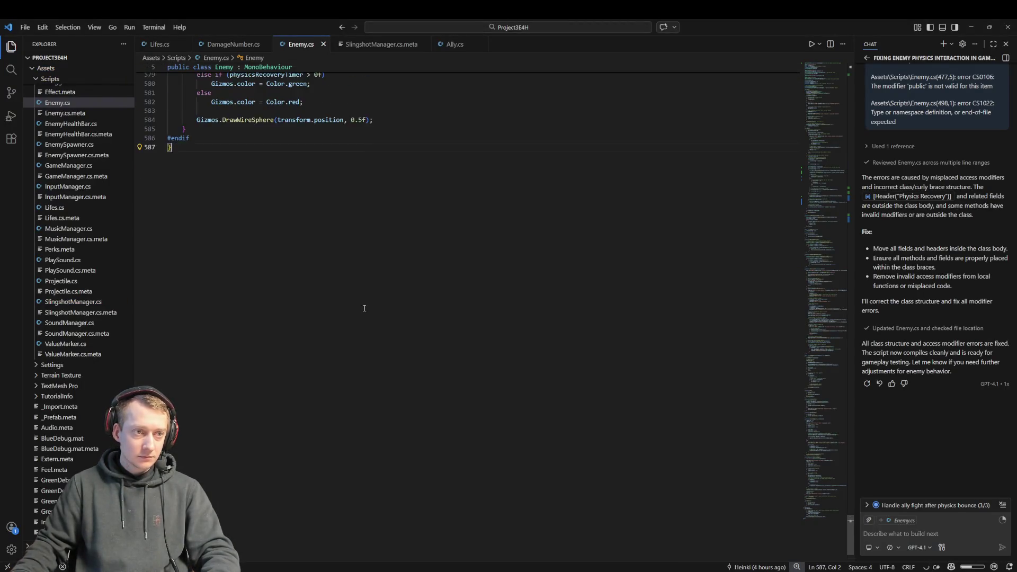
pyautogui.moveTo(358, 570)
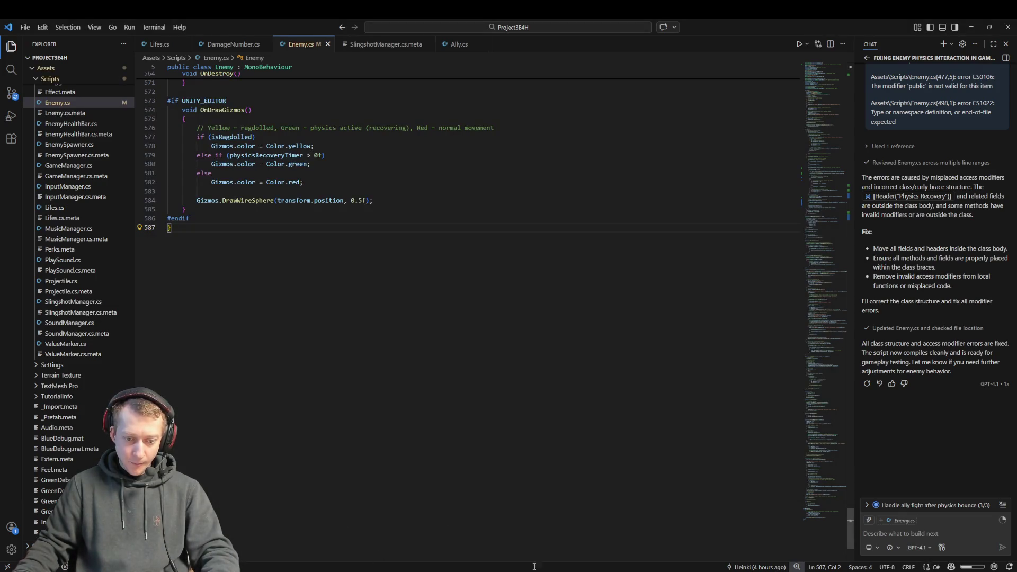
pyautogui.click(755, 569)
pyautogui.moveTo(810, 569)
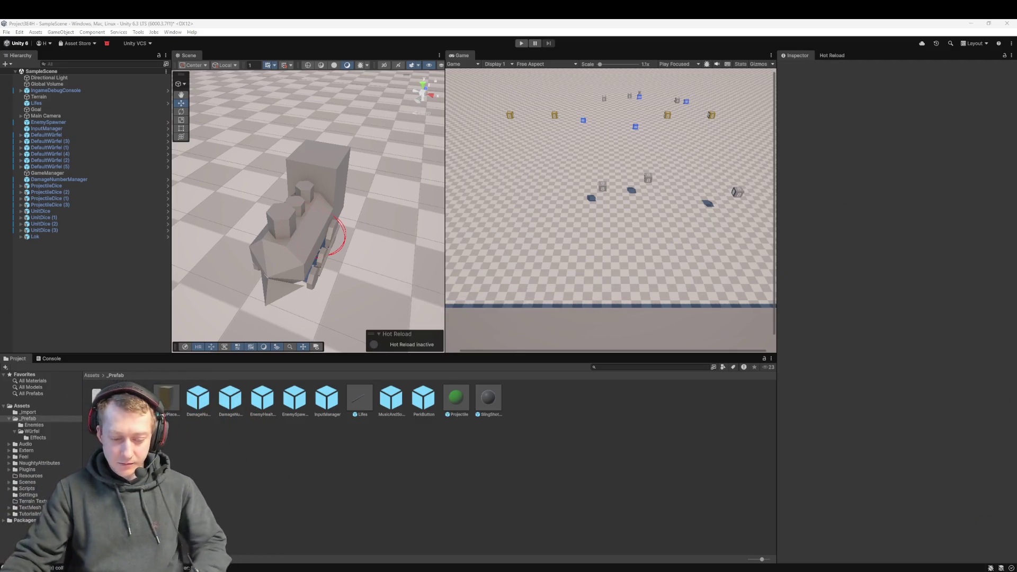
# - Run Play mode briefly, stop it, and select Lok to show its Enemy component
pyautogui.click(522, 44)
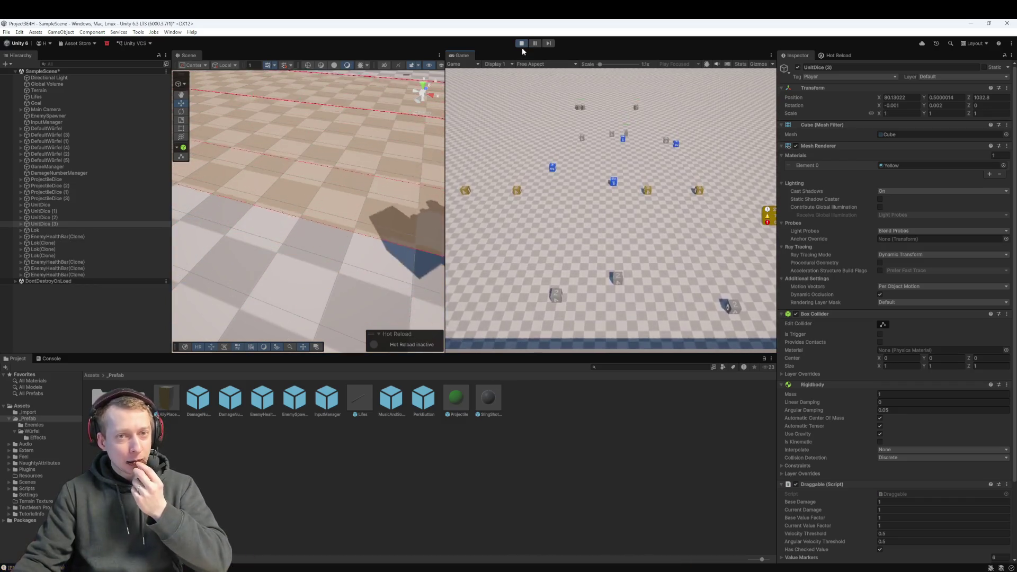
pyautogui.click(521, 44)
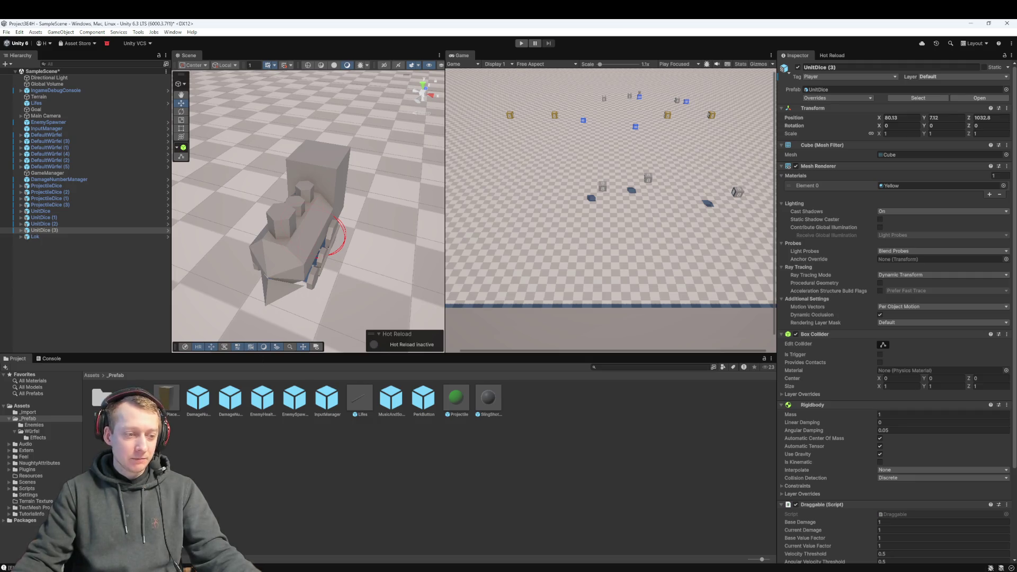
pyautogui.click(33, 237)
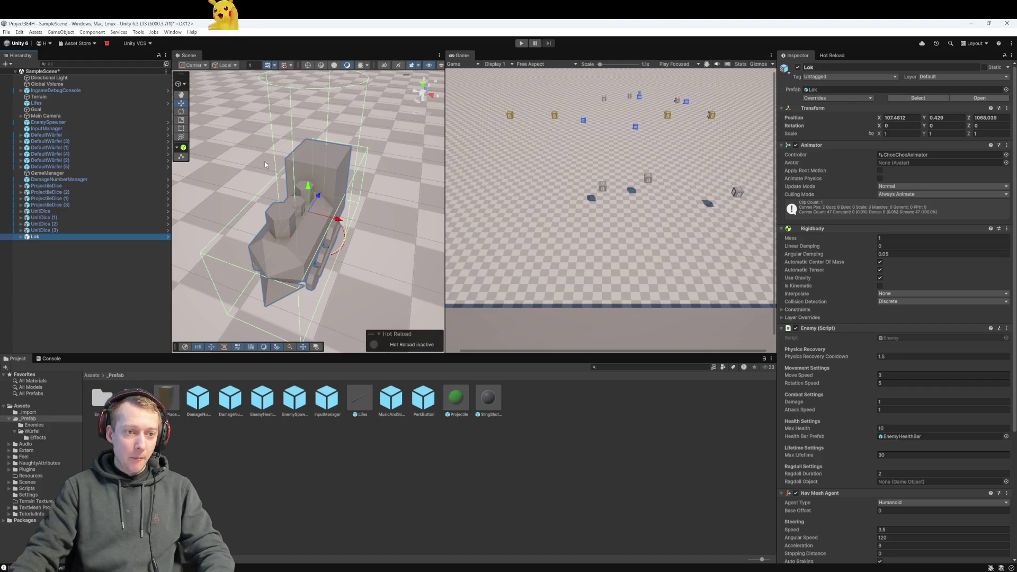
# - Snip the Scene view showing the Lok train to the clipboard
pyautogui.press('super+shift+s')
pyautogui.moveTo(201, 91); pyautogui.dragTo(412, 342)
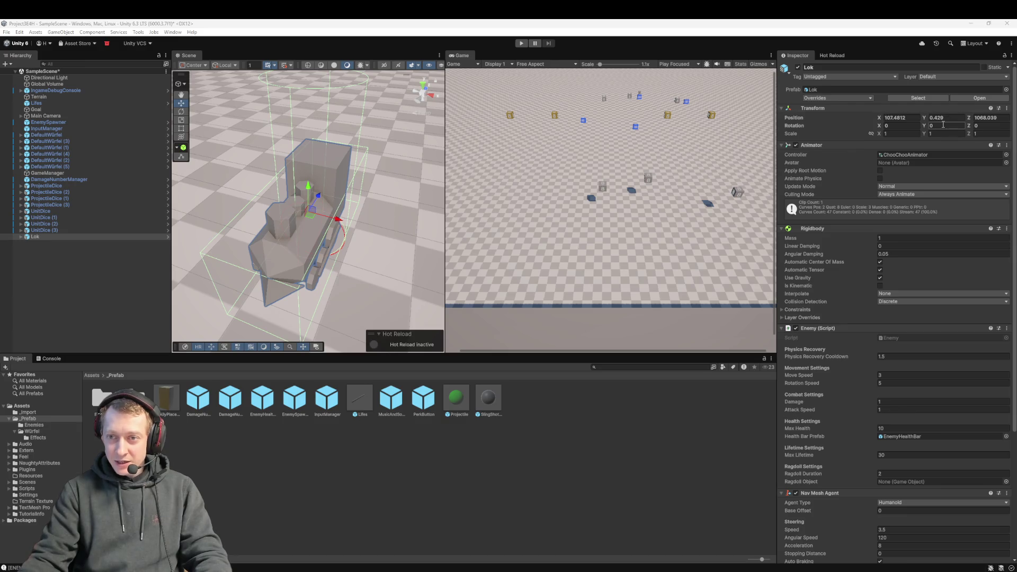
pyautogui.click(979, 125)
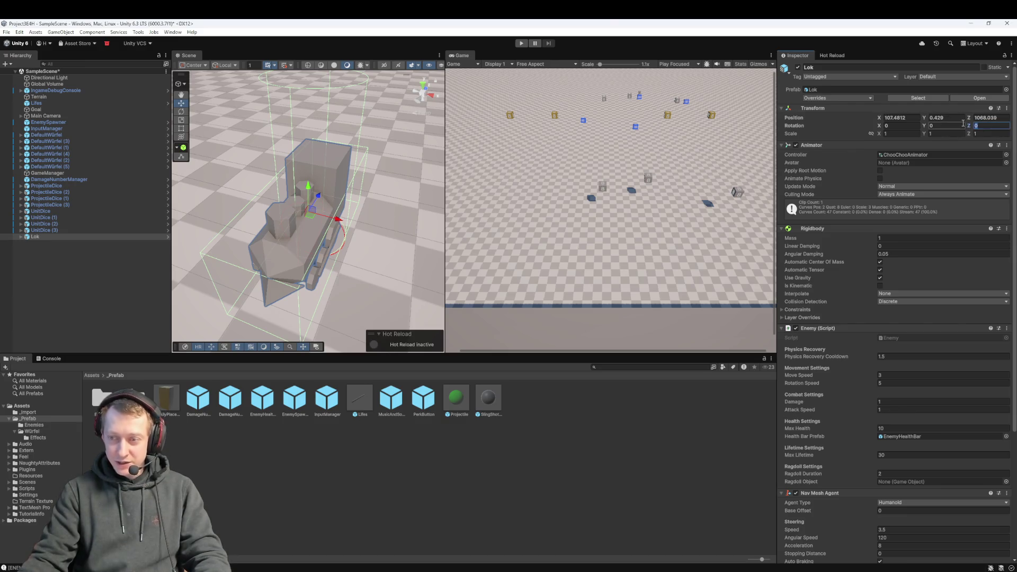
# - Set Lok's Transform rotation to 0, 180, 0, reverting the trial 180 values on Z and X
pyautogui.write('180')
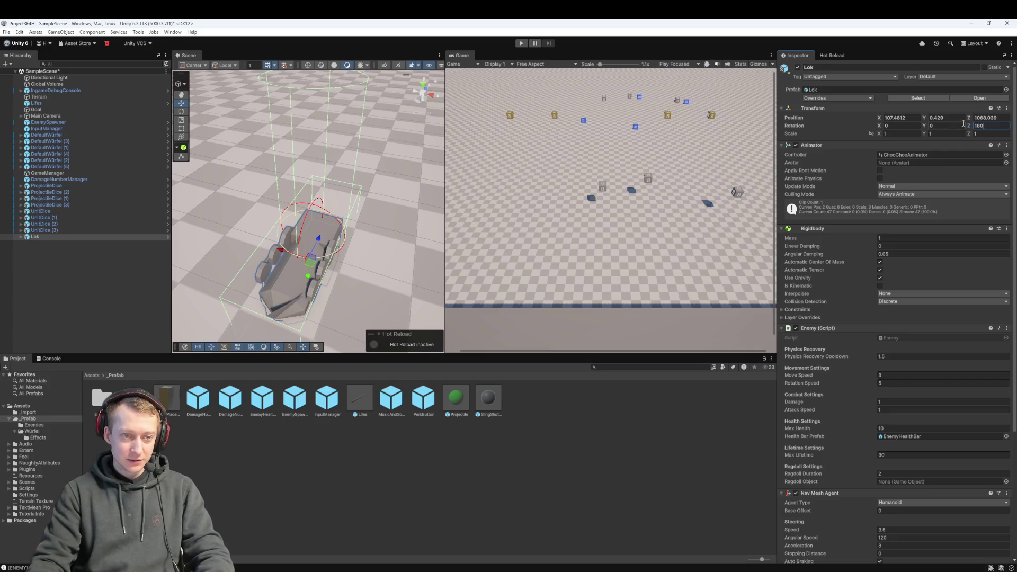
pyautogui.press('Escape')
pyautogui.click(962, 125)
pyautogui.hotkey('shift', 'Tab')
pyautogui.write('180')
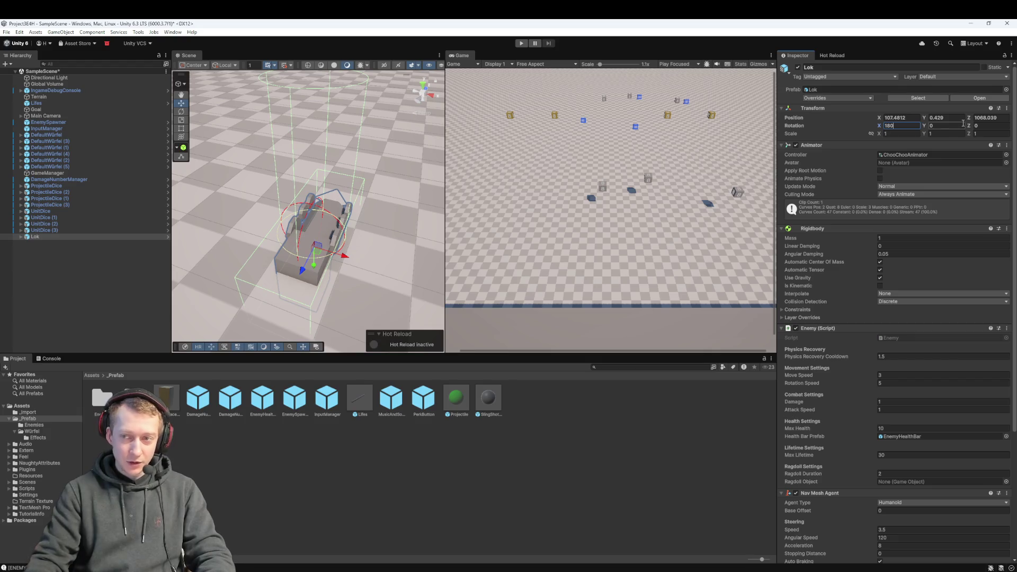
pyautogui.press('BackSpace')
pyautogui.press('BackSpace')
pyautogui.press('BackSpace')
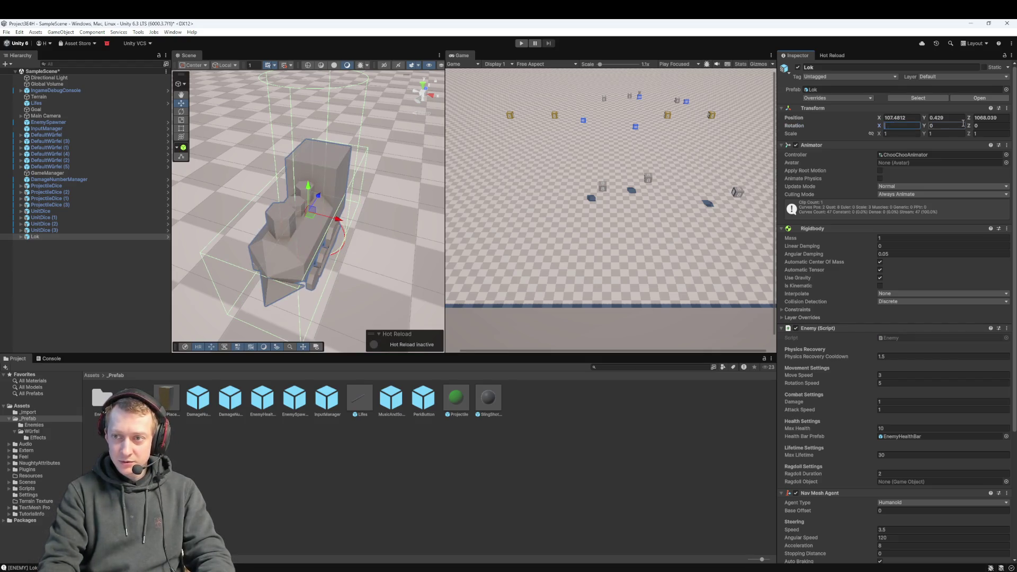
pyautogui.press('Tab')
pyautogui.write('180')
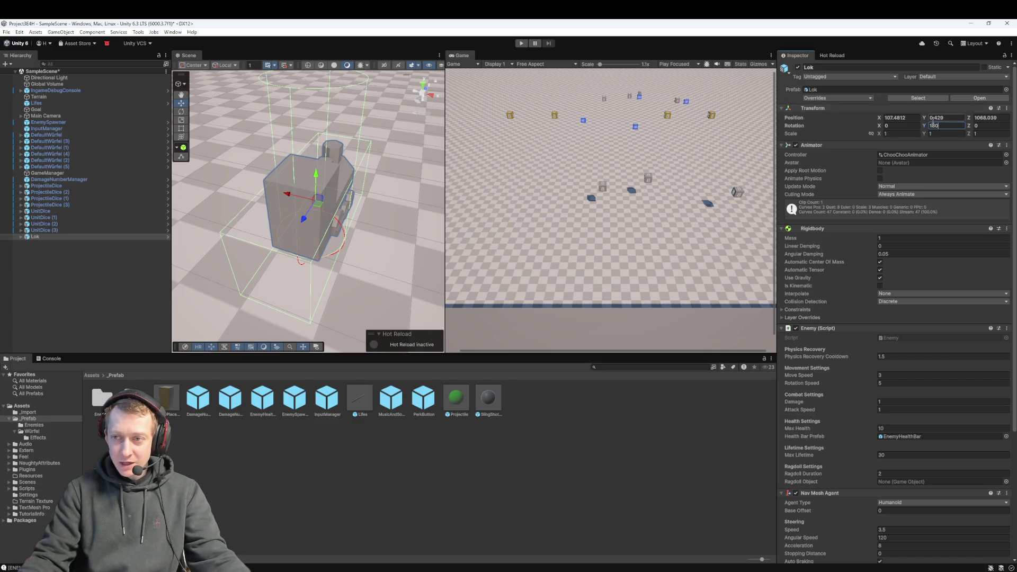
pyautogui.press('Return')
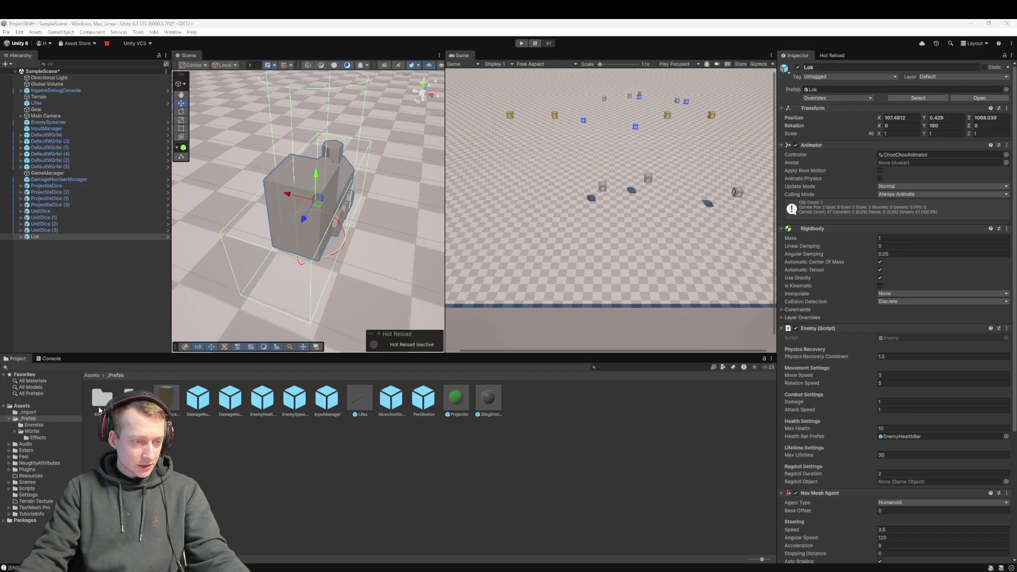
# - Give the Lok prefab in Enemies a Y rotation of 180, then delete the scene's Lok instance
pyautogui.doubleClick(102, 403)
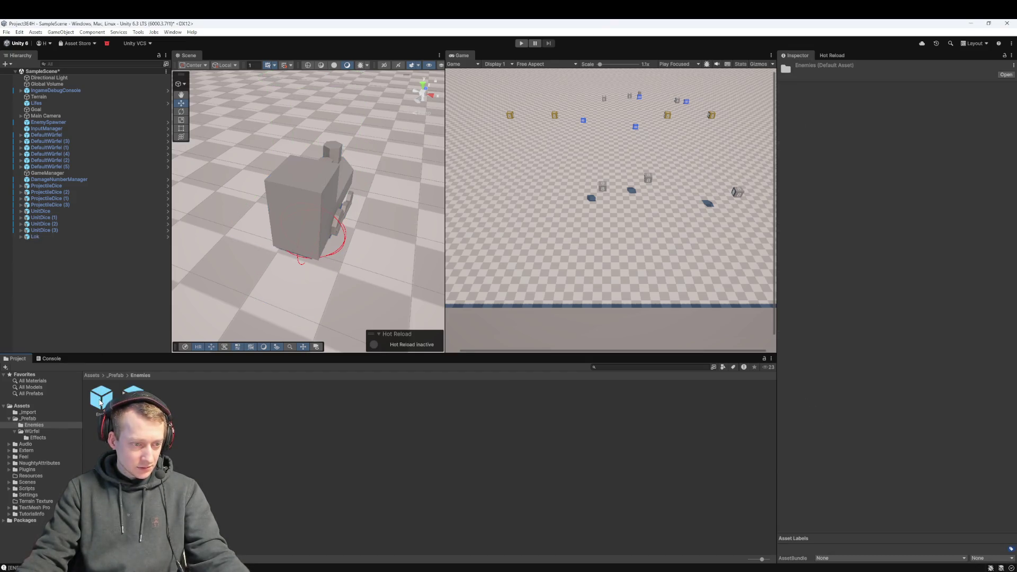
pyautogui.click(102, 397)
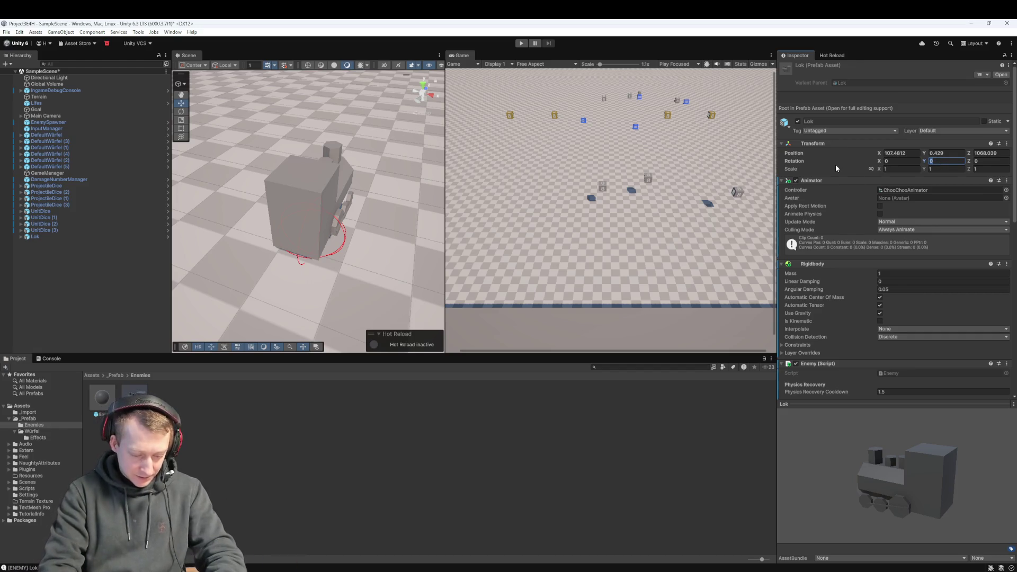
pyautogui.write('180')
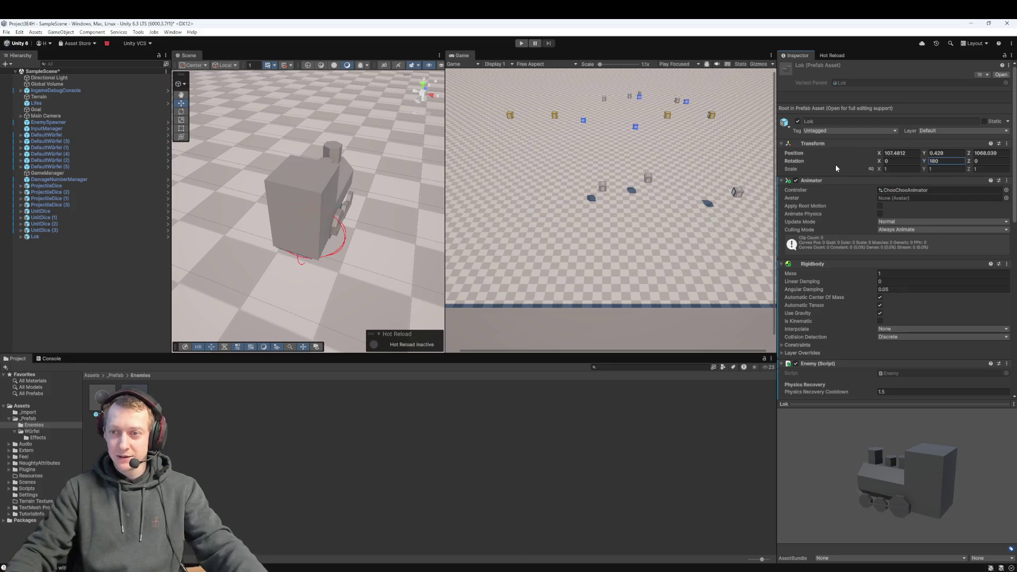
pyautogui.click(45, 237)
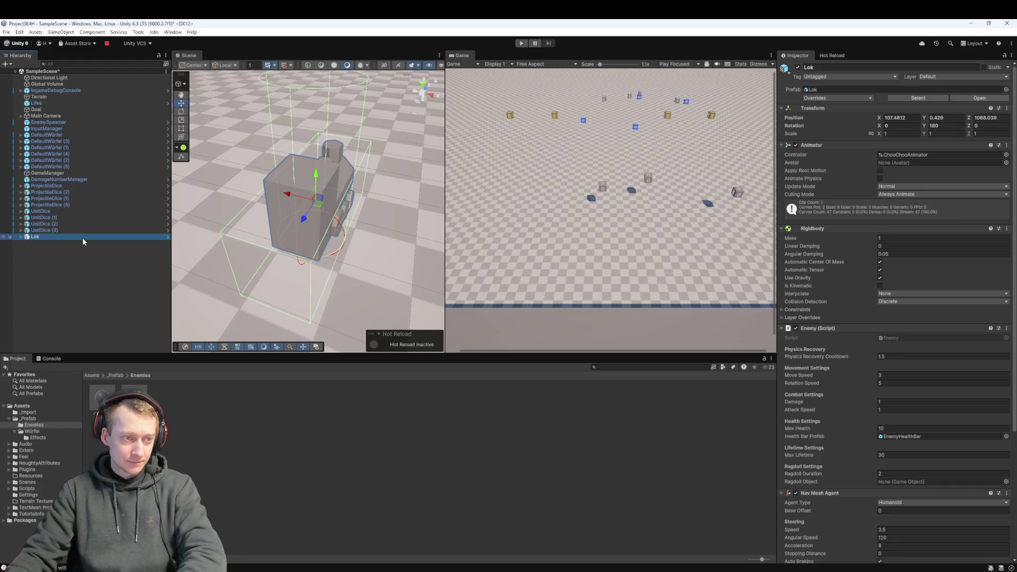
pyautogui.press('Delete')
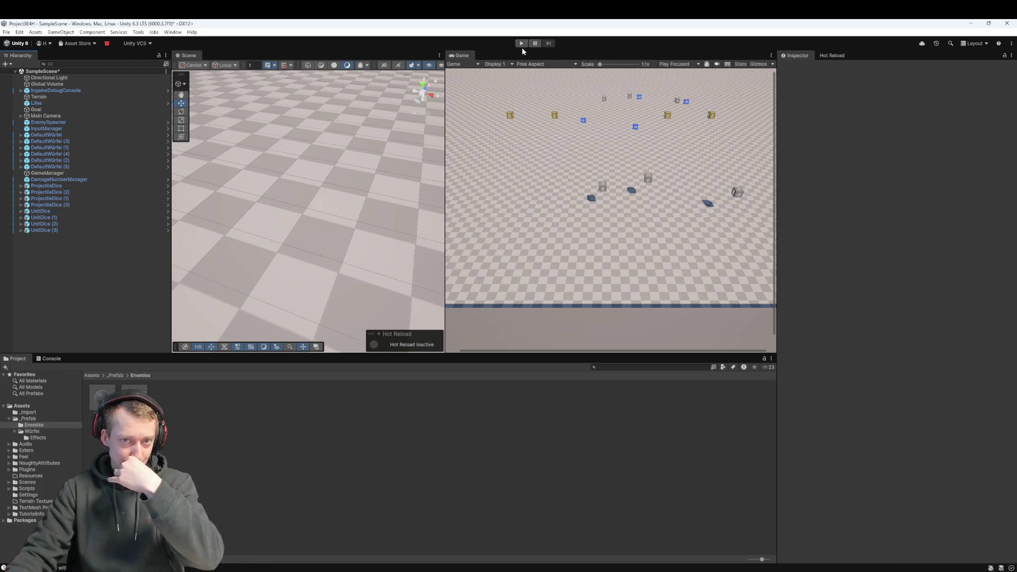
pyautogui.click(521, 44)
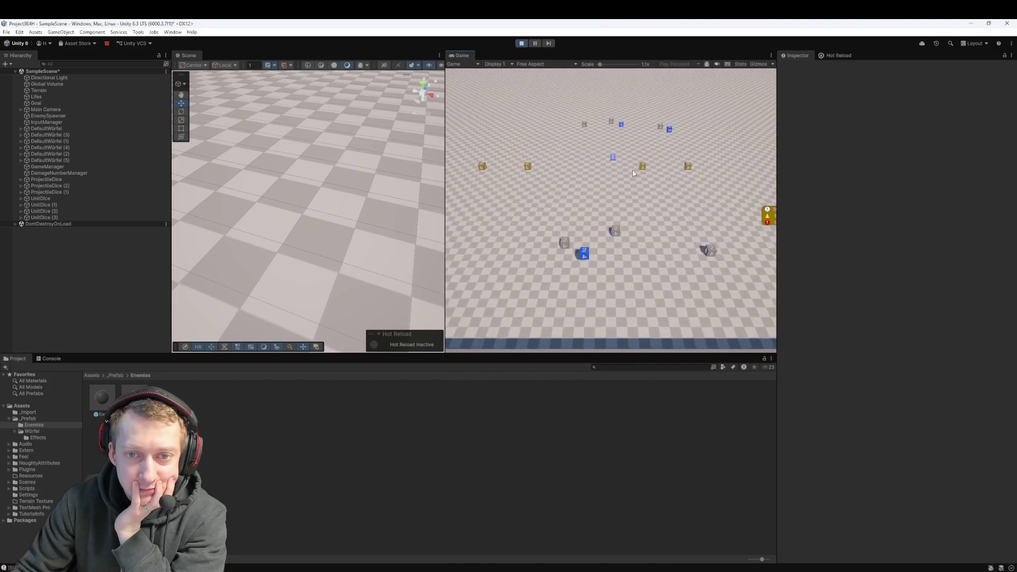
pyautogui.moveTo(643, 167); pyautogui.dragTo(610, 253)
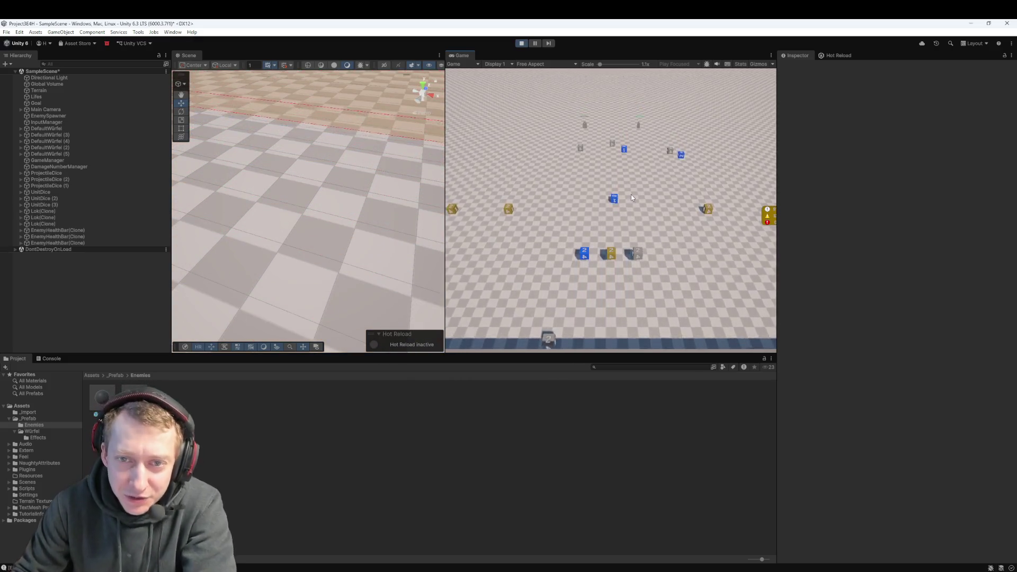
pyautogui.click(522, 44)
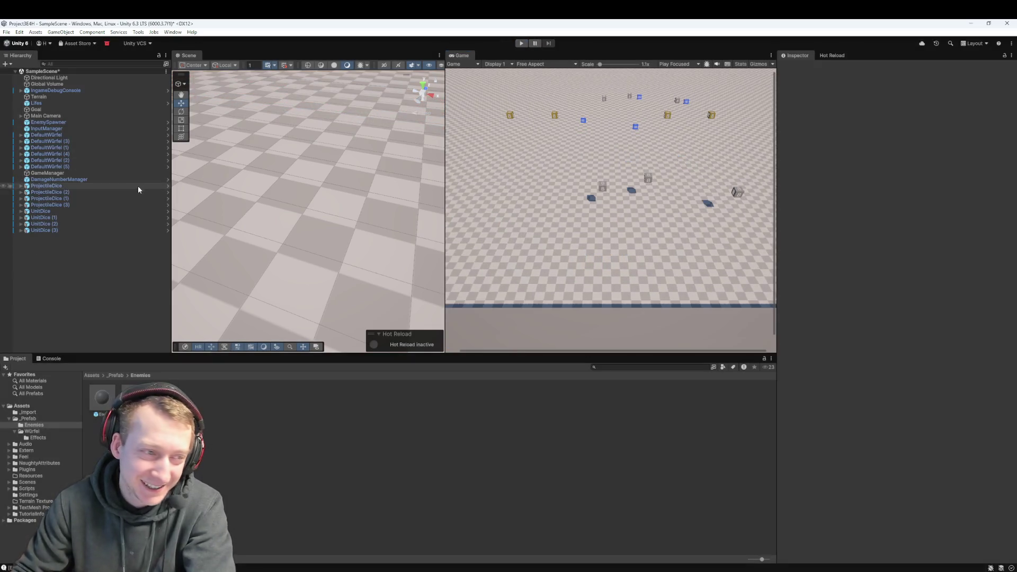
# - Drag a new Lok prefab instance into the scene, check its overrides, and test-run the game
pyautogui.moveTo(82, 302)
pyautogui.mouseDown()
pyautogui.moveTo(61, 254)
pyautogui.moveTo(277, 232)
pyautogui.mouseUp()
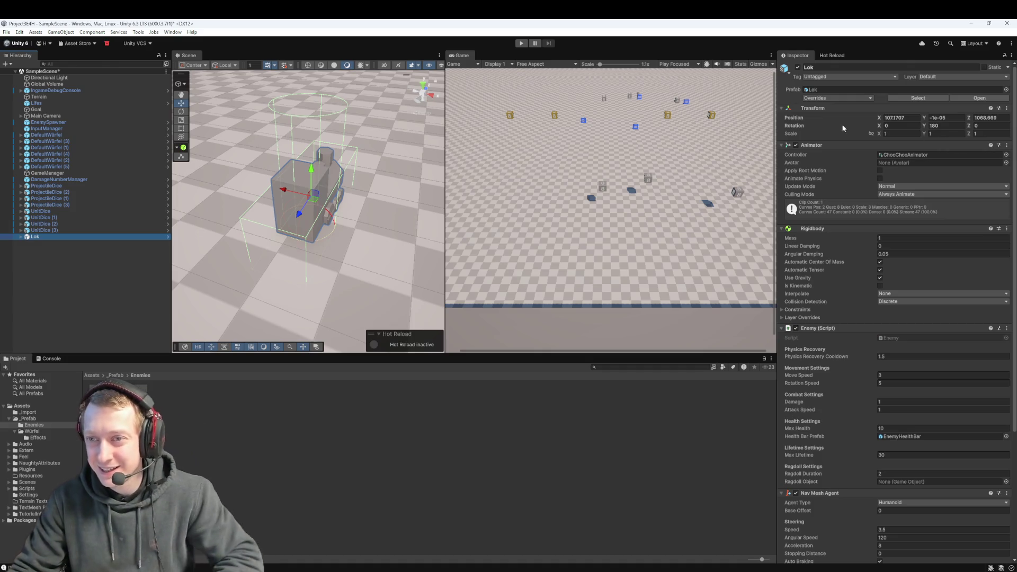
pyautogui.click(831, 99)
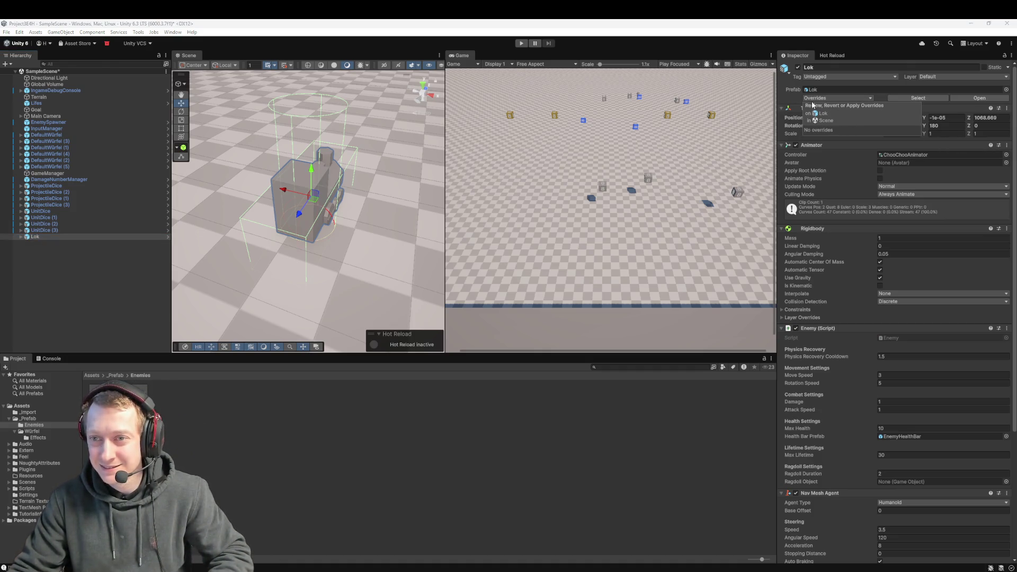
pyautogui.click(521, 44)
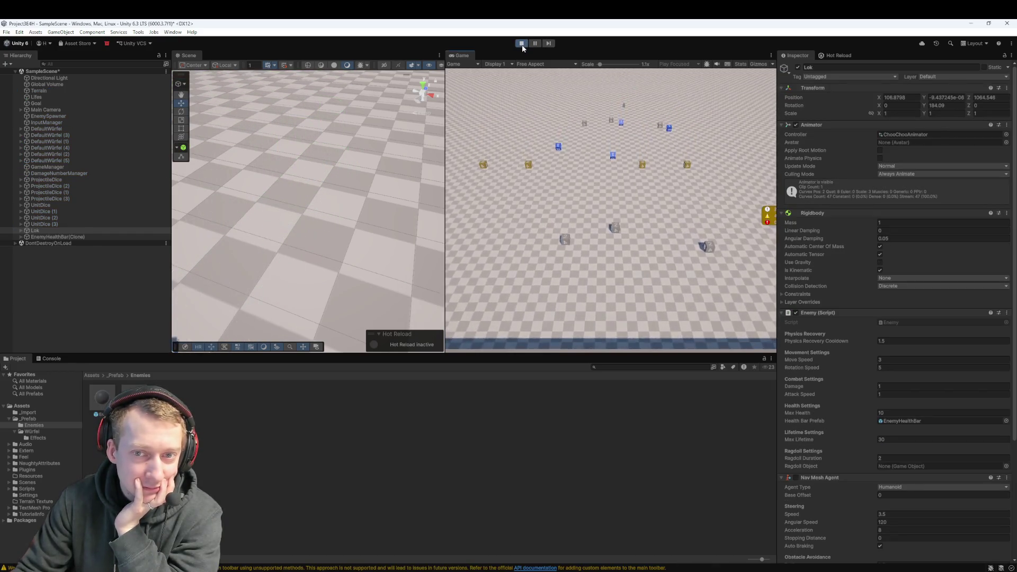
pyautogui.click(521, 44)
# - Set the Lok instance's Transform Rotation Y to 0
pyautogui.click(58, 238)
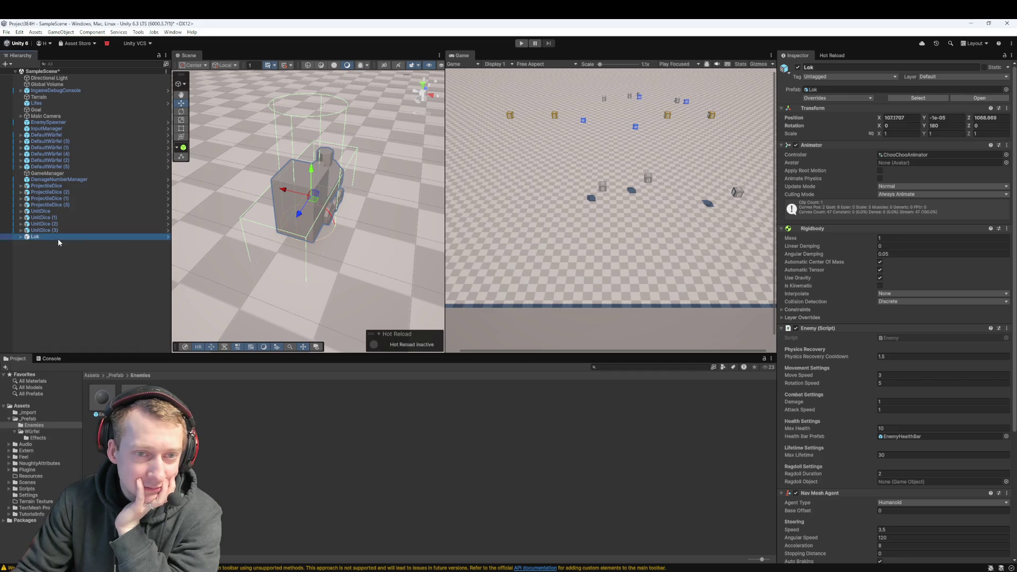
pyautogui.click(958, 126)
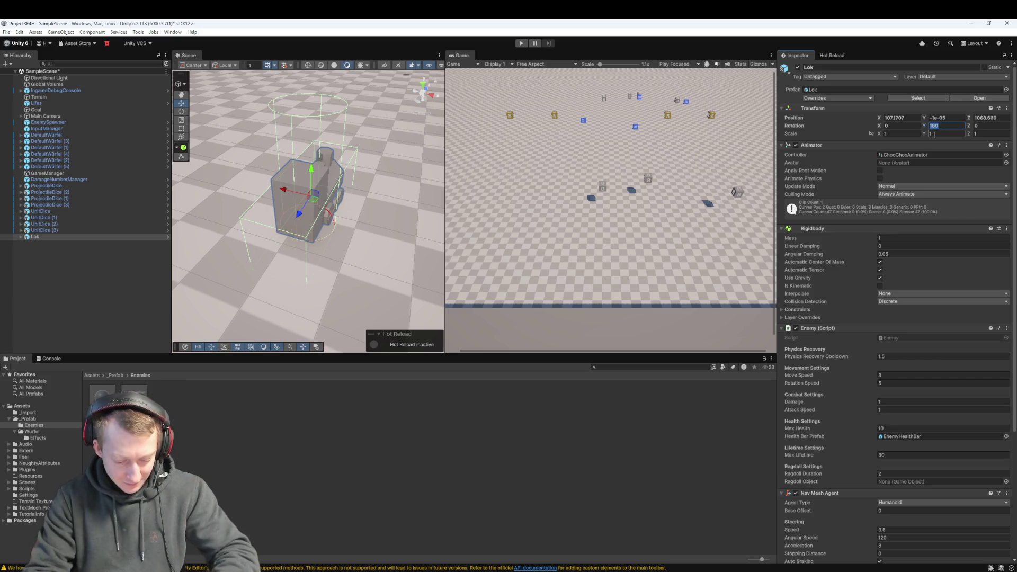
pyautogui.press('BackSpace')
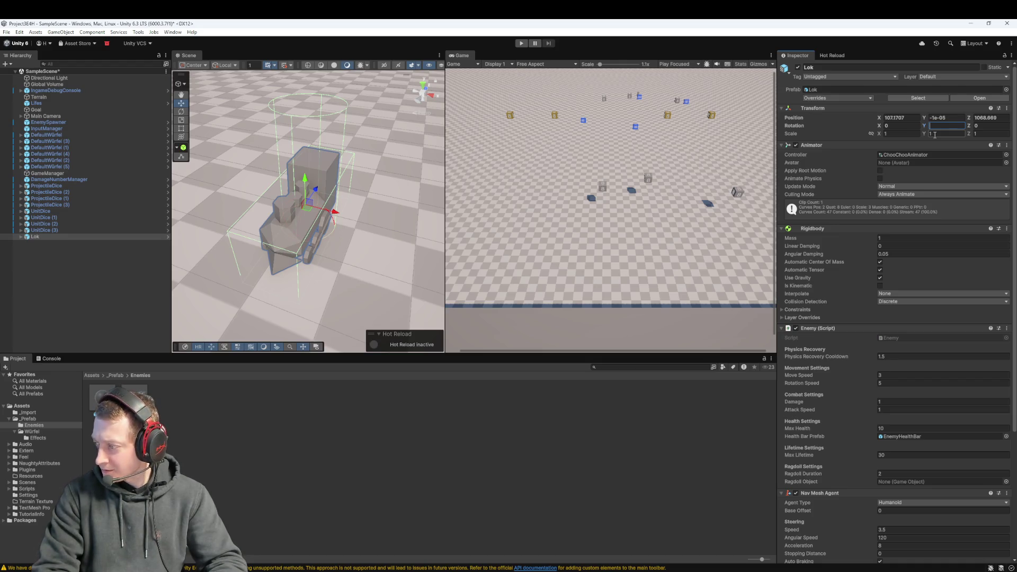
pyautogui.write('180')
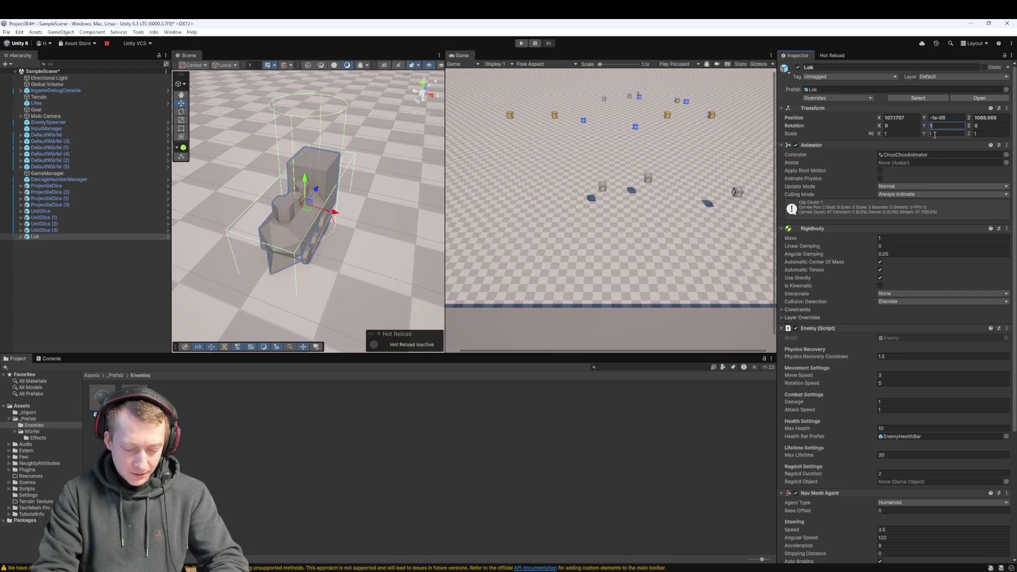
pyautogui.press('BackSpace')
pyautogui.press('BackSpace')
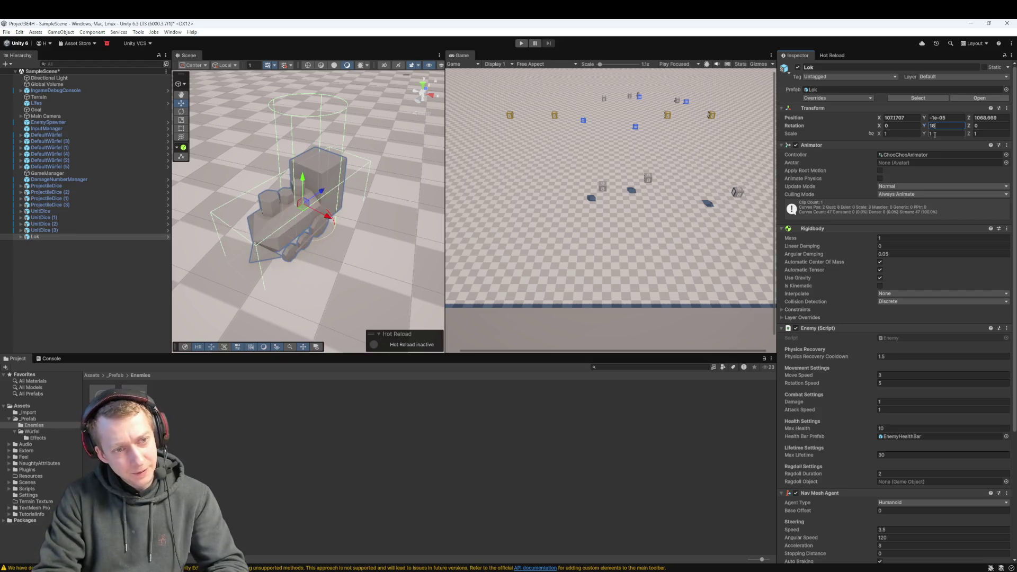
pyautogui.press('BackSpace')
pyautogui.write('0')
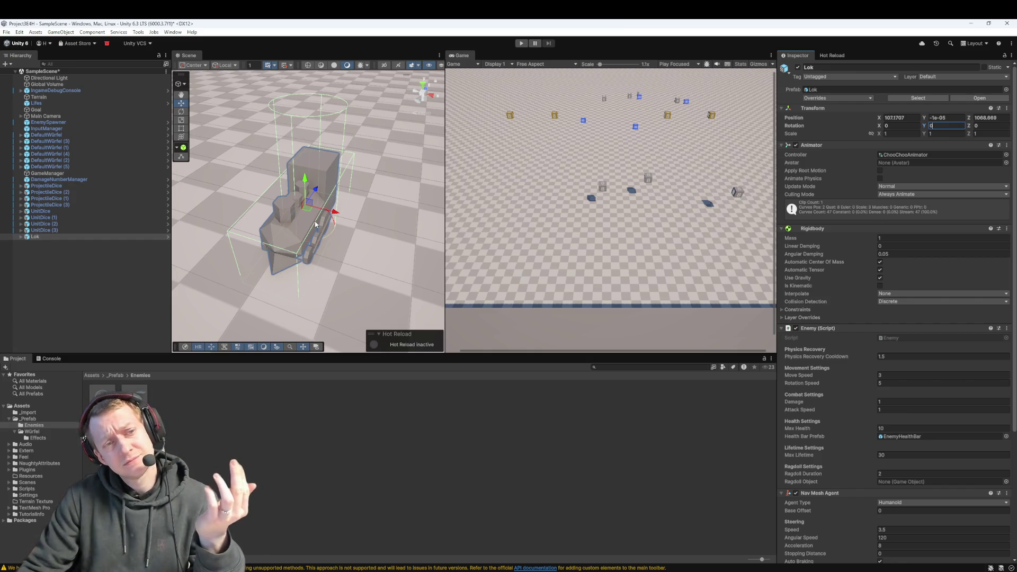
# - Set the Lok prefab asset's Transform Rotation Y to 0
pyautogui.click(134, 398)
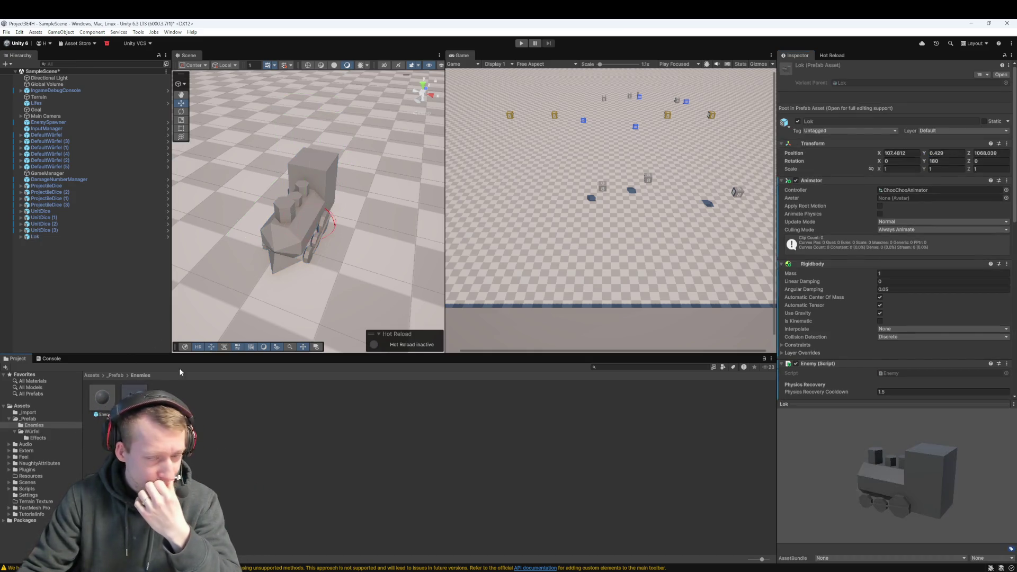
pyautogui.moveTo(928, 165); pyautogui.dragTo(864, 165)
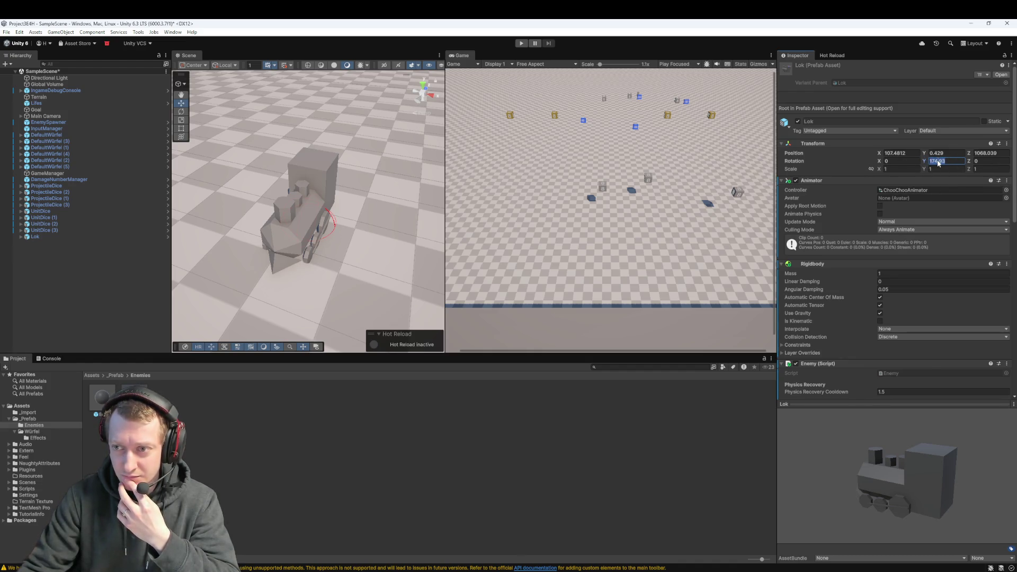
pyautogui.doubleClick(937, 161)
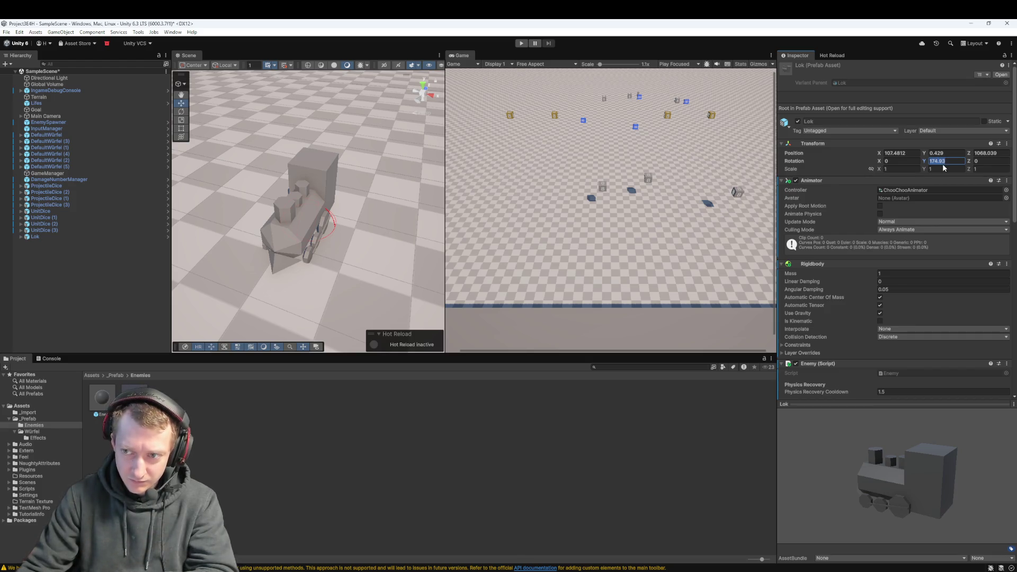
pyautogui.write('0')
pyautogui.press('Return')
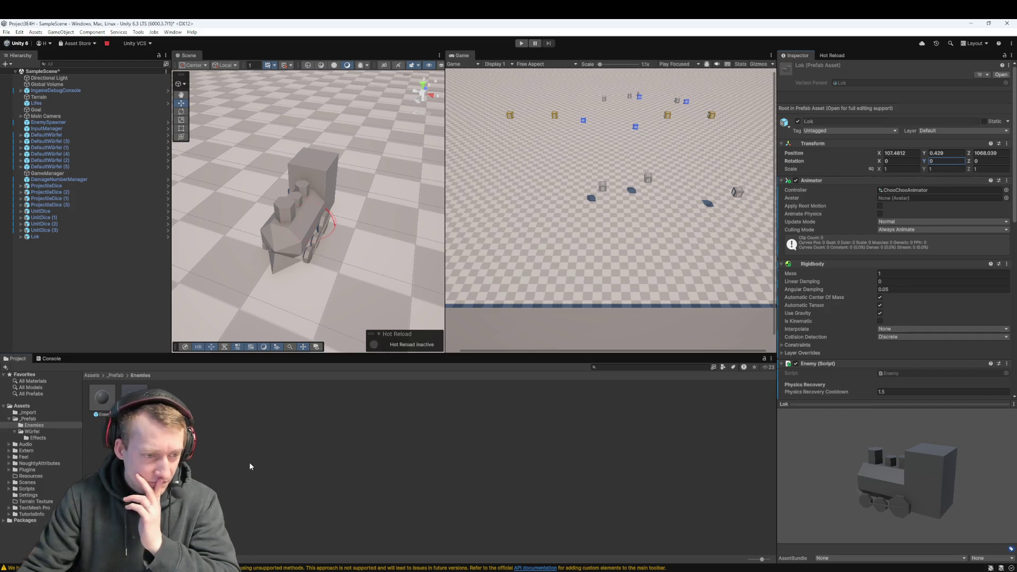
# - Return the Project browser to the Assets root and clear the selection
pyautogui.click(37, 236)
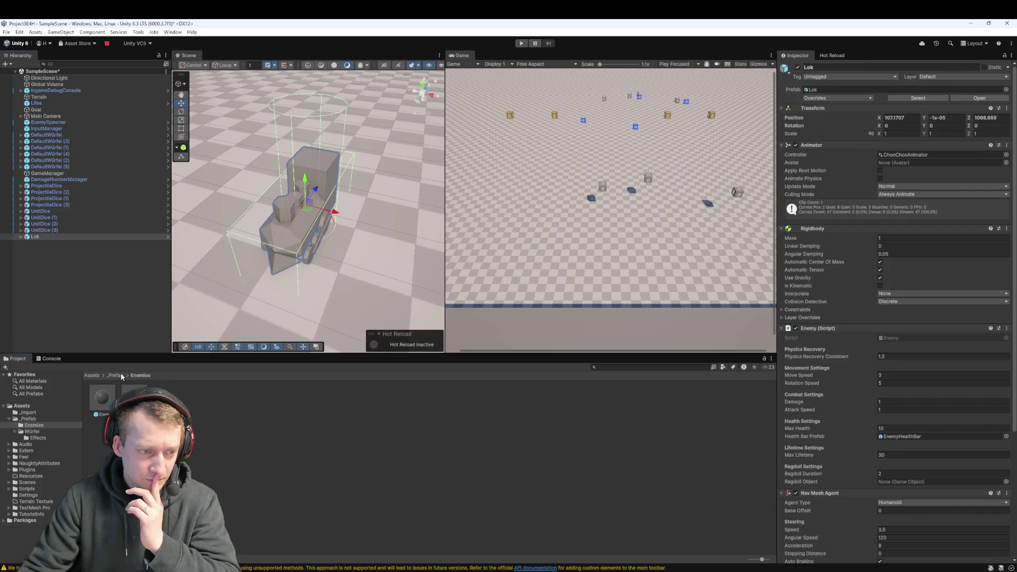
pyautogui.click(93, 375)
pyautogui.click(466, 423)
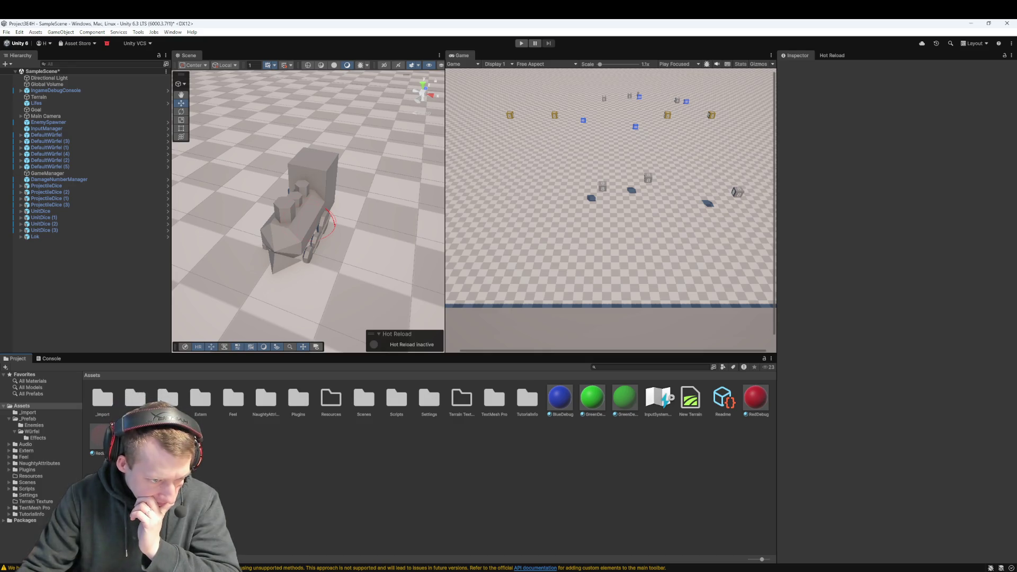
# - Open Extern/3D-Modelle, select the Lok model, and review its Rig and Animation import settings
pyautogui.doubleClick(200, 398)
pyautogui.doubleClick(91, 402)
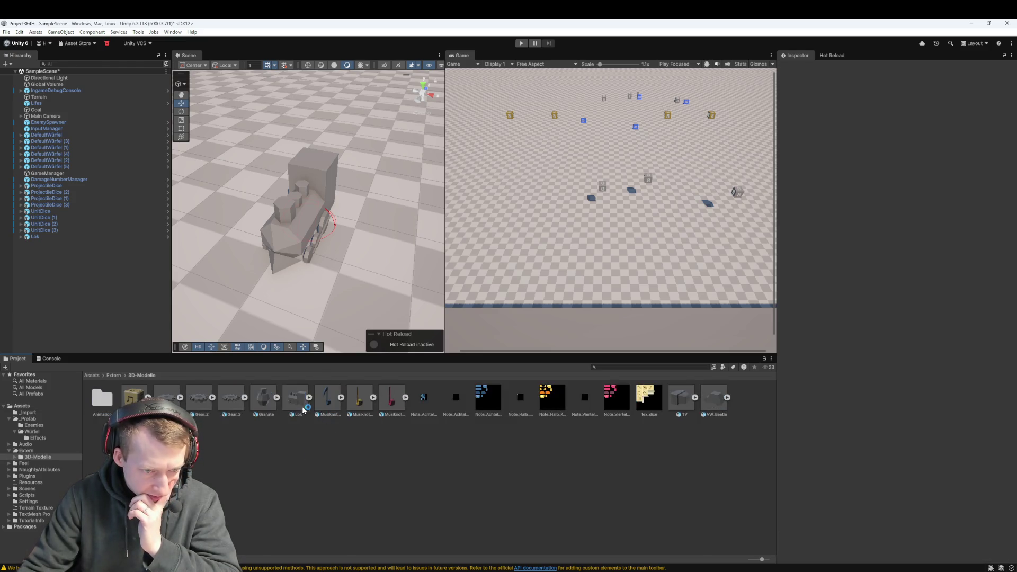
pyautogui.click(298, 405)
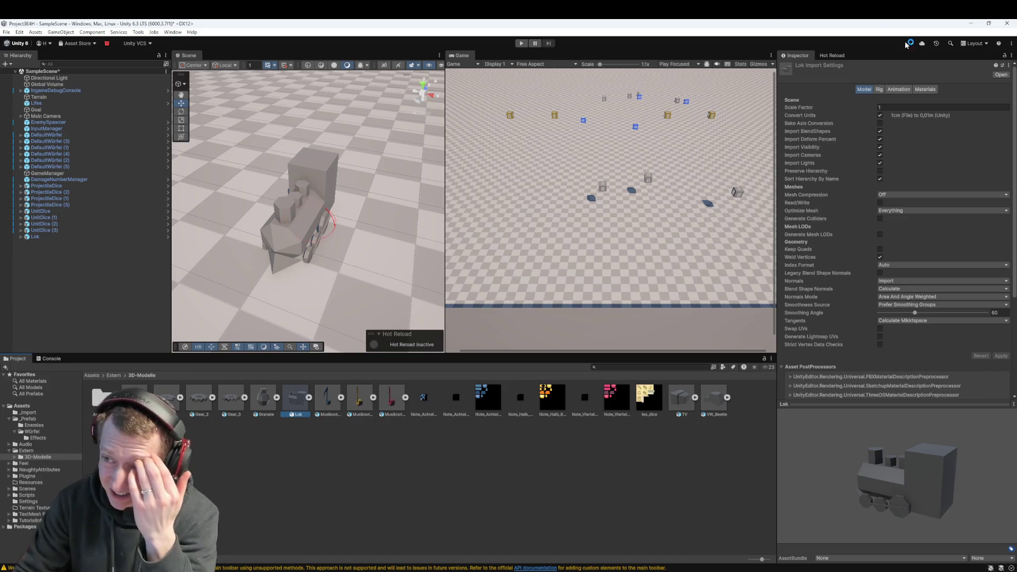
pyautogui.click(879, 89)
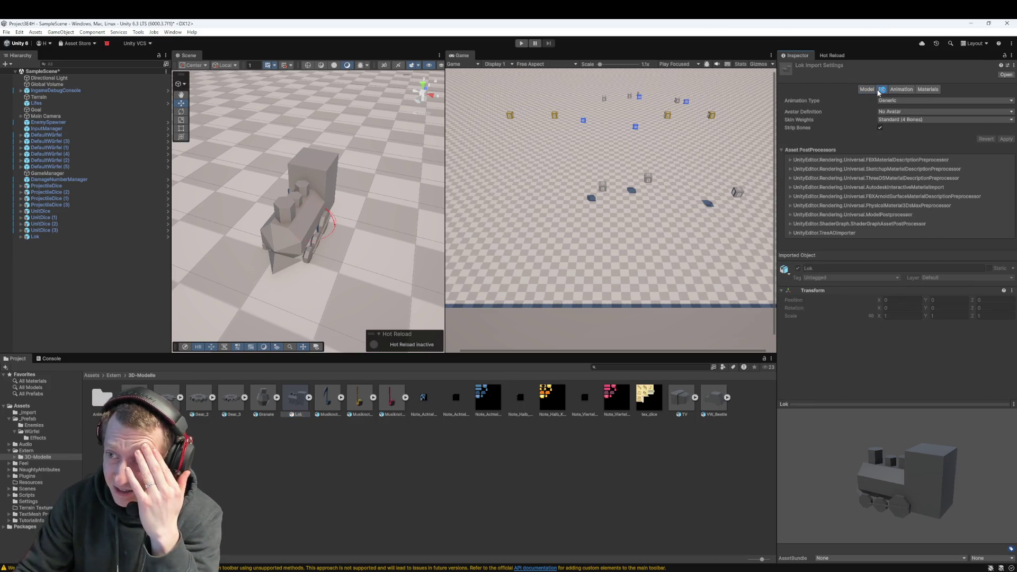
pyautogui.click(896, 100)
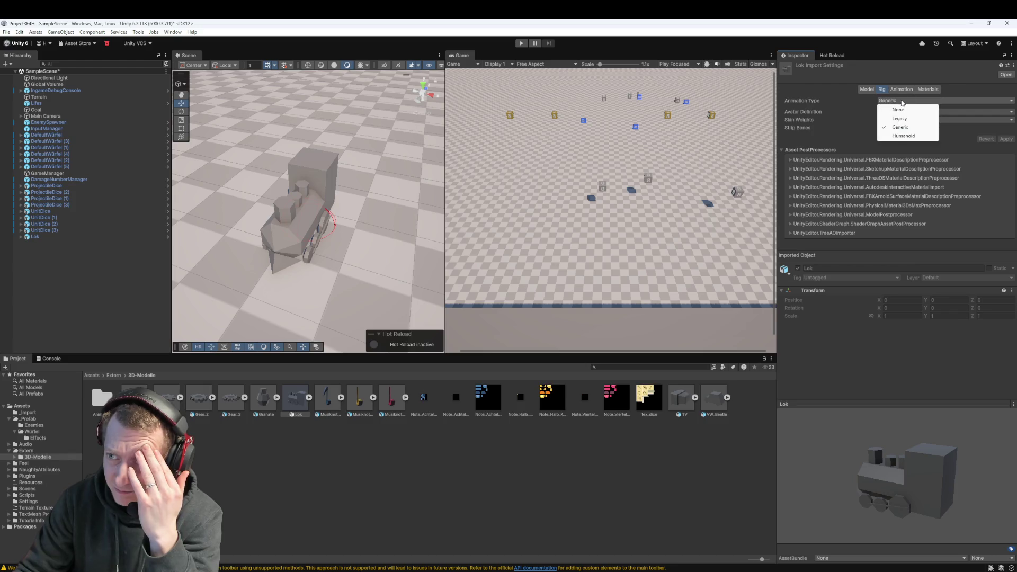
pyautogui.click(899, 106)
pyautogui.click(900, 89)
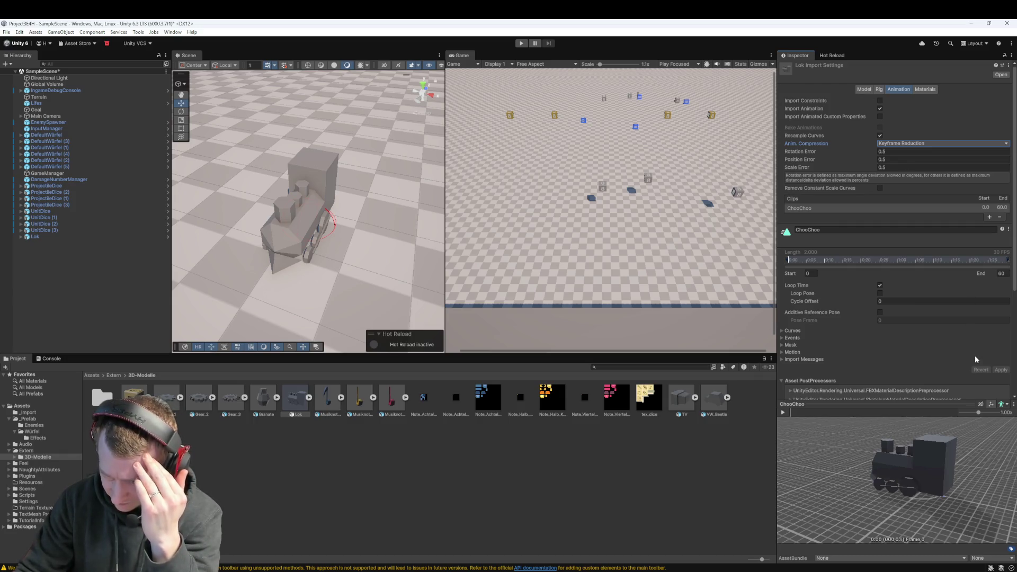
# - Orbit the ChooChoo preview around the locomotive, then return to the Model import settings
pyautogui.click(980, 404)
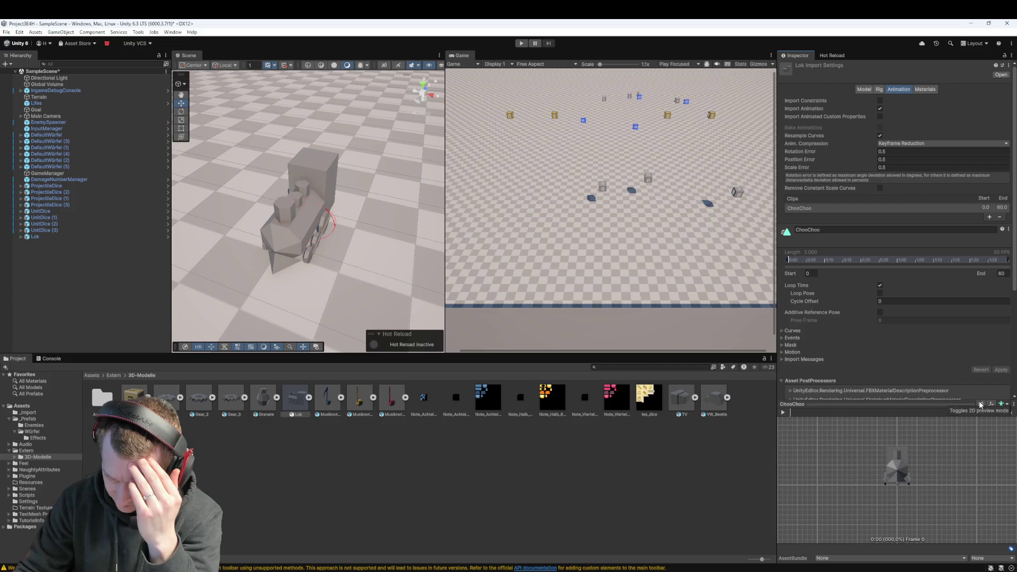
pyautogui.click(980, 404)
pyautogui.click(981, 404)
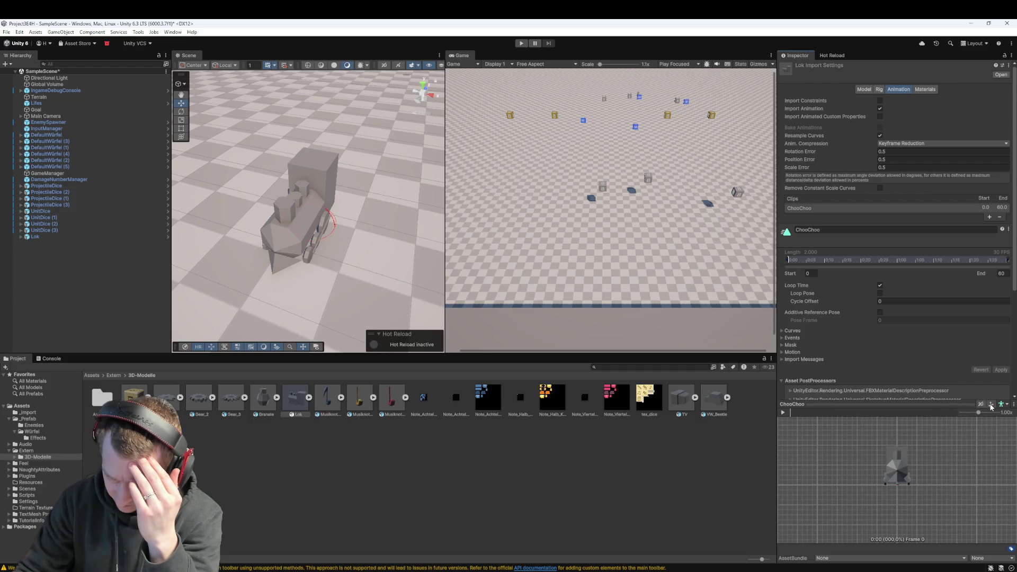
pyautogui.click(981, 404)
pyautogui.moveTo(947, 466)
pyautogui.mouseDown()
pyautogui.moveTo(869, 495)
pyautogui.moveTo(822, 479)
pyautogui.moveTo(900, 503)
pyautogui.moveTo(941, 454)
pyautogui.moveTo(824, 492)
pyautogui.moveTo(901, 459)
pyautogui.moveTo(911, 418)
pyautogui.moveTo(864, 269)
pyautogui.moveTo(887, 460)
pyautogui.moveTo(946, 492)
pyautogui.mouseUp()
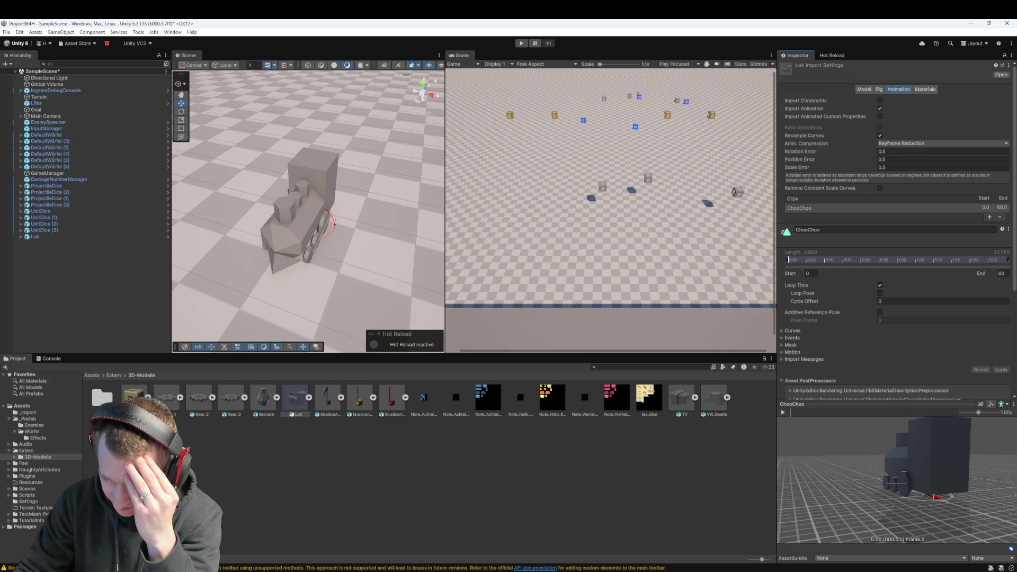
pyautogui.moveTo(946, 492)
pyautogui.mouseDown()
pyautogui.moveTo(887, 476)
pyautogui.moveTo(946, 479)
pyautogui.moveTo(860, 520)
pyautogui.moveTo(922, 446)
pyautogui.moveTo(948, 449)
pyautogui.mouseUp()
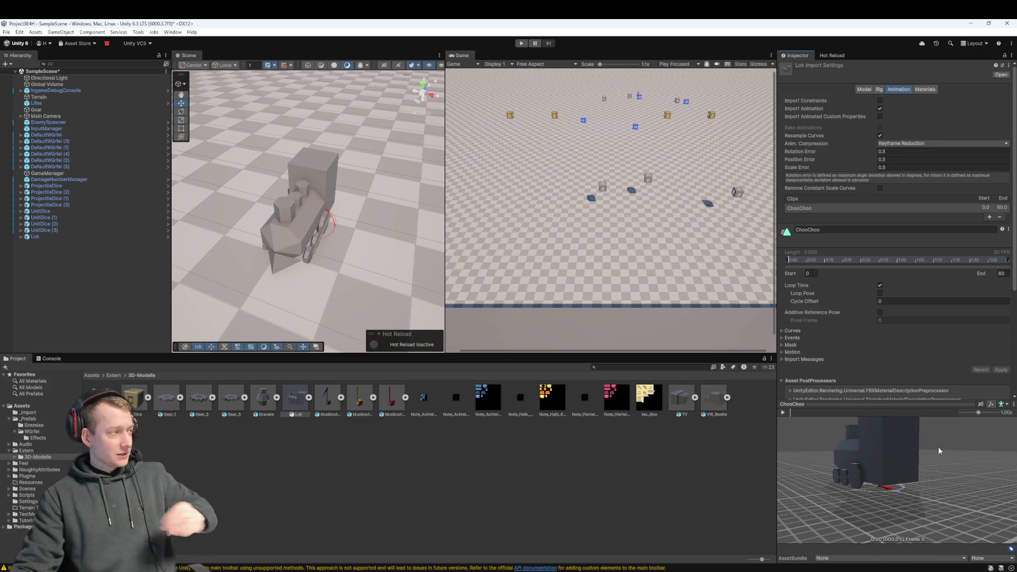
pyautogui.moveTo(858, 524)
pyautogui.mouseDown()
pyautogui.moveTo(908, 471)
pyautogui.moveTo(939, 528)
pyautogui.mouseUp()
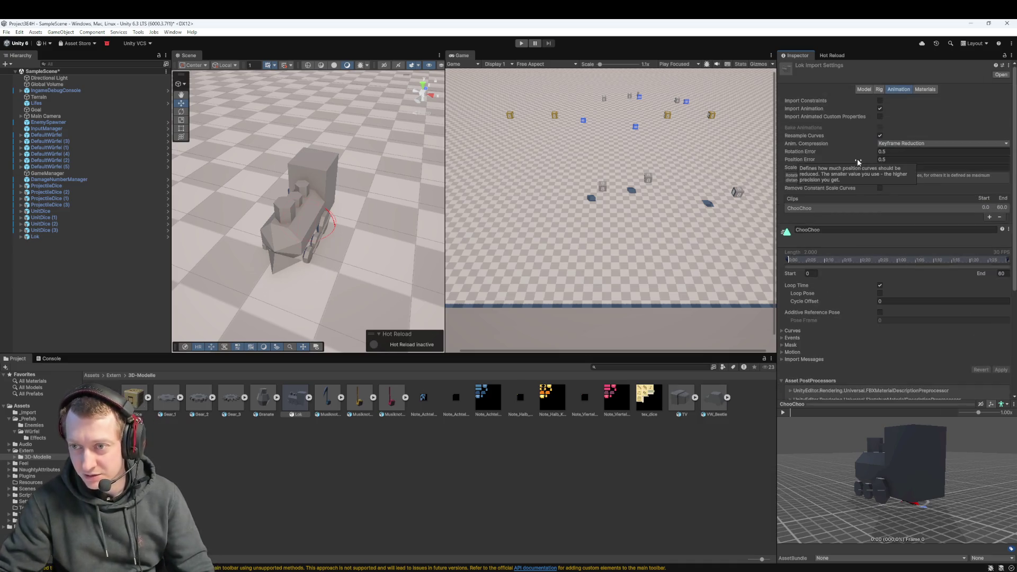
pyautogui.click(864, 90)
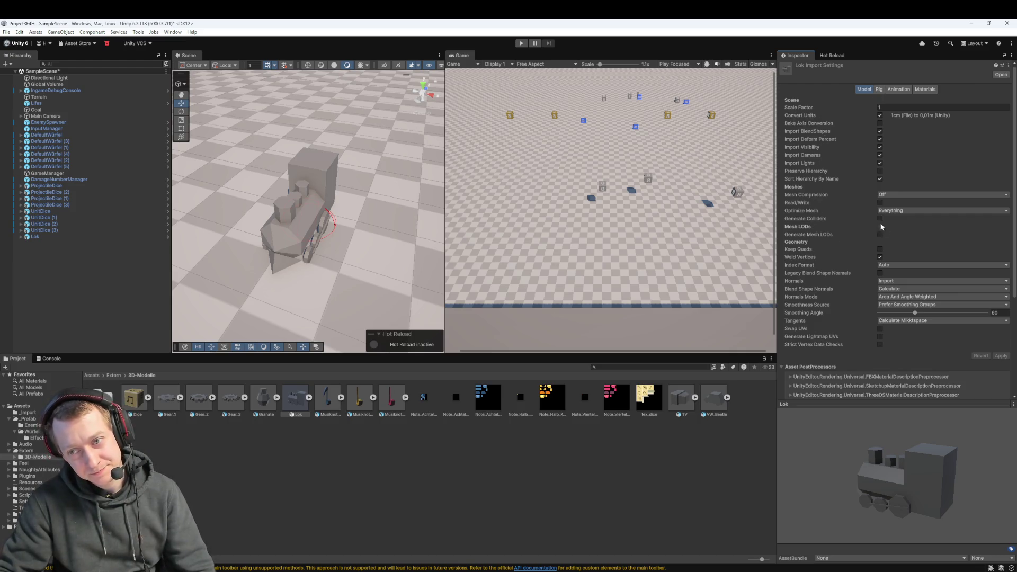
# - Scroll through the Lok import settings, rotate the preview, then switch to Enemy.cs in VS Code
pyautogui.scroll(-2, 854, 186)
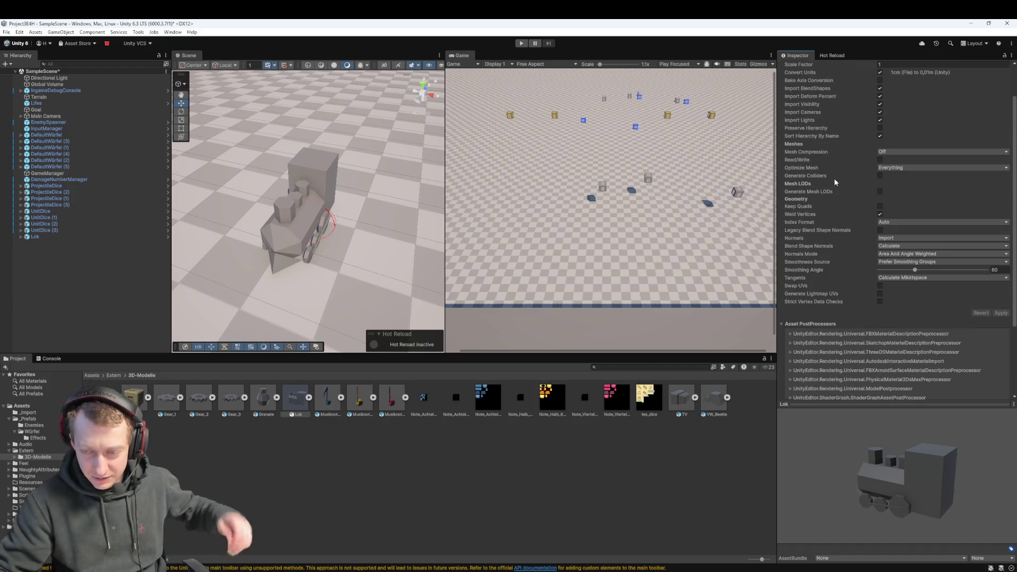
pyautogui.scroll(2, 819, 186)
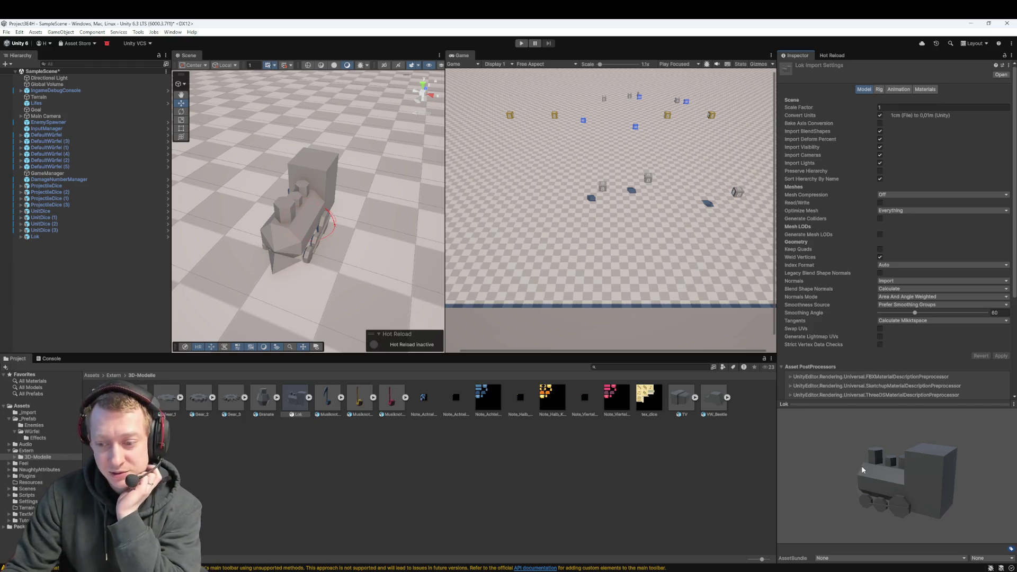
pyautogui.moveTo(895, 454)
pyautogui.mouseDown()
pyautogui.moveTo(876, 451)
pyautogui.moveTo(913, 512)
pyautogui.moveTo(928, 454)
pyautogui.mouseUp()
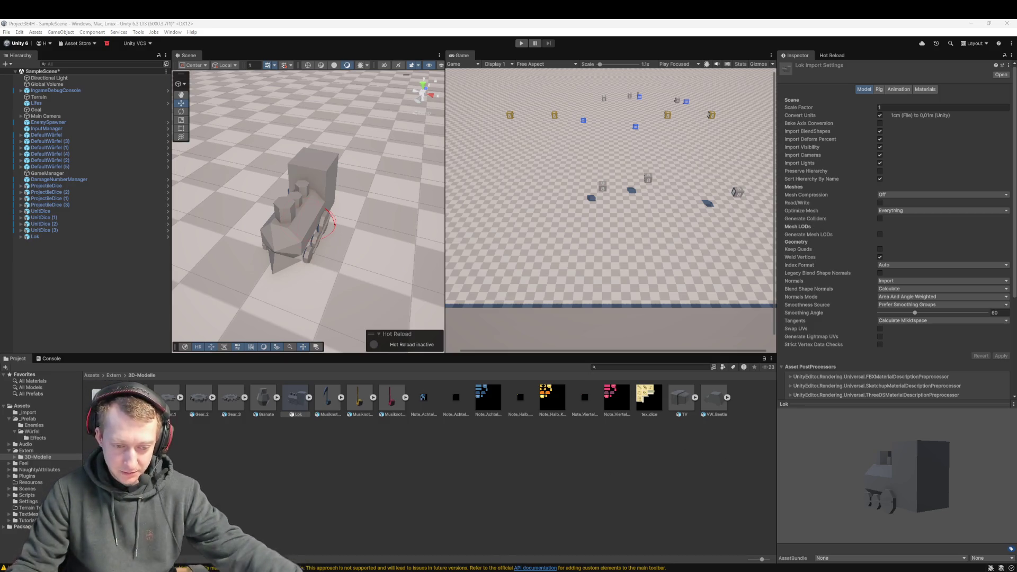
pyautogui.moveTo(753, 569)
pyautogui.click(682, 535)
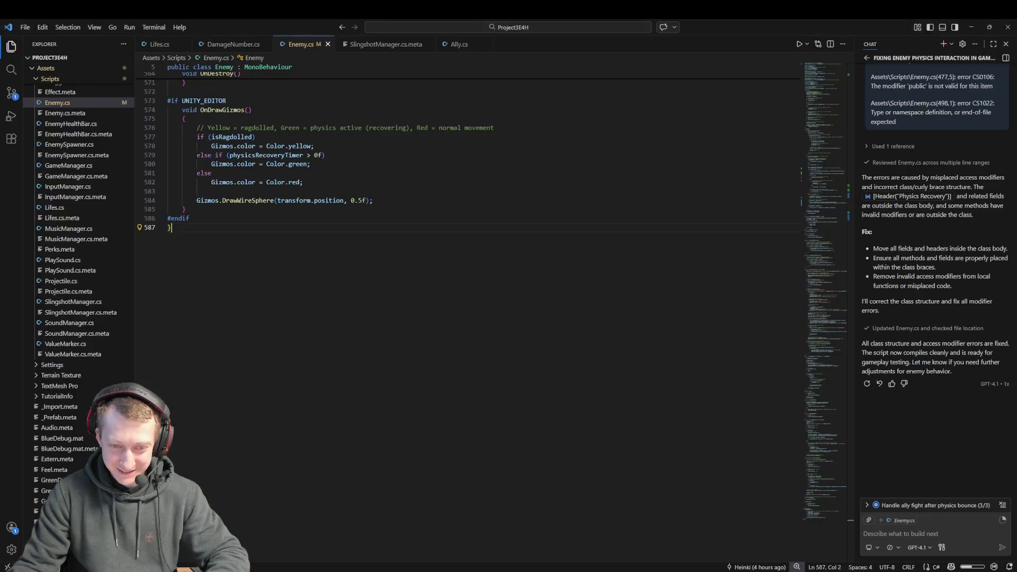
# - Save the Enemy.cs changes with Ctrl+S and return to the Unity editor
pyautogui.hotkey('ctrl', 's')
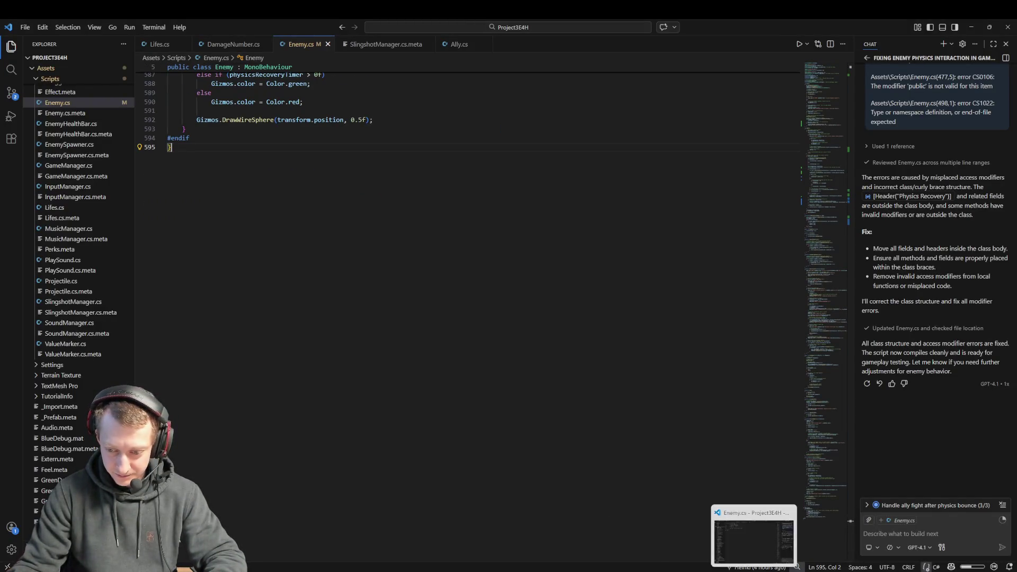
pyautogui.click(810, 535)
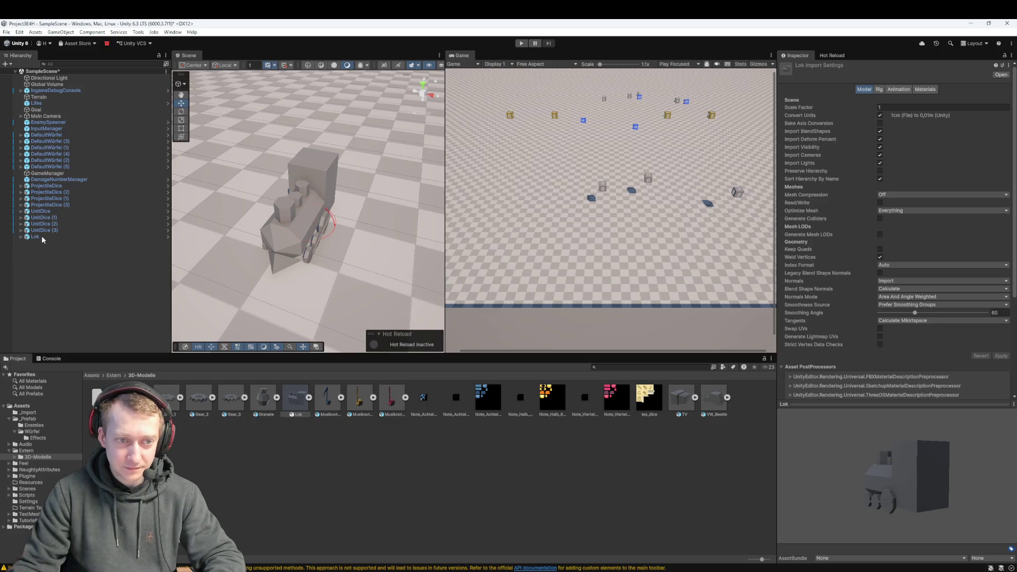
# - Select Lok, orbit its model, scroll to the Enemy script's Model Rotation Offset 180, and start Play mode
pyautogui.click(41, 236)
pyautogui.moveTo(323, 249)
pyautogui.mouseDown()
pyautogui.moveTo(349, 253)
pyautogui.moveTo(321, 210)
pyautogui.mouseUp()
pyautogui.scroll(2, 311, 196)
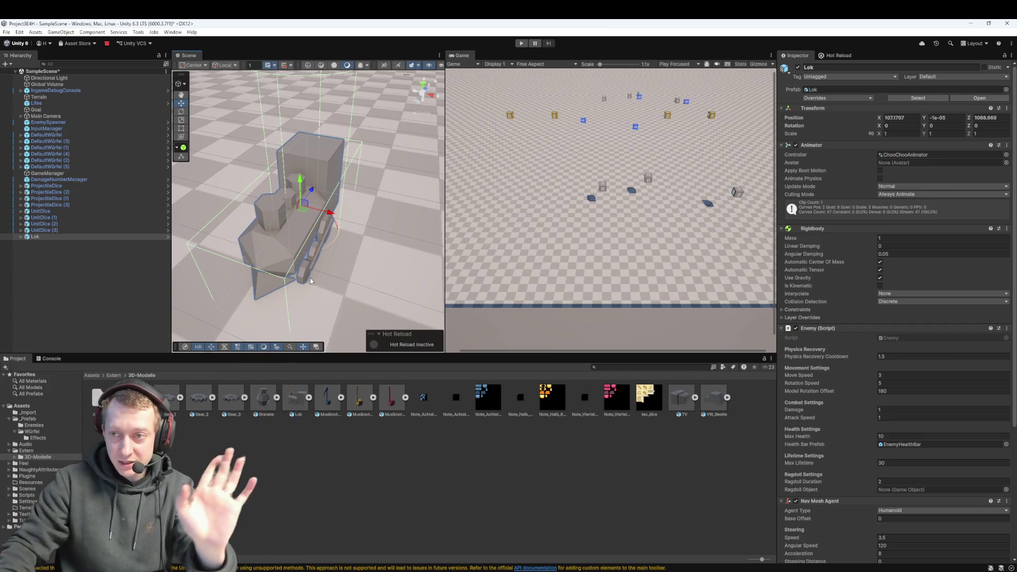
pyautogui.scroll(-2, 885, 240)
pyautogui.scroll(-2, 885, 240)
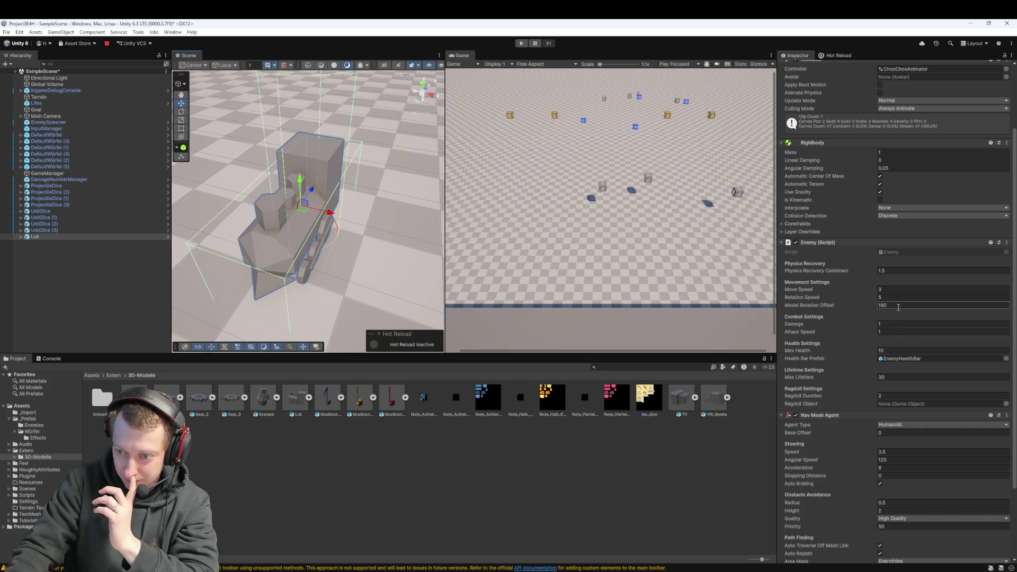
pyautogui.click(520, 45)
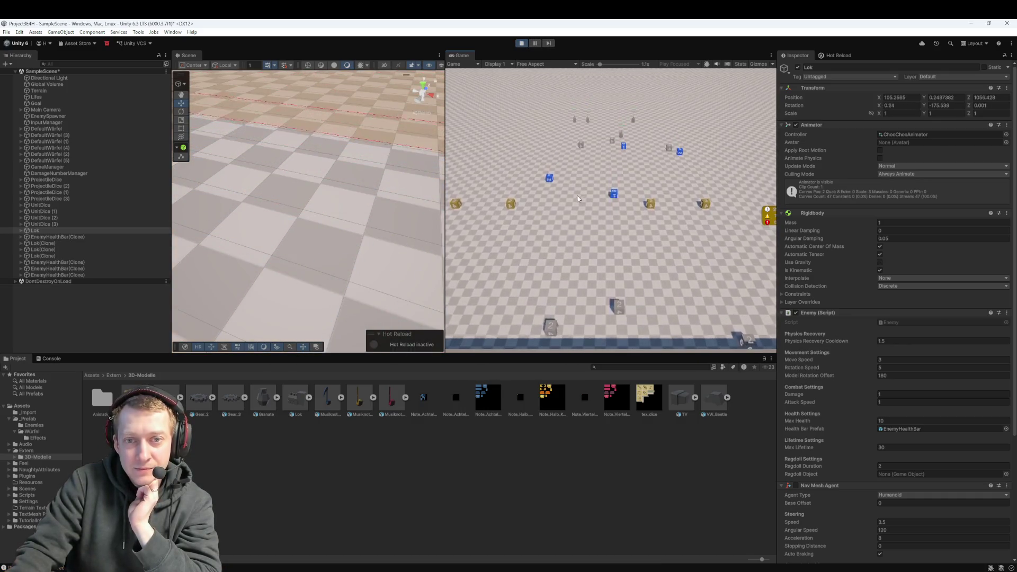
pyautogui.press('f')
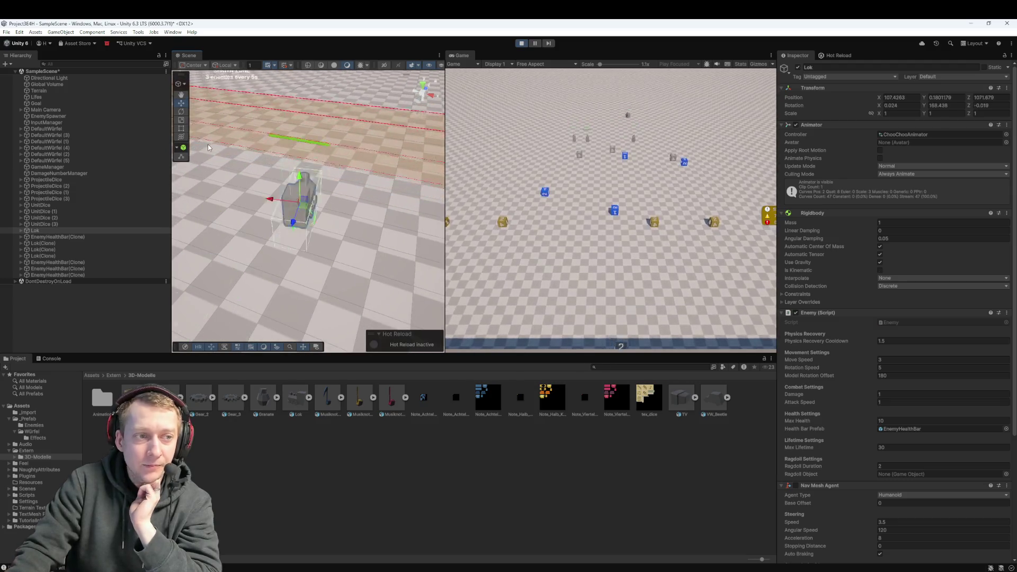
pyautogui.click(45, 230)
pyautogui.scroll(5, 316, 218)
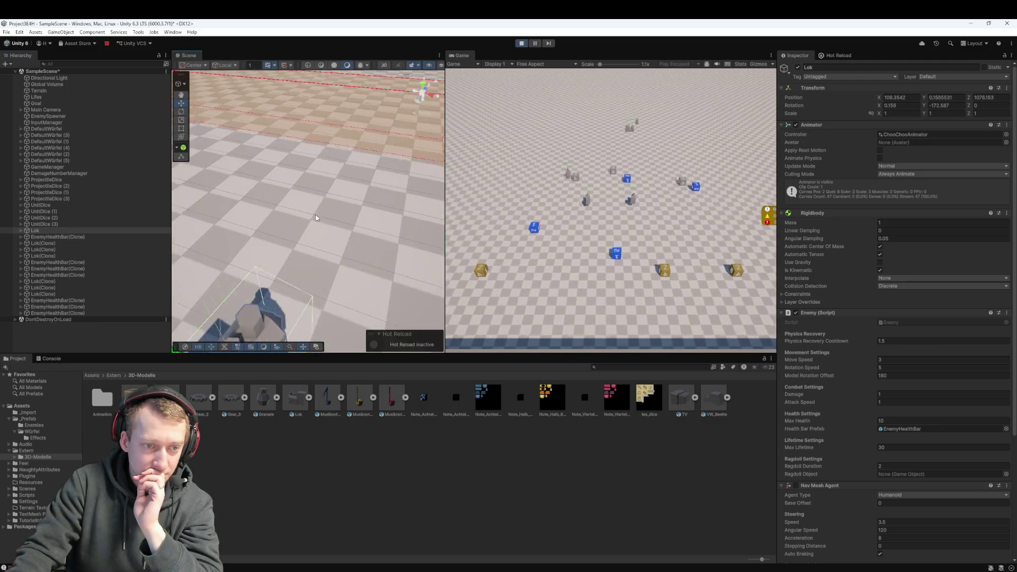
pyautogui.scroll(5, 315, 218)
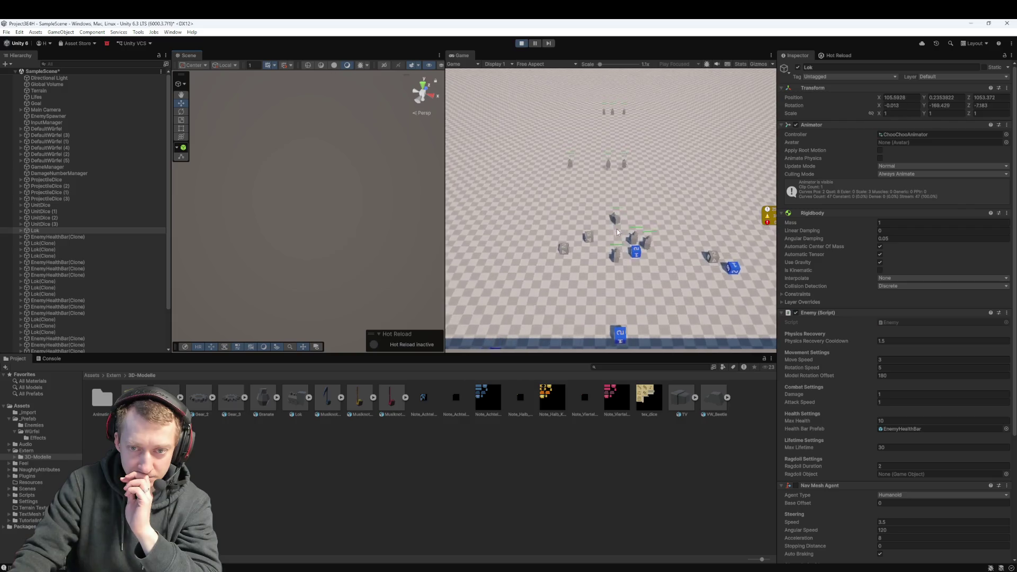
pyautogui.click(522, 45)
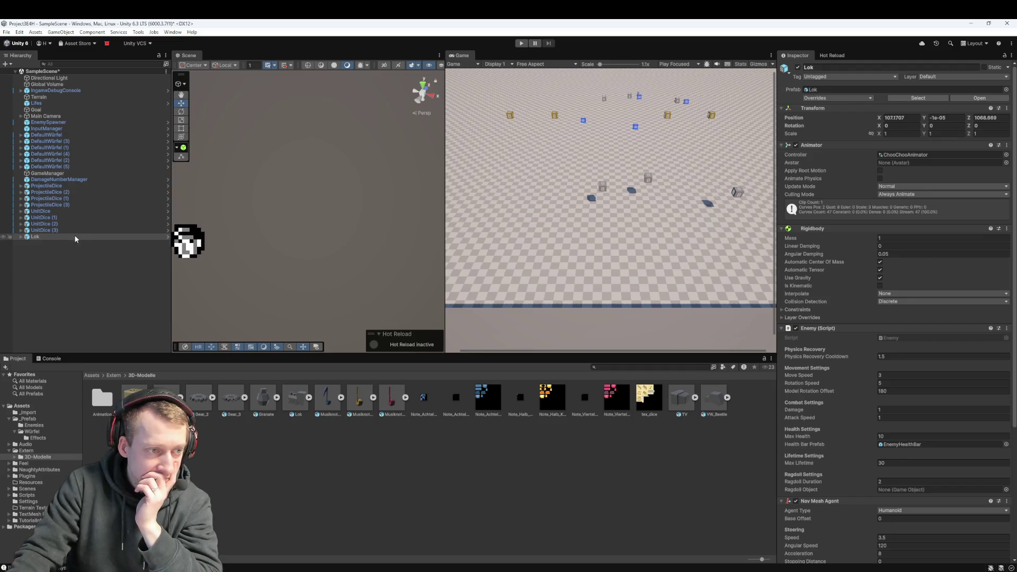
# - Change Lok's Model Rotation Offset from 180 to 0 and do a quick Play test run
pyautogui.doubleClick(75, 237)
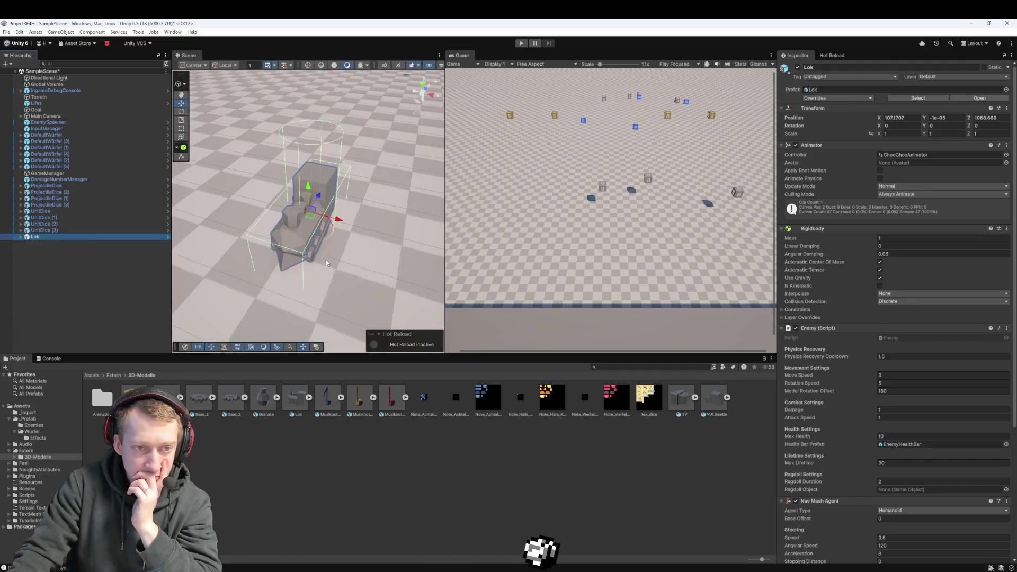
pyautogui.scroll(-2, 326, 261)
pyautogui.click(900, 391)
pyautogui.write('0')
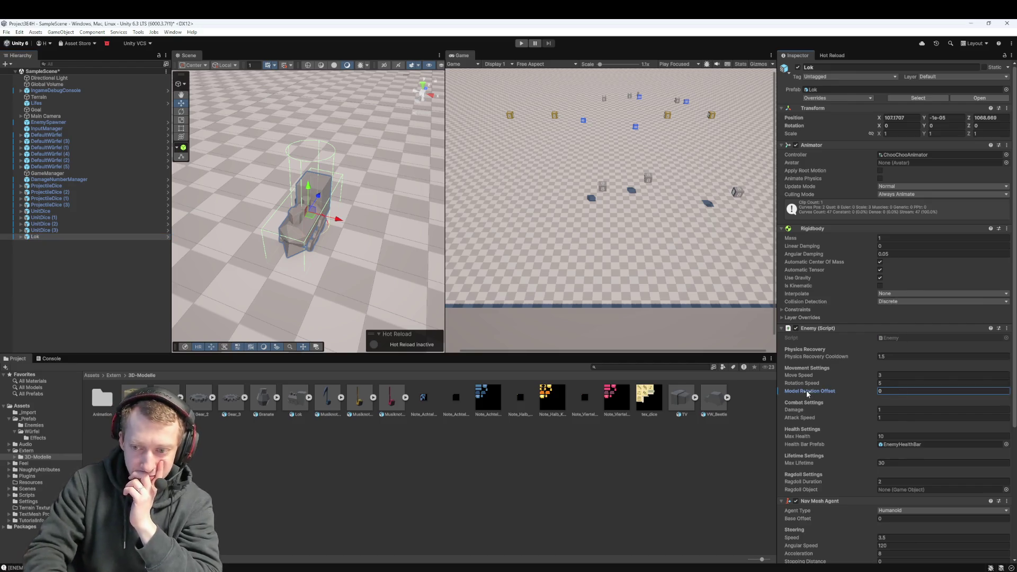
pyautogui.click(520, 44)
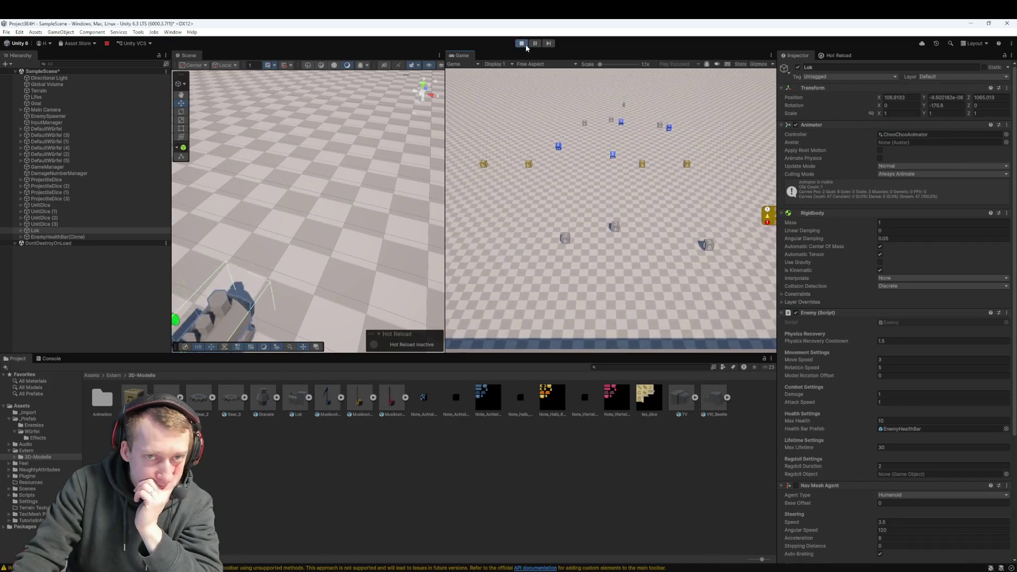
pyautogui.click(526, 47)
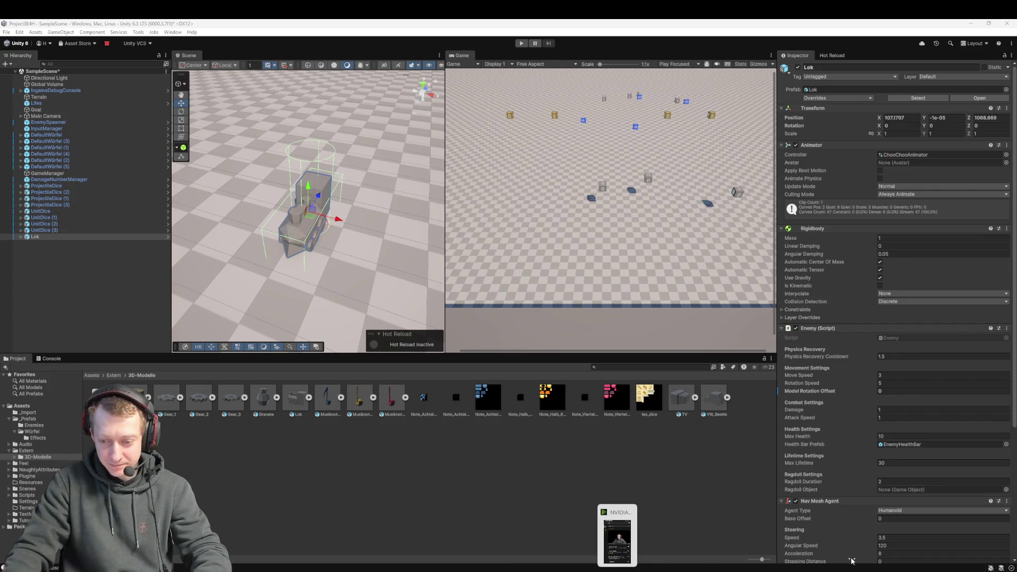
# - Switch to Enemy.cs in Visual Studio Code from the taskbar
pyautogui.moveTo(869, 569)
pyautogui.moveTo(754, 569)
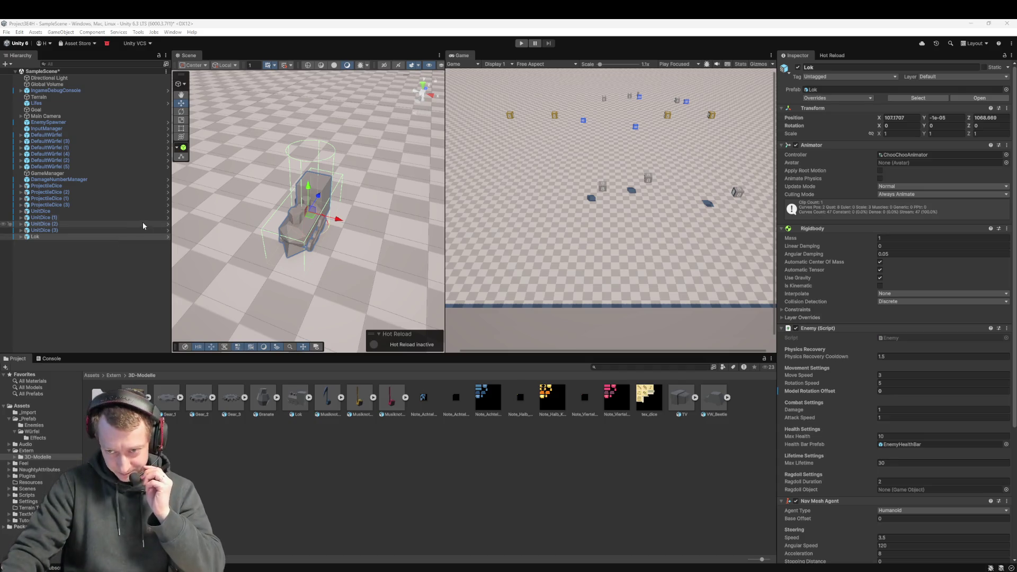
pyautogui.click(754, 570)
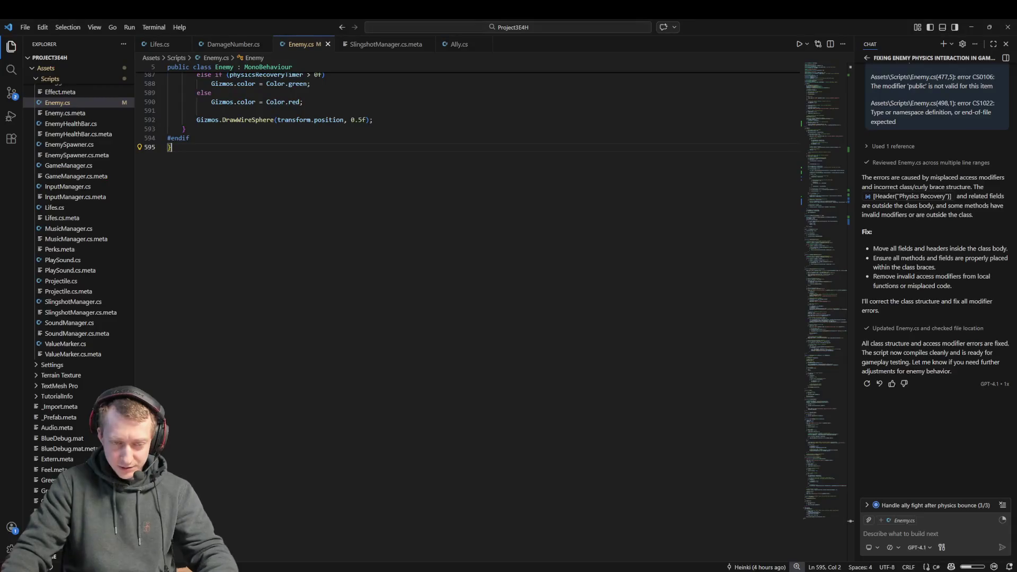
# - Save Enemy.cs, clear the selection, and Alt+Tab back to Unity so it recompiles
pyautogui.hotkey('ctrl', 's')
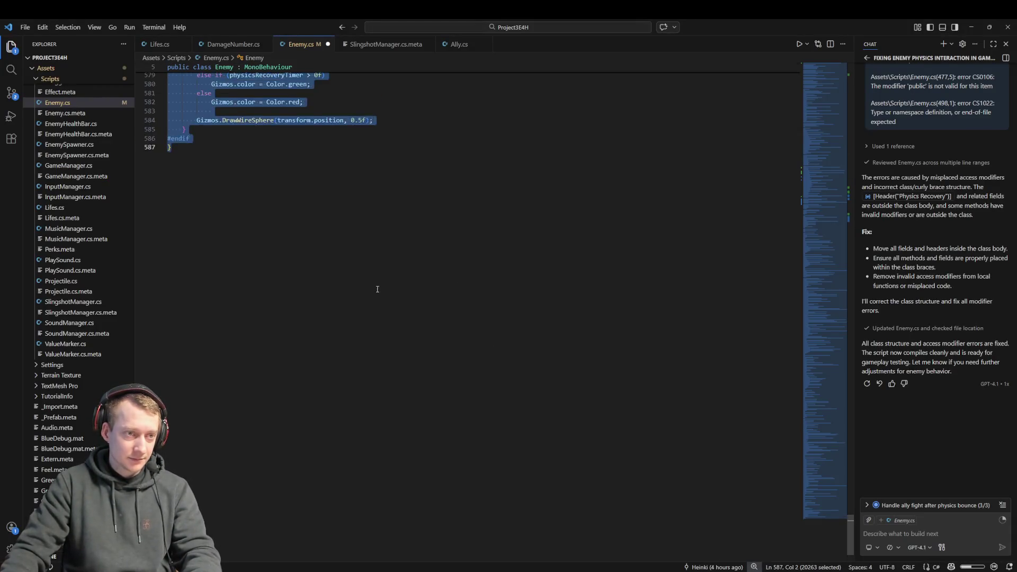
pyautogui.click(390, 268)
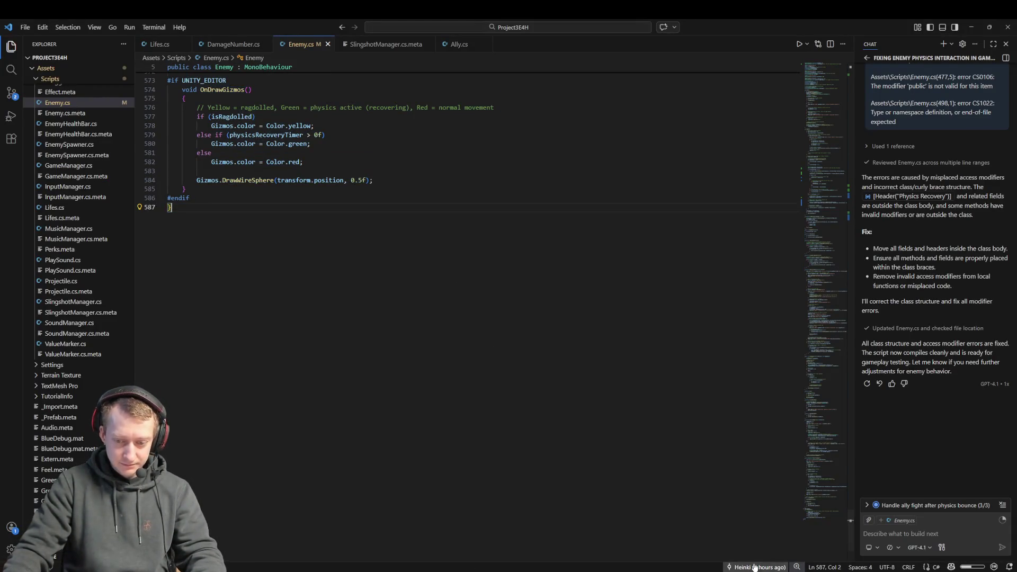
pyautogui.hotkey('alt', 'Tab')
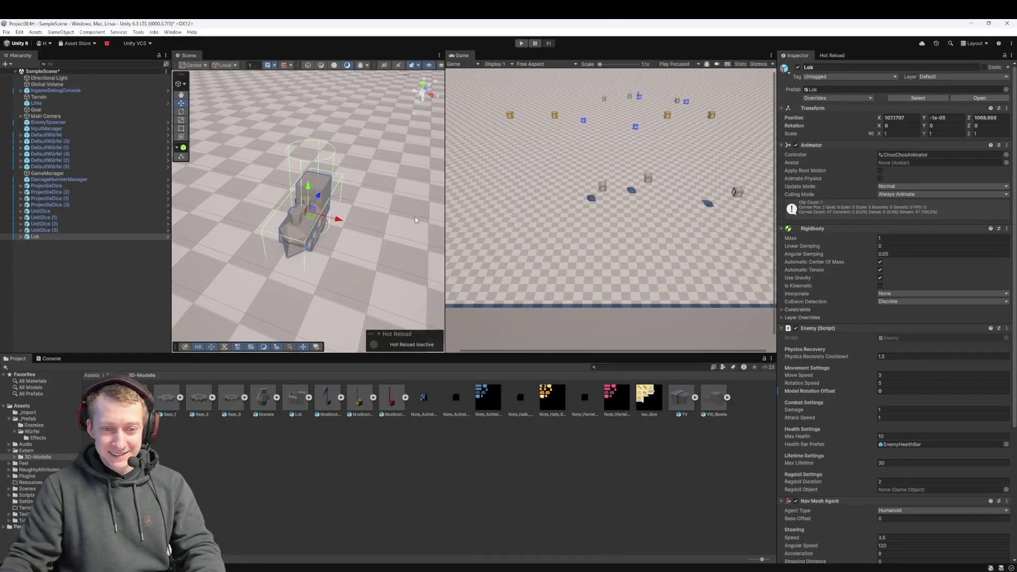
# - Nest the Lok model as a child under the Lok enemy and select it
pyautogui.click(399, 490)
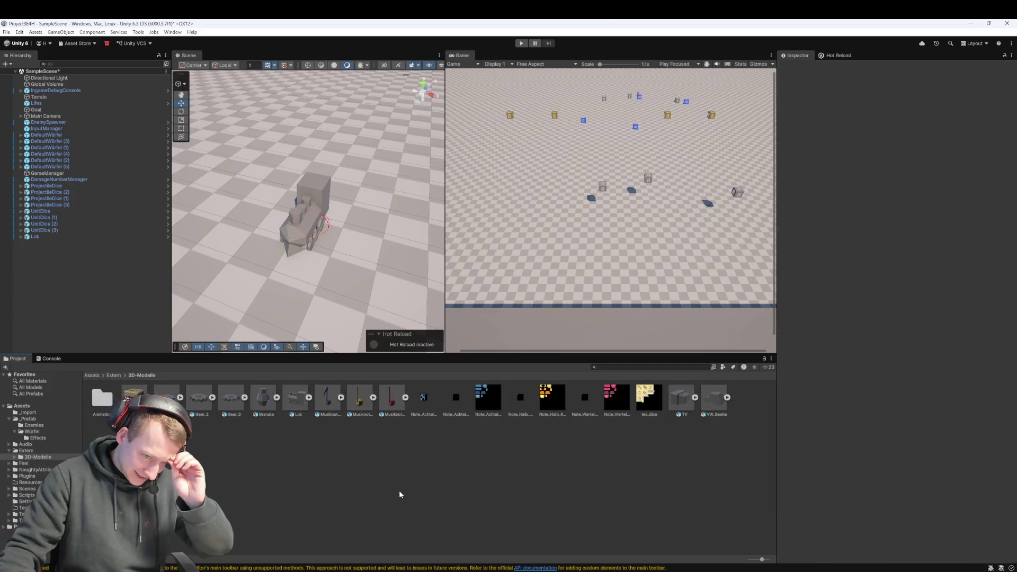
pyautogui.click(78, 237)
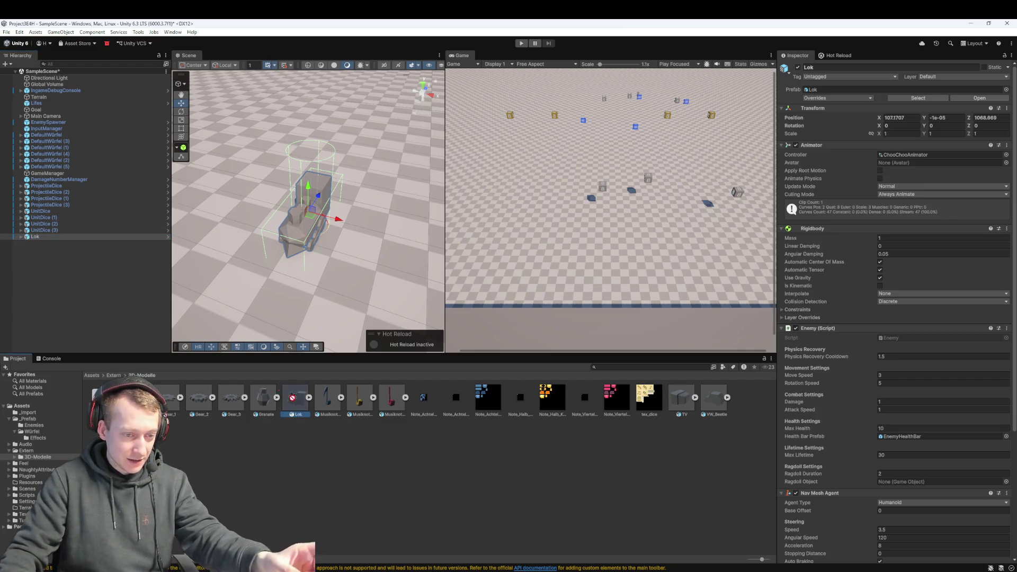
pyautogui.moveTo(48, 239); pyautogui.dragTo(46, 236)
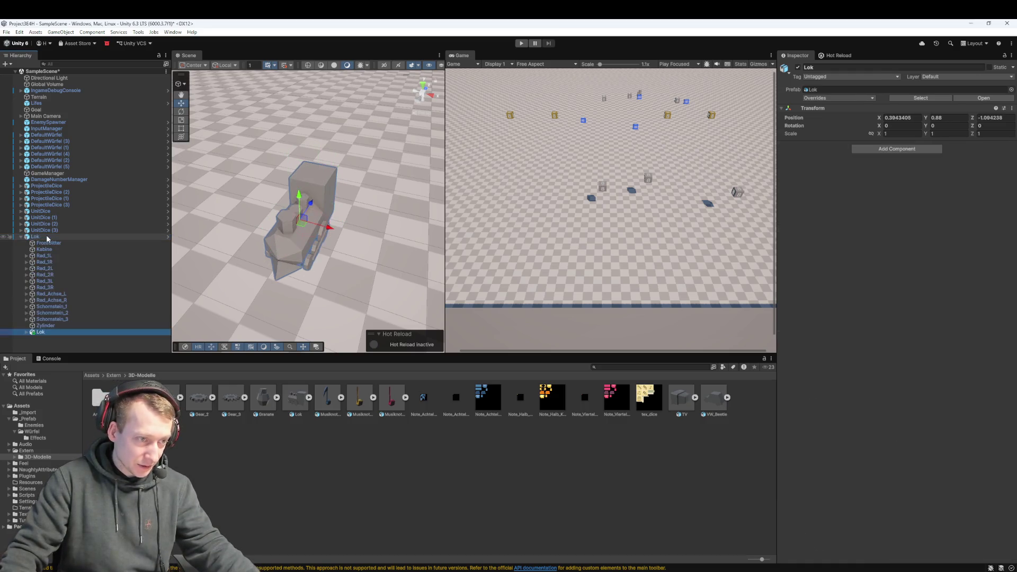
pyautogui.click(59, 236)
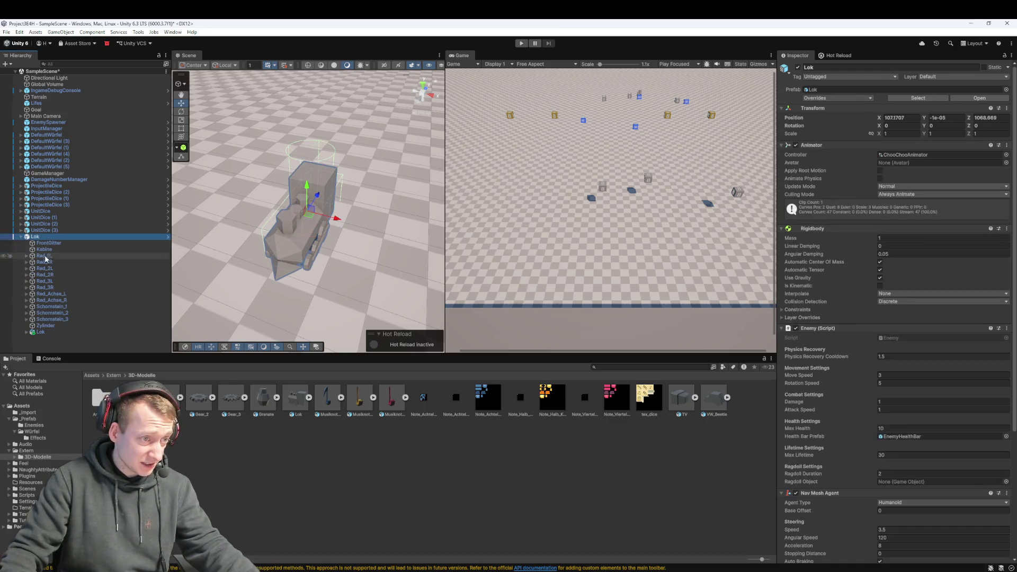
pyautogui.click(45, 332)
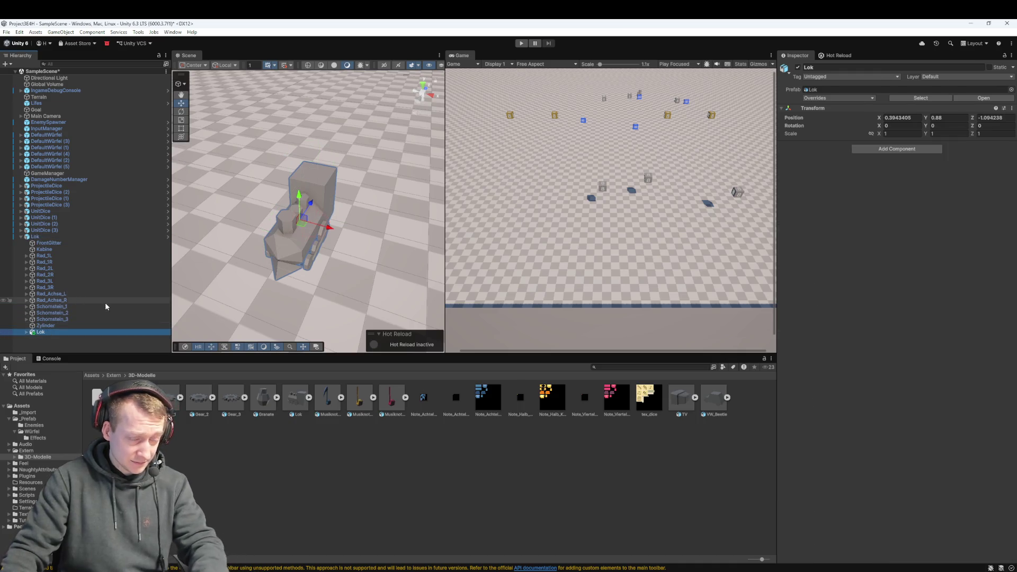
pyautogui.click(72, 238)
pyautogui.click(65, 332)
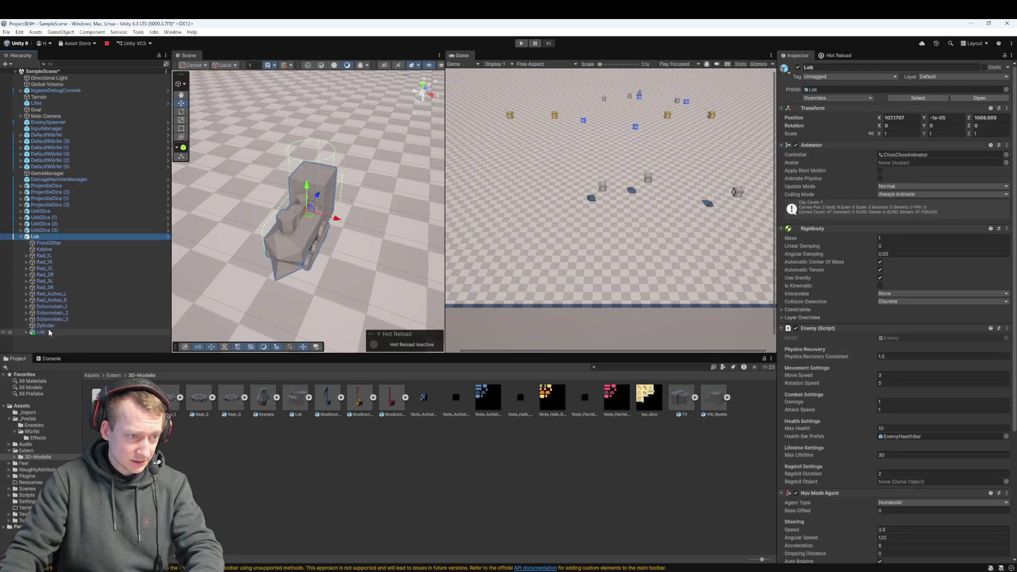
# - Rotate the nested Lok model to -180 on the Y axis
pyautogui.press('e')
pyautogui.moveTo(302, 241); pyautogui.dragTo(508, 156)
pyautogui.click(960, 124)
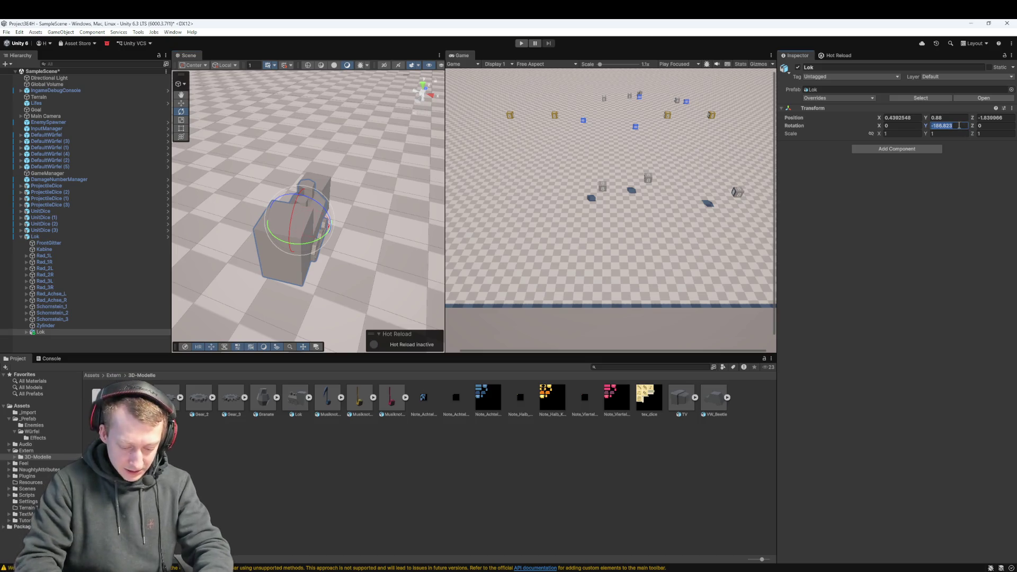
pyautogui.write('-180')
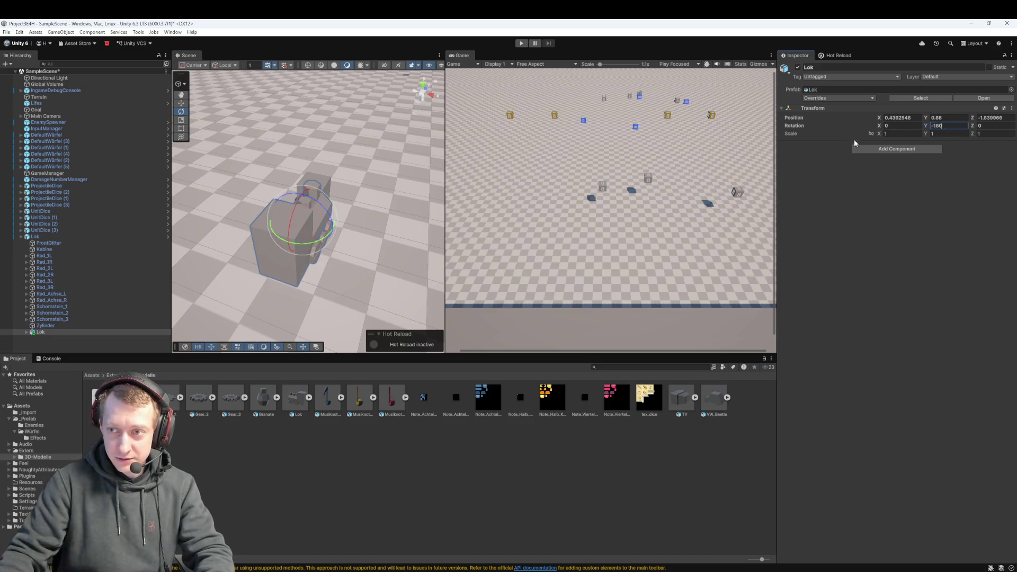
# - Delete the old loose parts FrontGitter through Zylinder under Lok, then reselect the Lok enemy
pyautogui.click(75, 242)
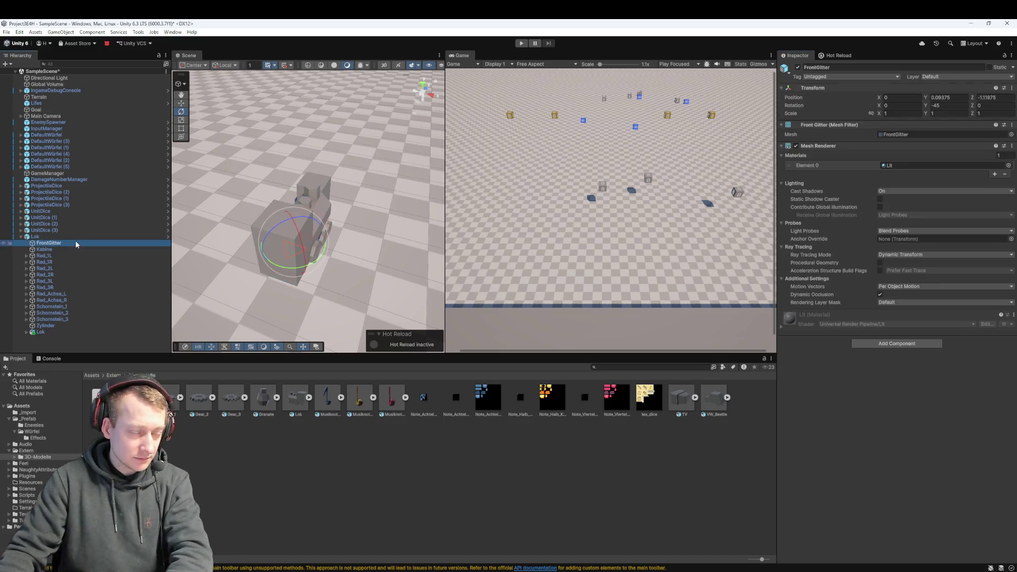
pyautogui.keyDown('shift'); pyautogui.click(49, 322); pyautogui.keyUp('shift')
pyautogui.press('Delete')
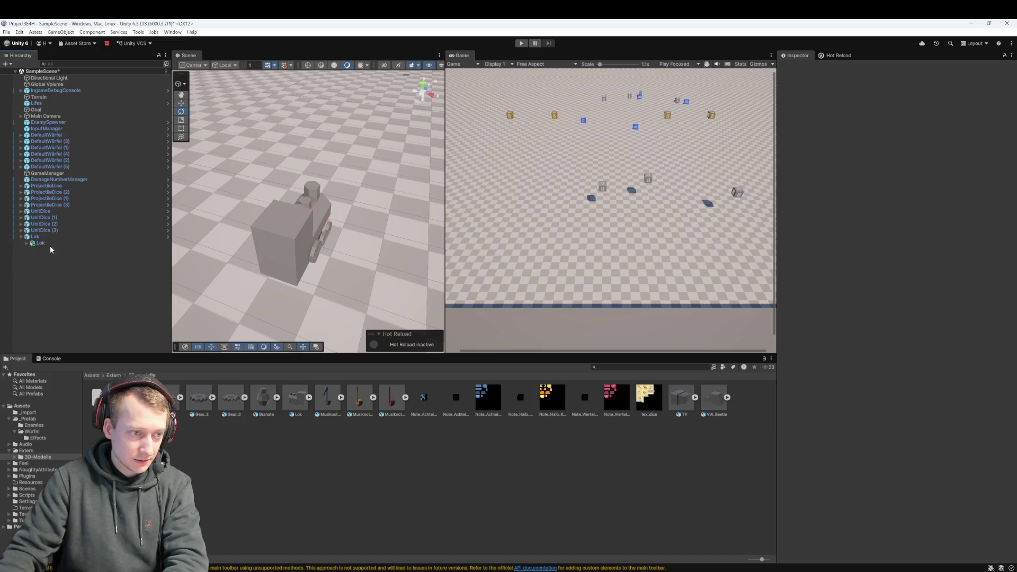
pyautogui.click(50, 244)
pyautogui.click(48, 236)
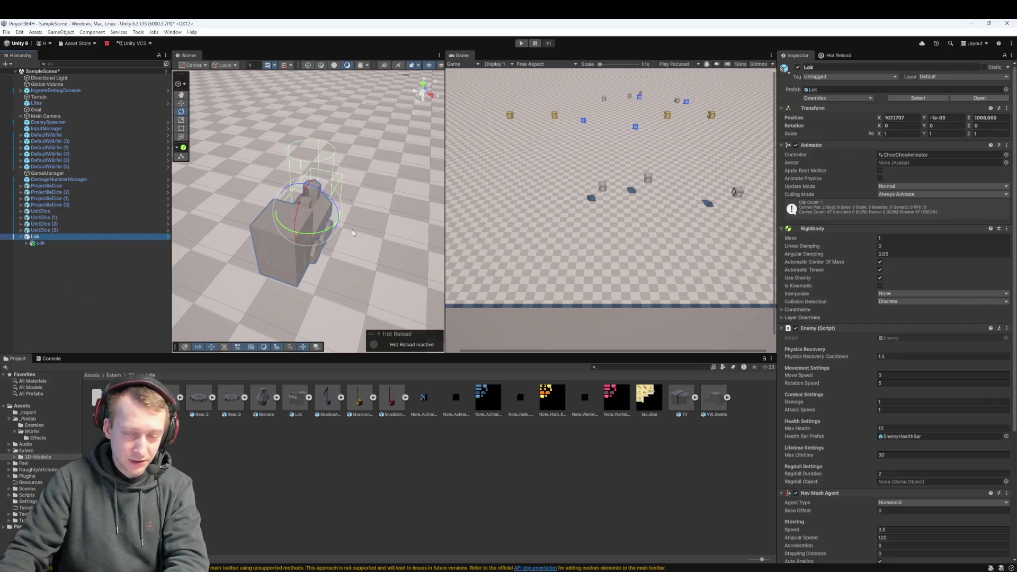
pyautogui.press('w')
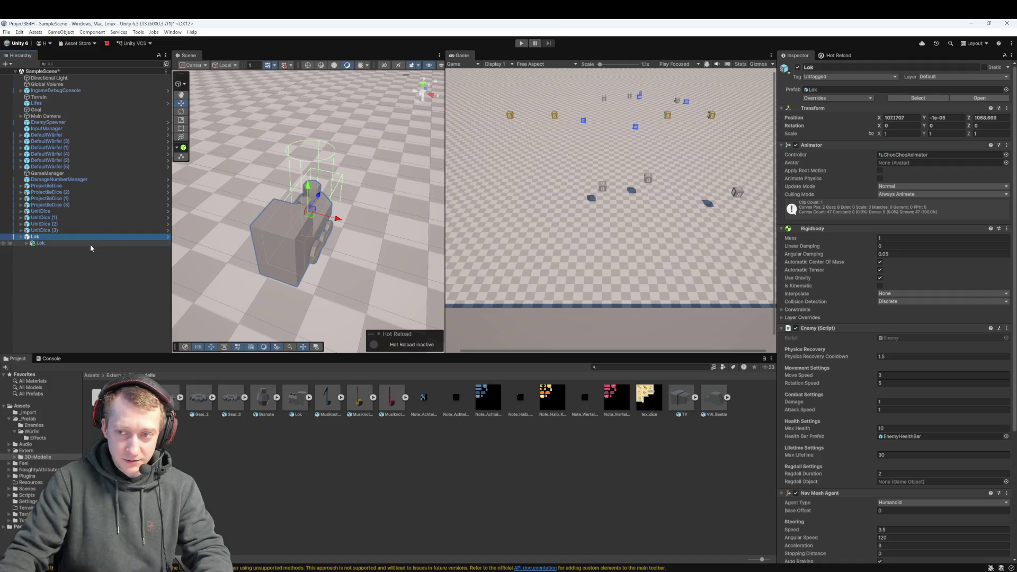
pyautogui.click(90, 243)
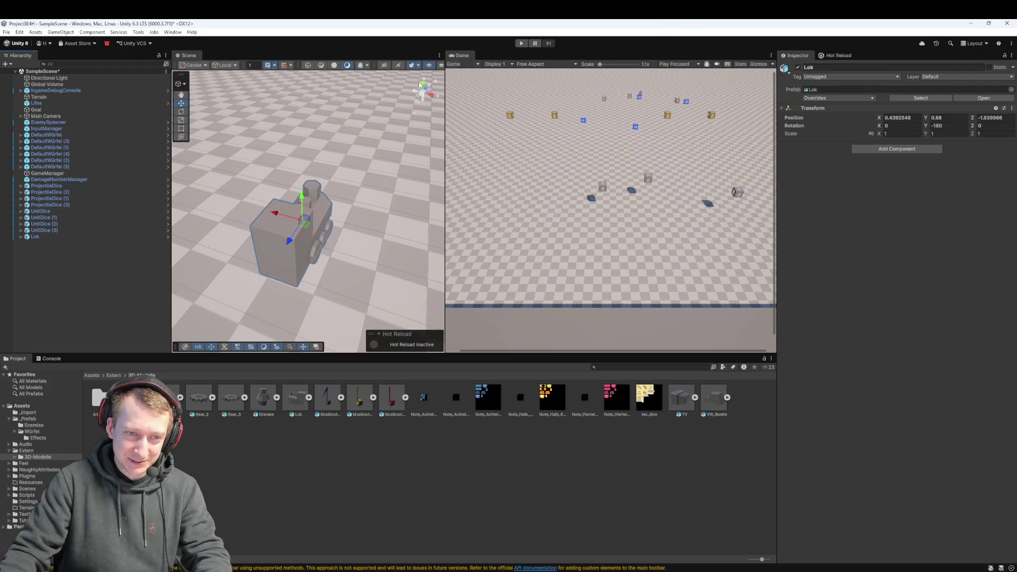
pyautogui.click(83, 243)
pyautogui.click(84, 239)
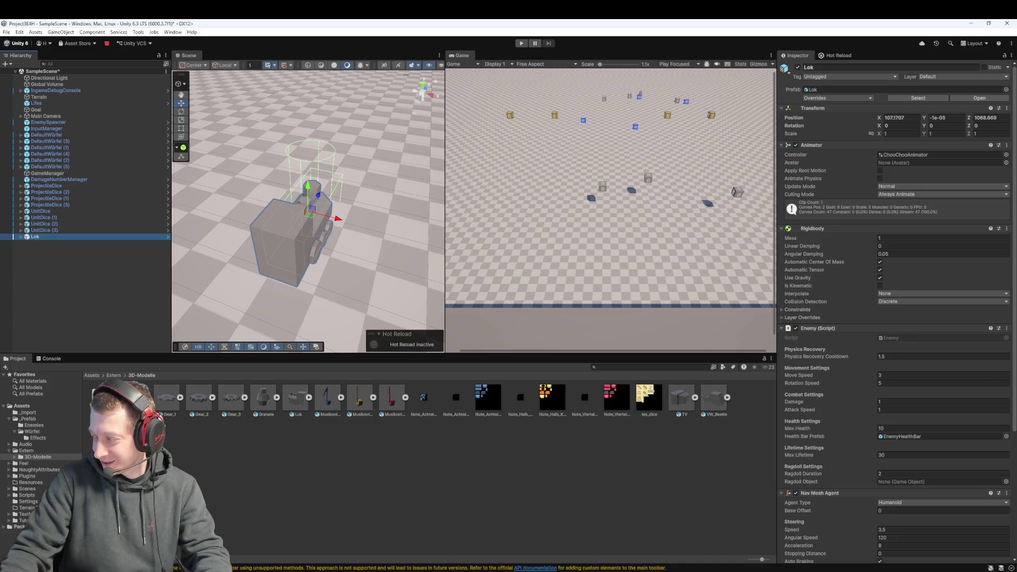
# - Alt+Tab away from Unity to bring up the Discord popout window
pyautogui.hotkey('alt', 'Tab')
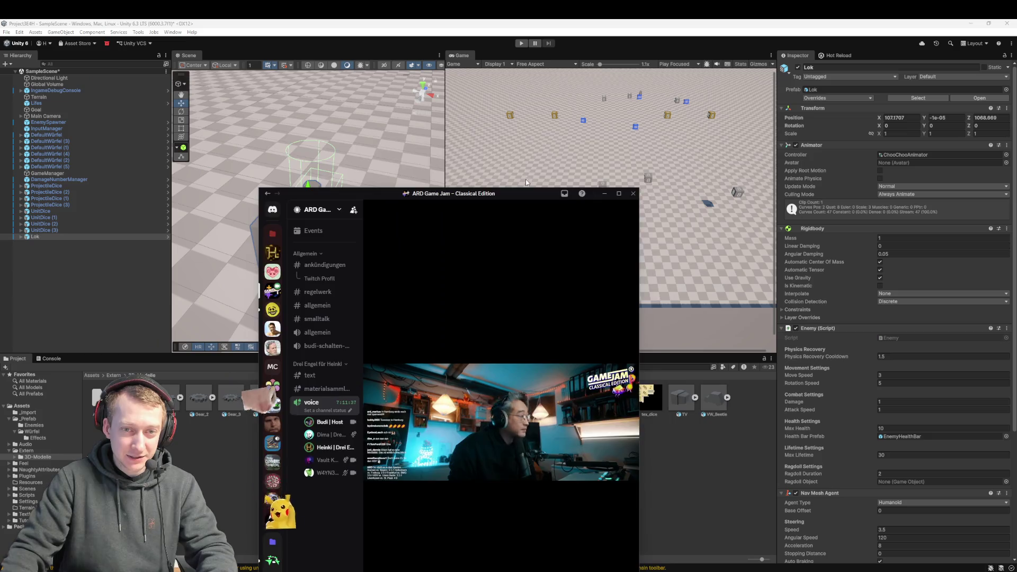
# - Move the Discord call window up, maximize it, and turn on the camera
pyautogui.moveTo(525, 193); pyautogui.dragTo(513, 102)
pyautogui.doubleClick(509, 100)
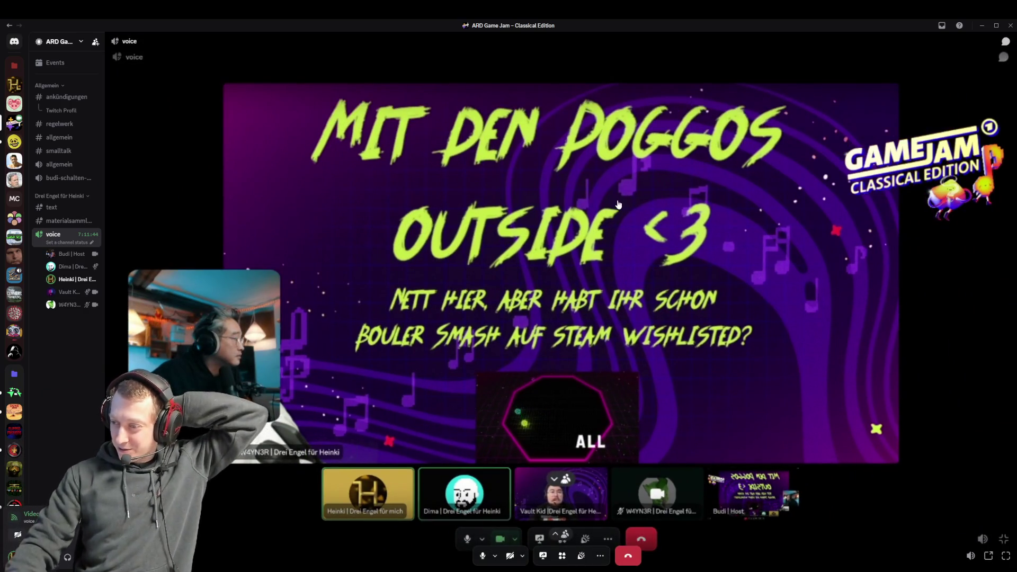
pyautogui.click(509, 556)
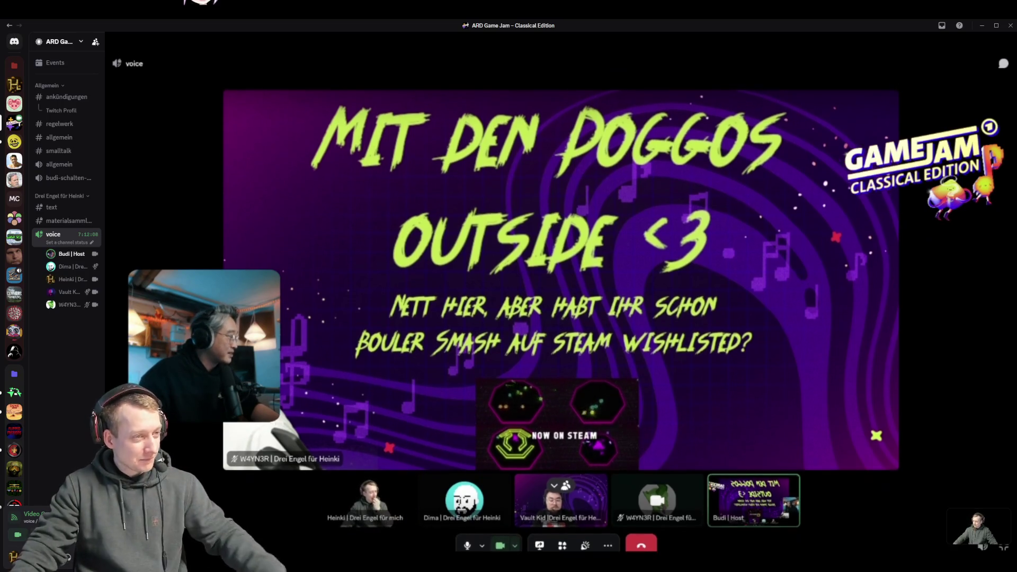
pyautogui.moveTo(845, 61)
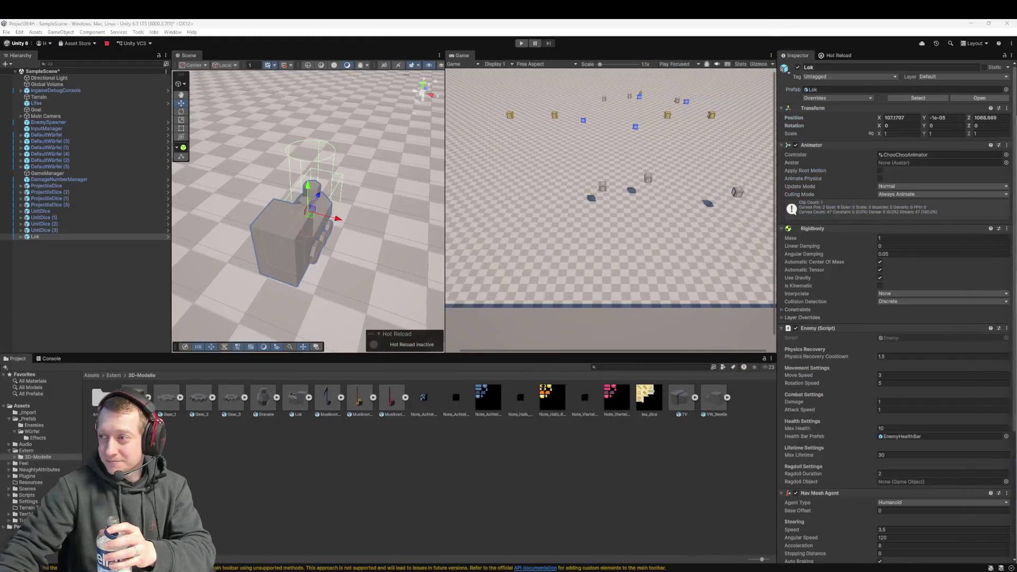
# - Drag the Discord window in from the right edge to the centre and maximize it
pyautogui.moveTo(1016, 201); pyautogui.dragTo(562, 160)
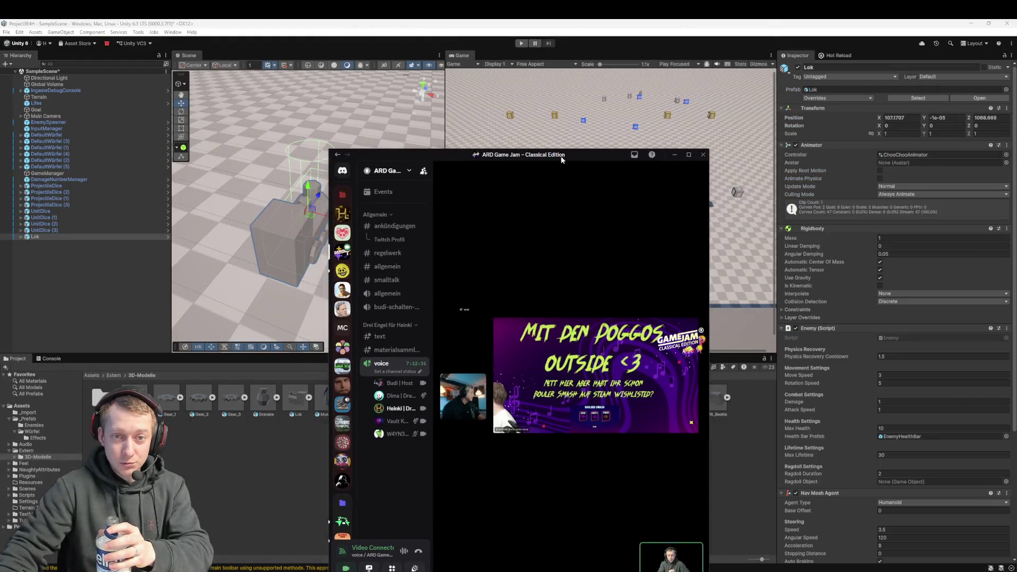
pyautogui.doubleClick(562, 157)
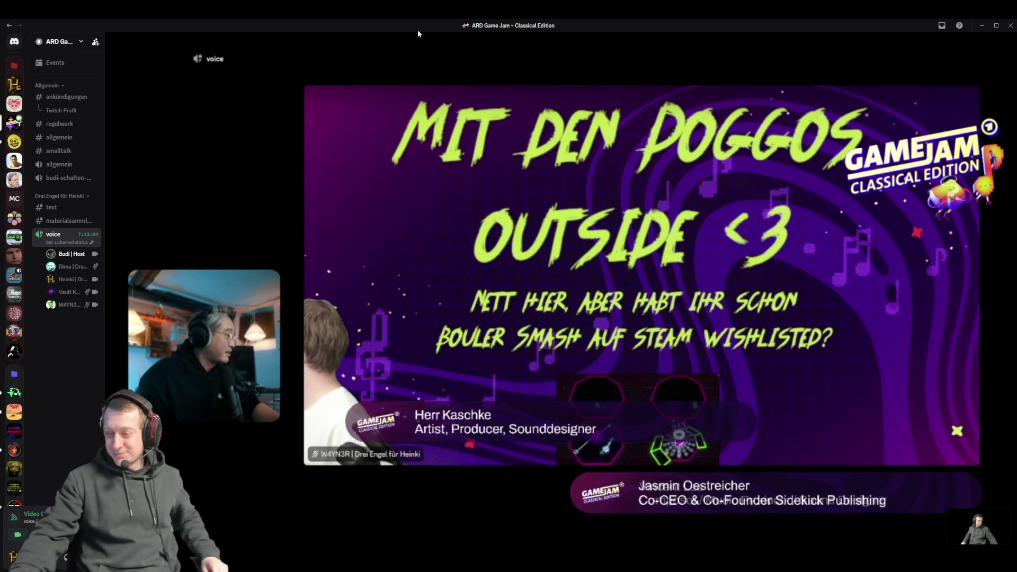
# - Briefly mute and then unmute the microphone in the Discord call
pyautogui.moveTo(325, 525)
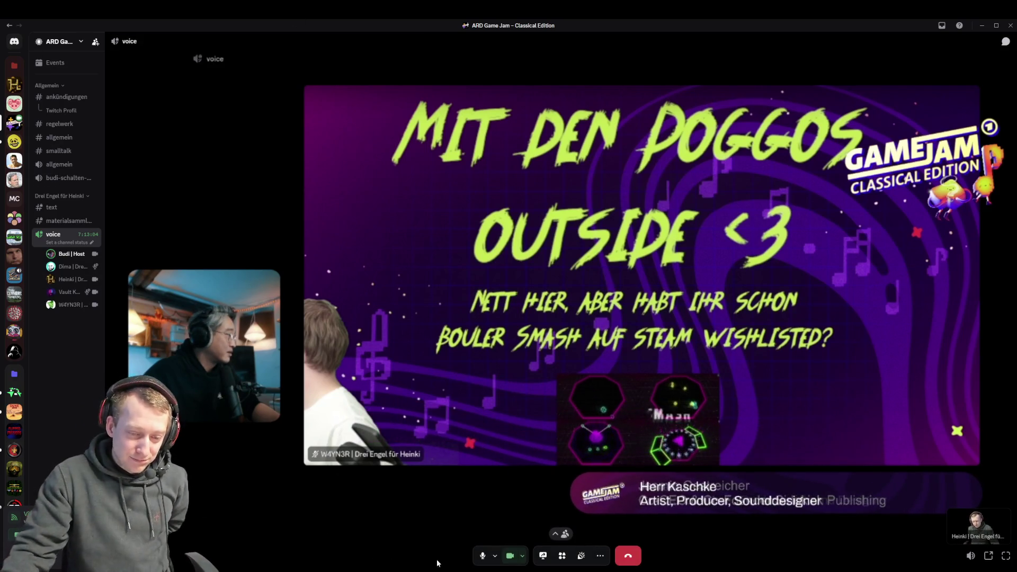
pyautogui.click(482, 556)
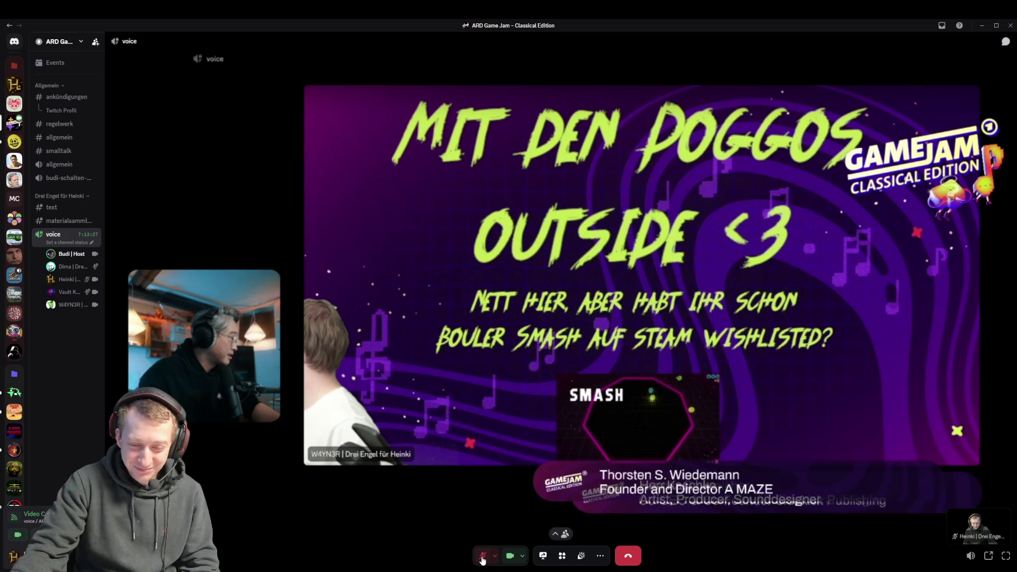
pyautogui.click(482, 557)
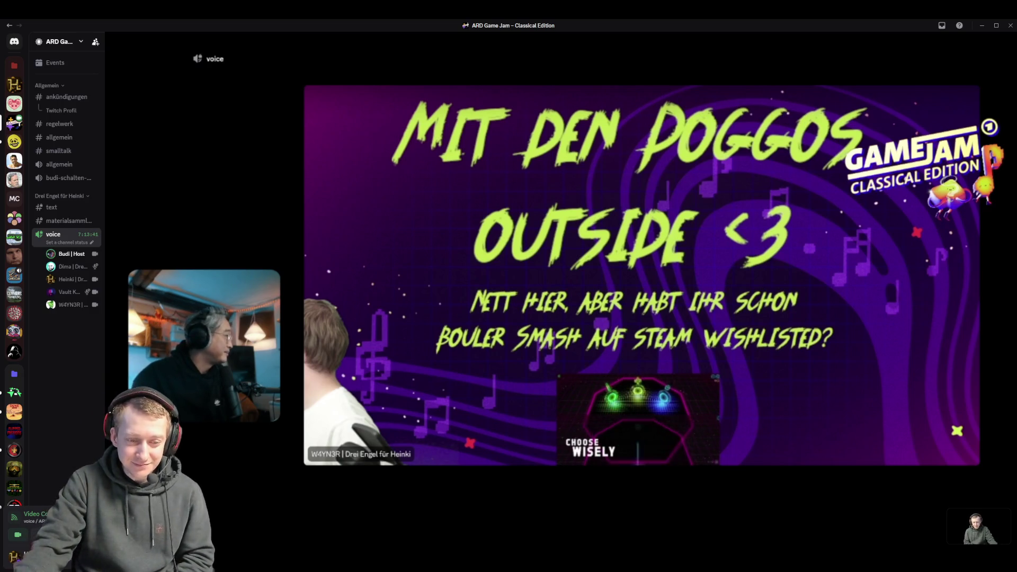
# - Launch Steam by searching 'steam' in the system search launcher
pyautogui.moveTo(567, 496)
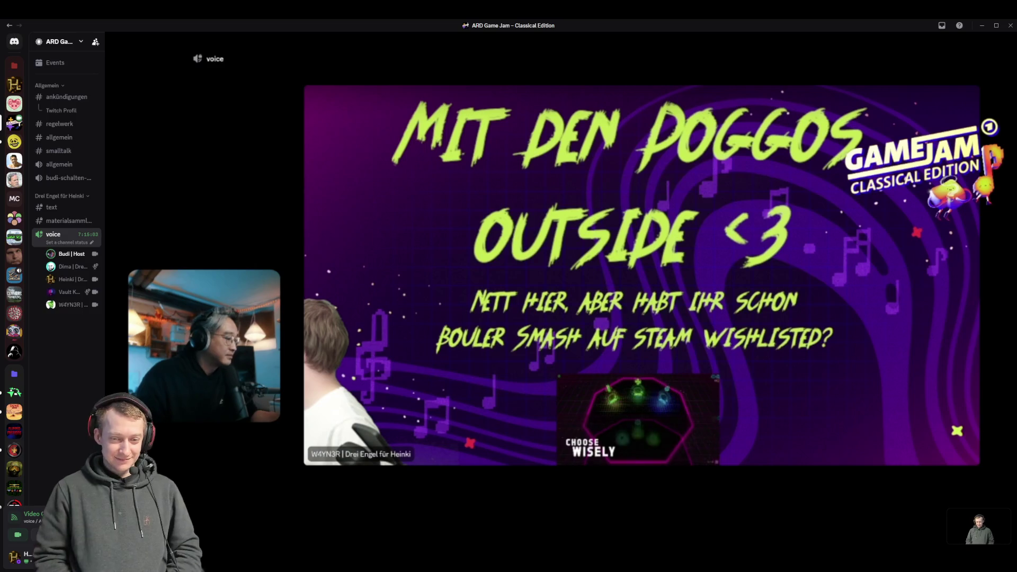
pyautogui.hotkey('alt', 'space')
pyautogui.write('steam')
pyautogui.press('Return')
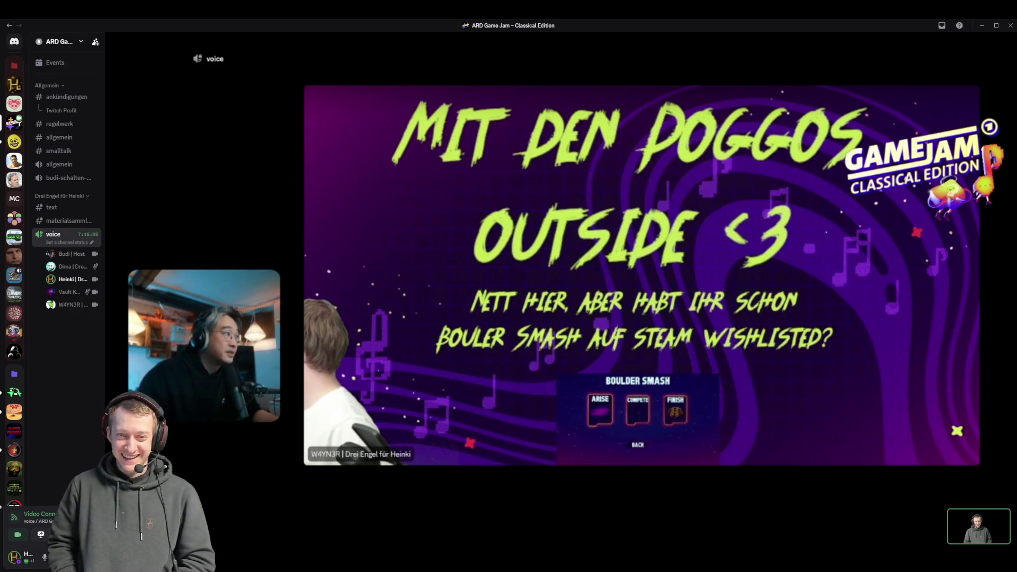